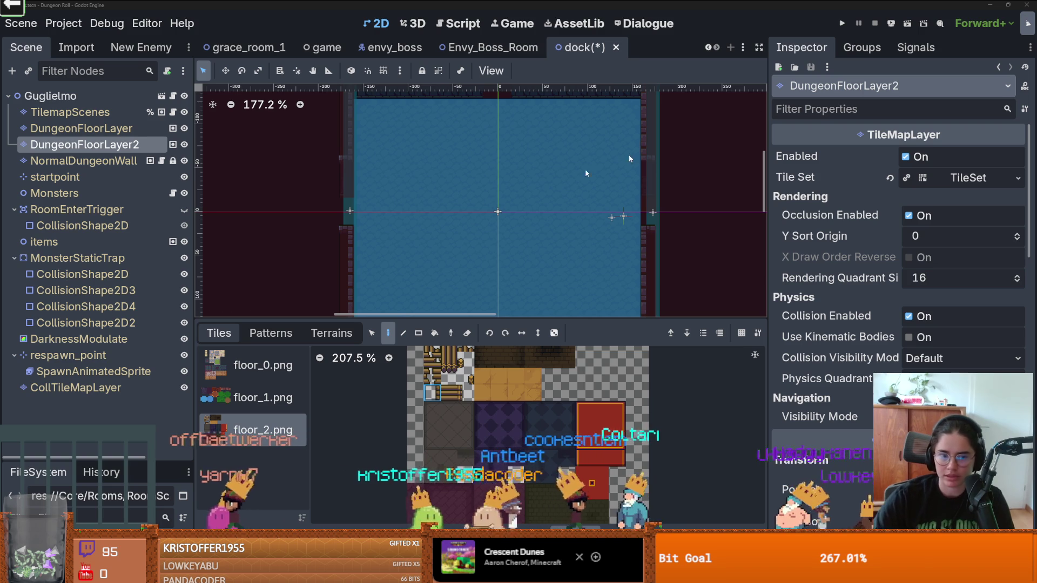
Enlarge the FileSystem dock to show the GuglielmoEmbriaco folder and dock.tscn, cancelling a folder rename.
drag(144, 459, 144, 174)
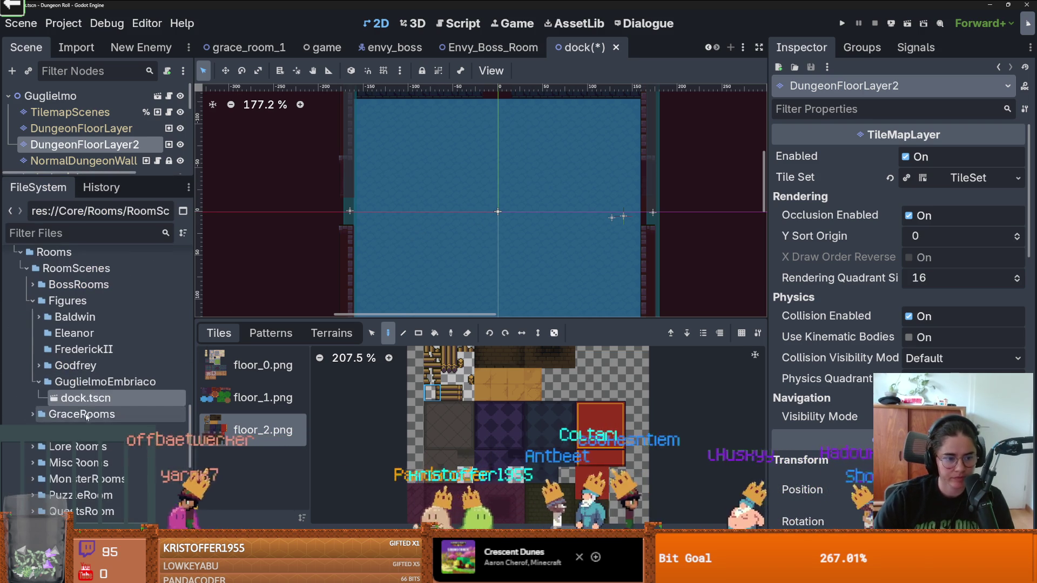
right_click(96, 382)
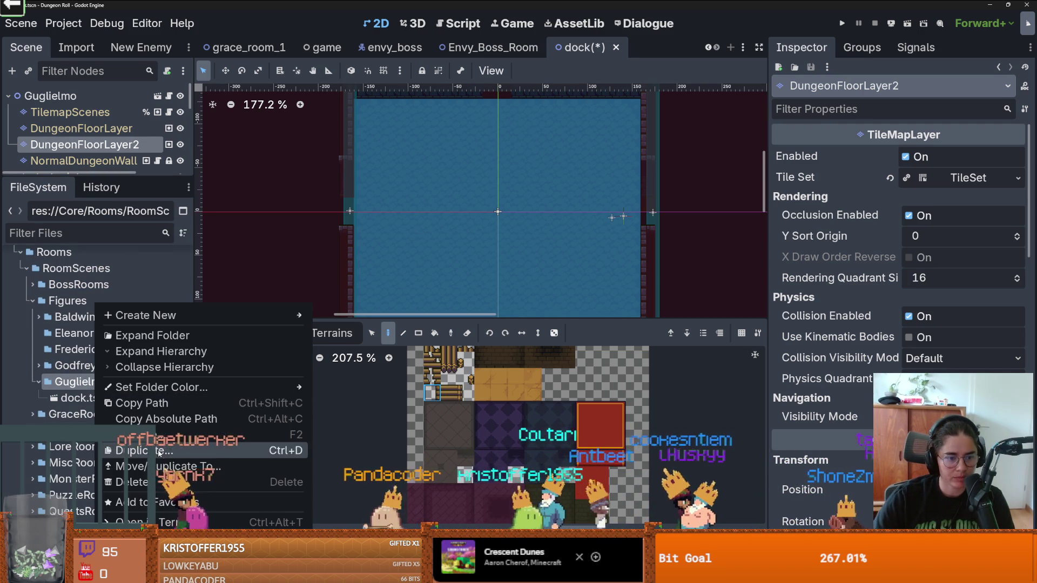
click(135, 435)
key(Return)
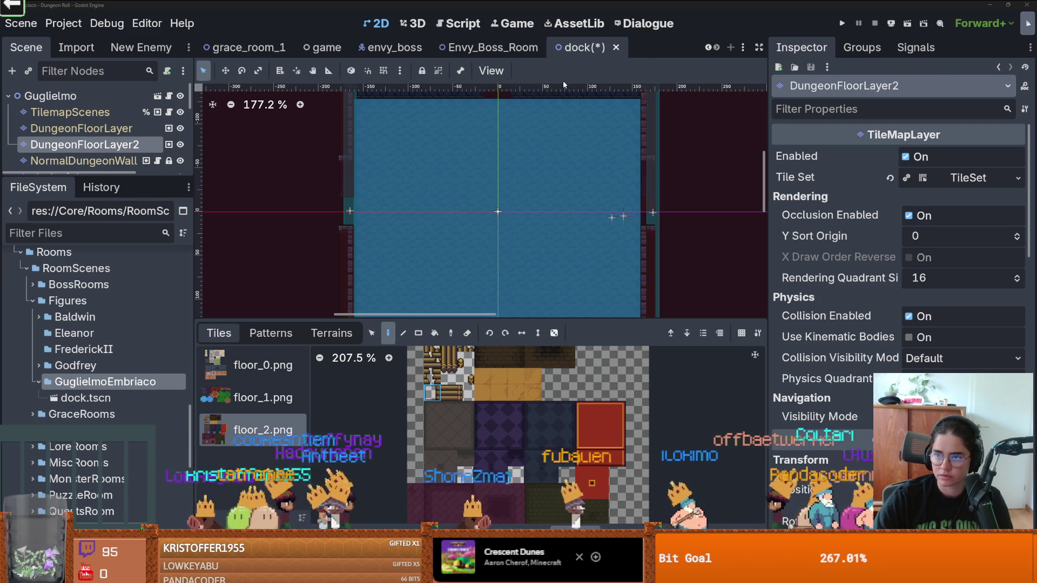
key(alt+Tab)
Maximise the browser and read the results on Guglielmo Embriaco's docks.
double_click(911, 9)
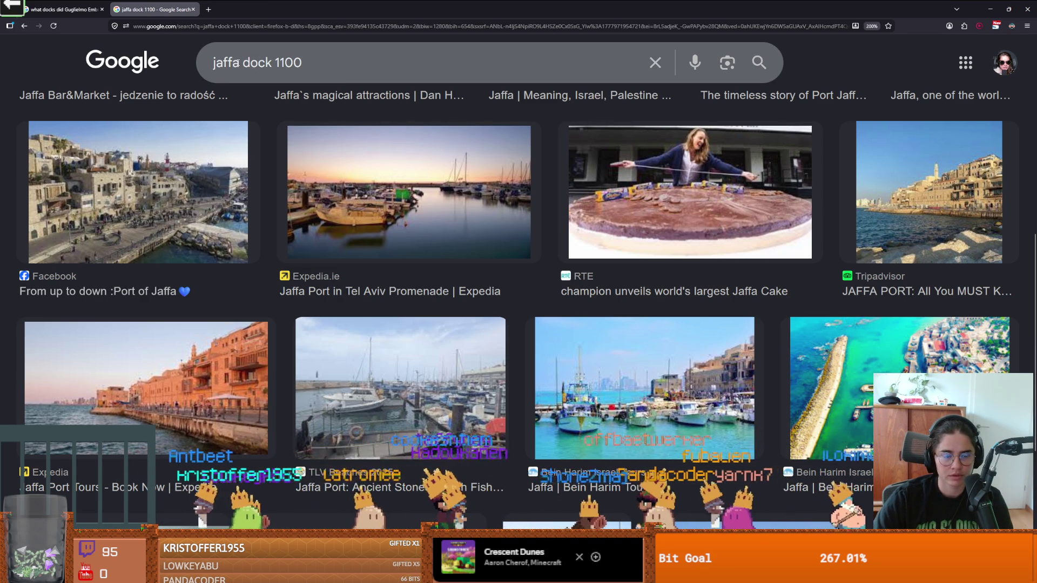
click(62, 9)
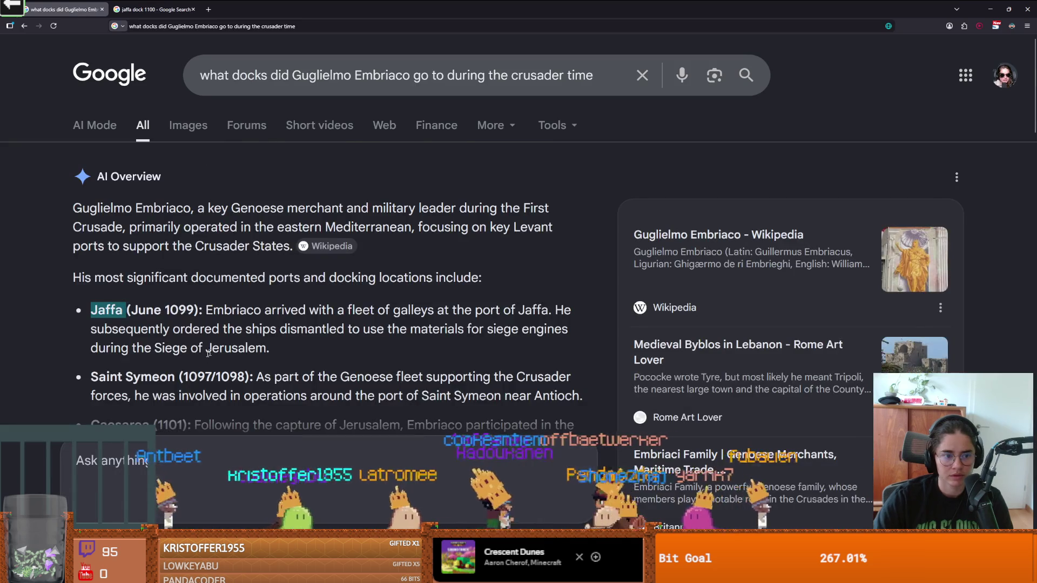
scroll(142, 309, down, 5)
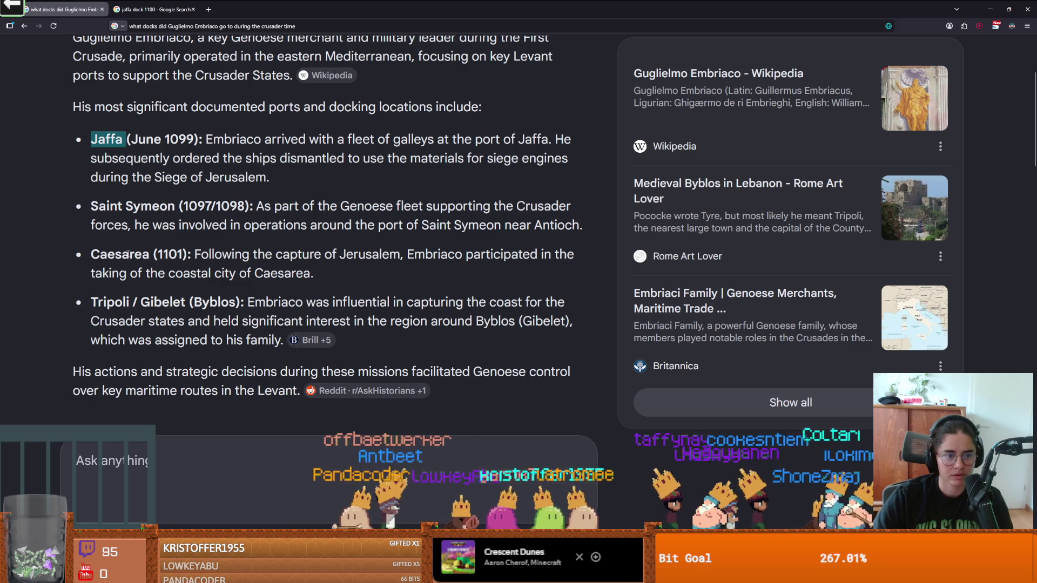
scroll(205, 104, up, 3)
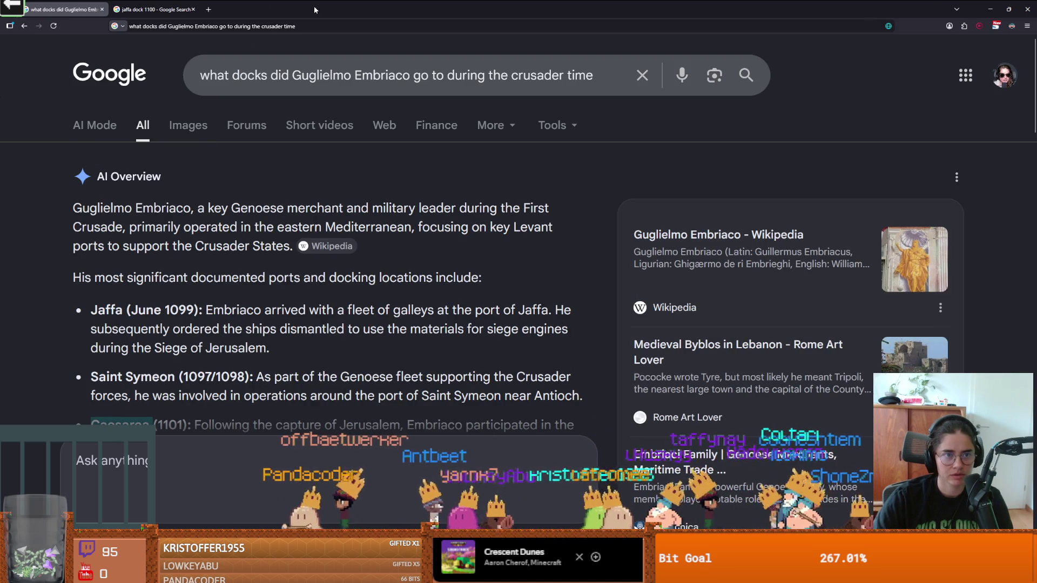
key(alt+Tab)
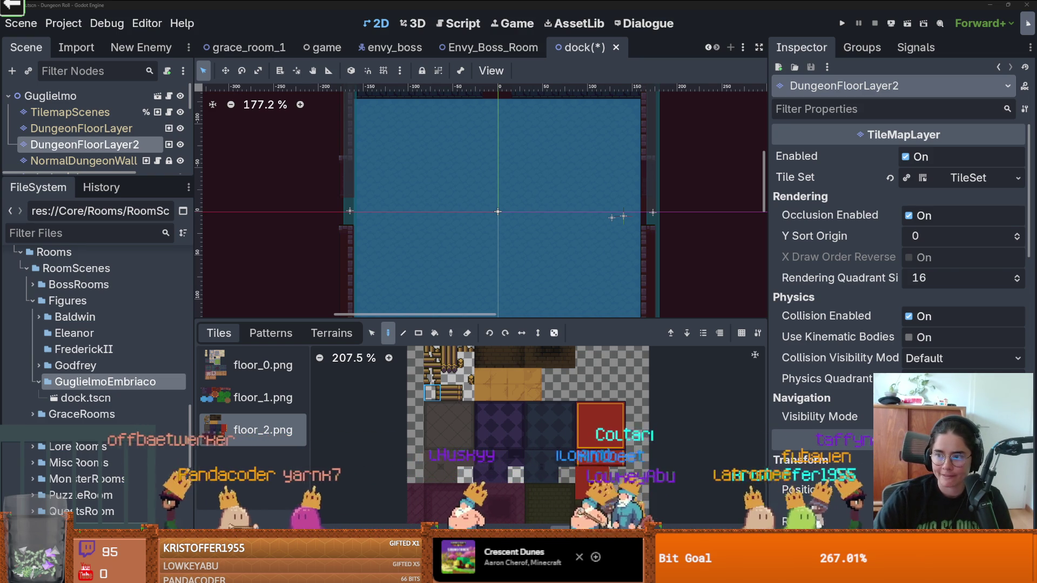
Preview the Caesarea's History harbour painting from the Caesarea port image results.
key(alt+Tab)
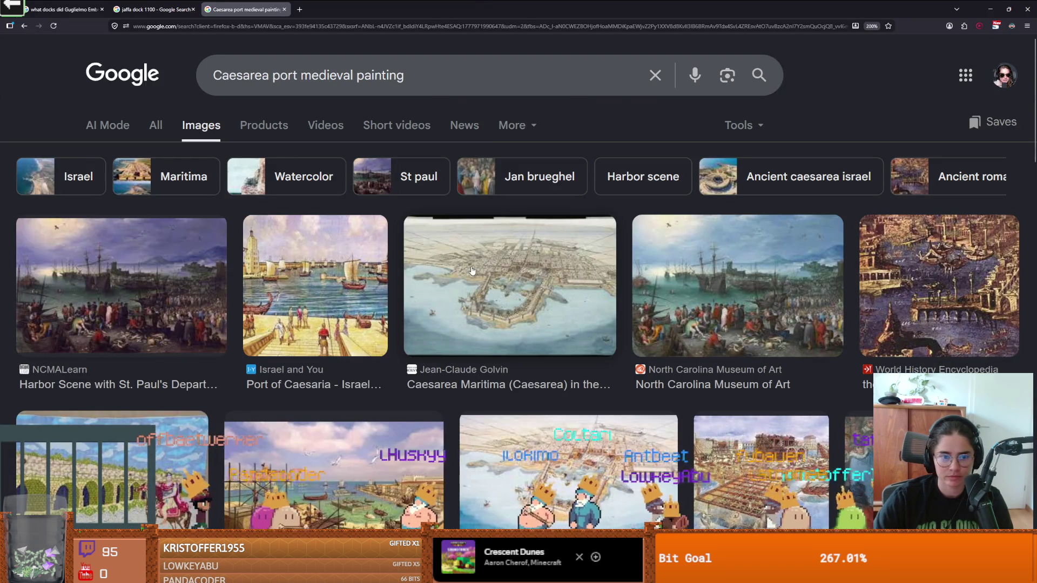
scroll(477, 297, down, 2)
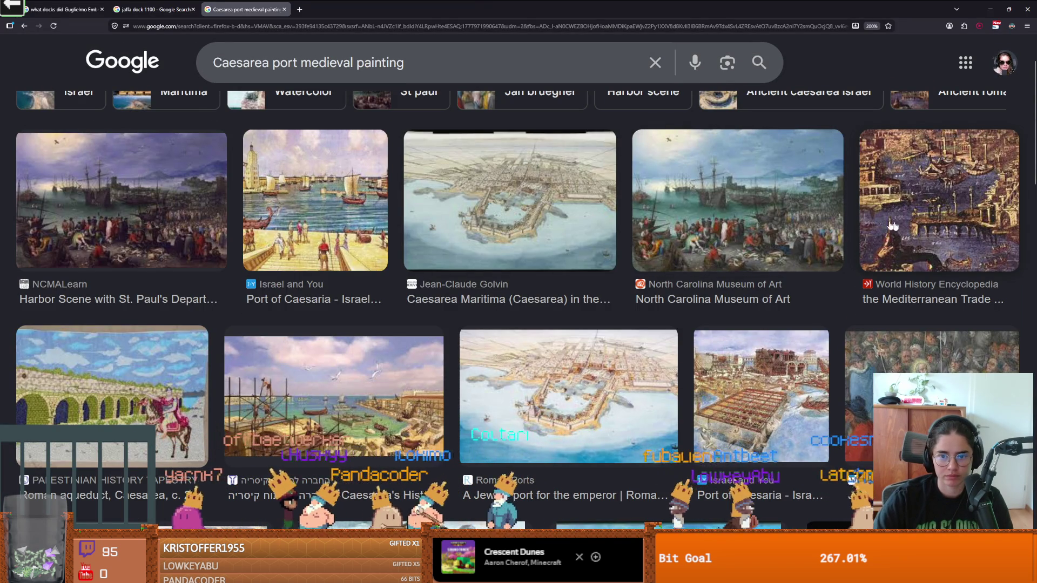
scroll(374, 286, down, 6)
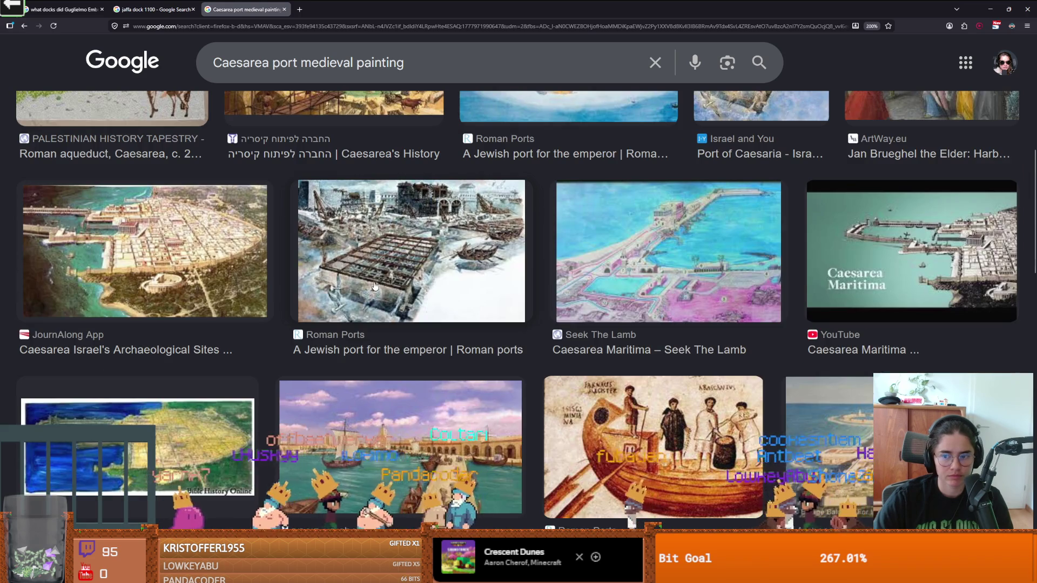
scroll(375, 286, down, 2)
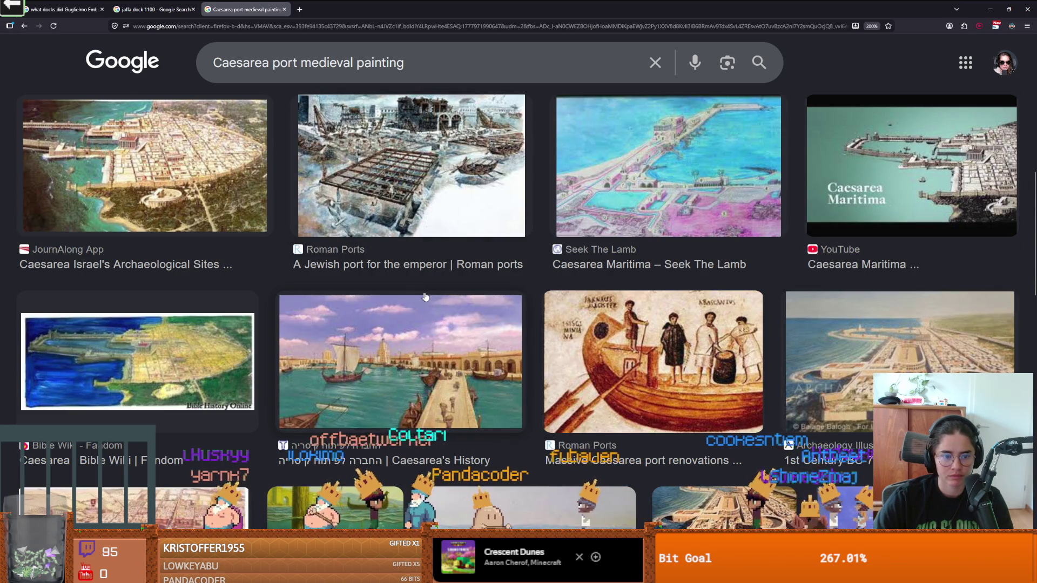
click(438, 361)
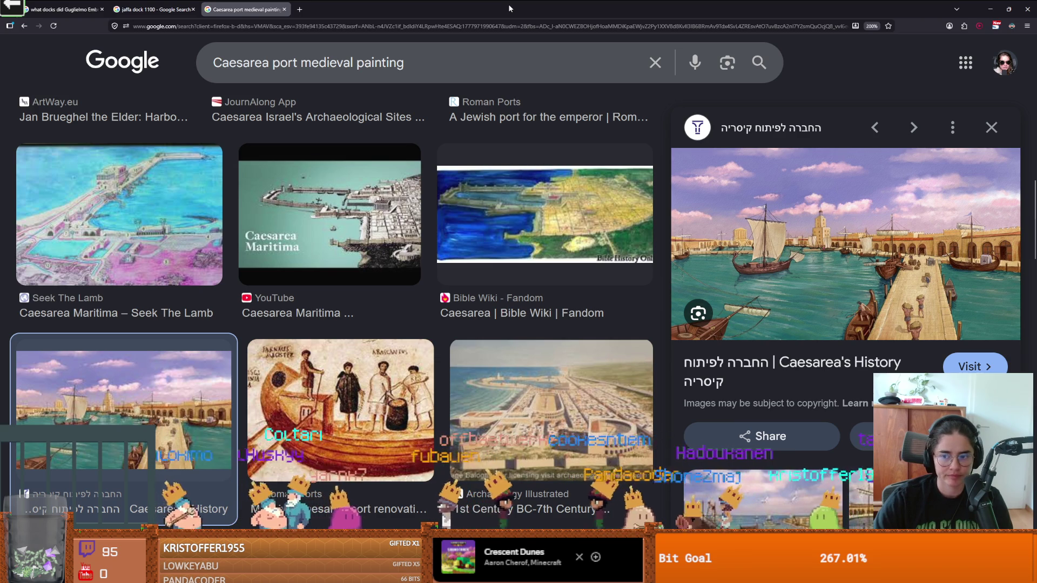
key(alt+Tab)
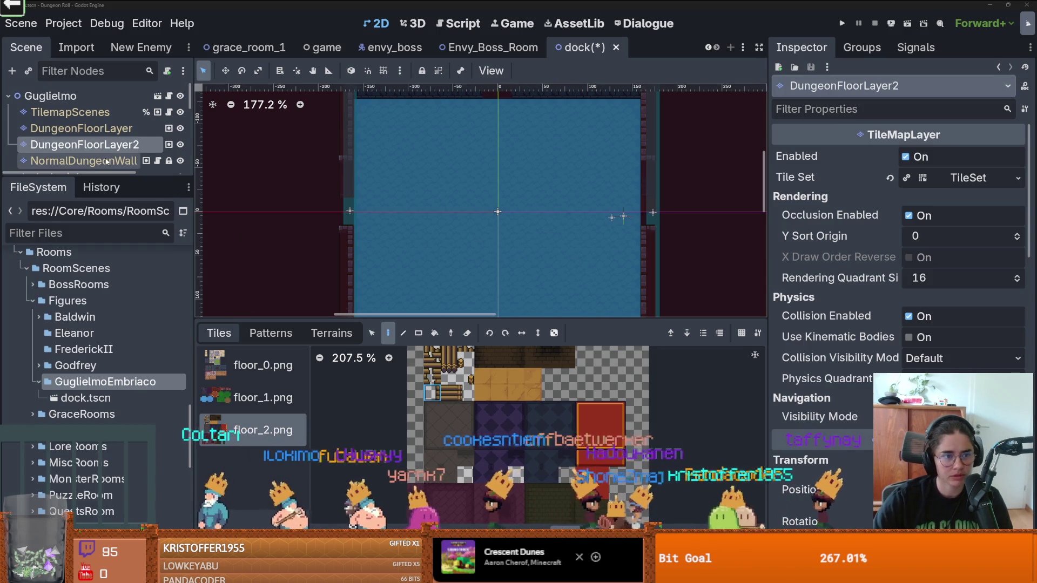
Review the floor layer's terrain sets and atlas sources, and open room.tscn for reference.
click(331, 333)
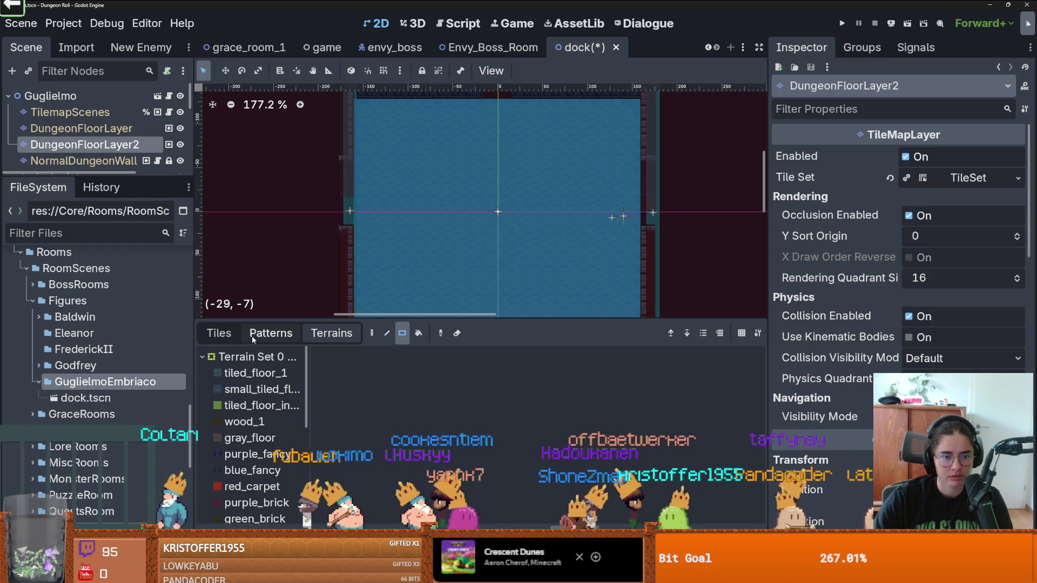
scroll(276, 405, down, 2)
scroll(276, 405, down, 4)
scroll(276, 402, up, 2)
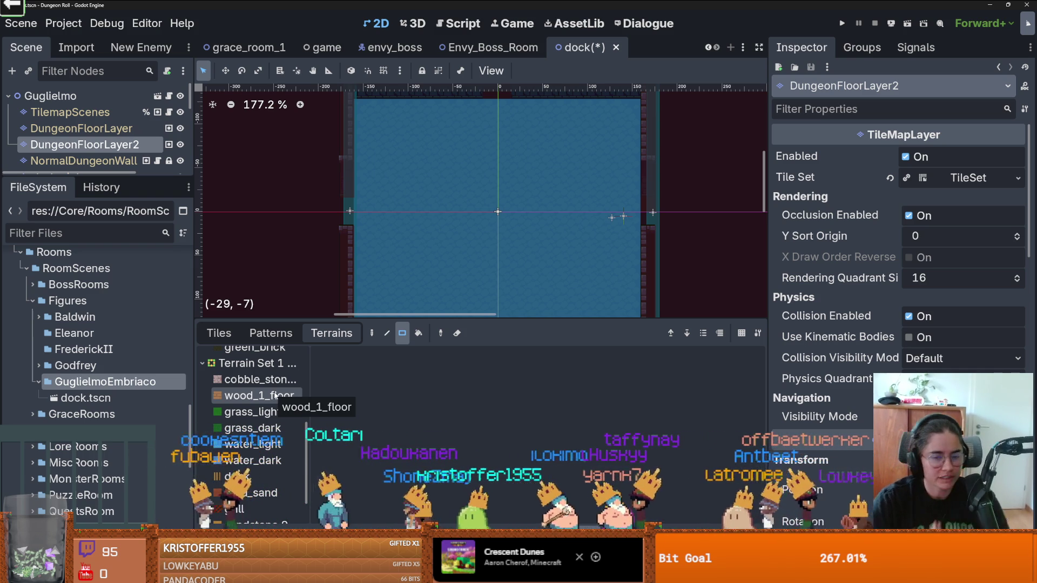
scroll(254, 378, up, 3)
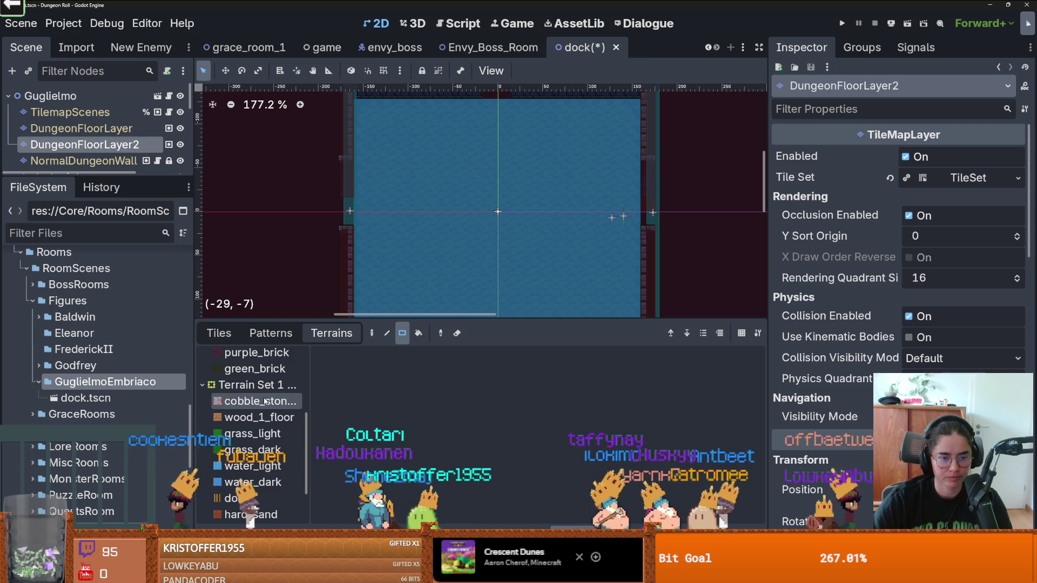
scroll(242, 367, up, 3)
click(605, 575)
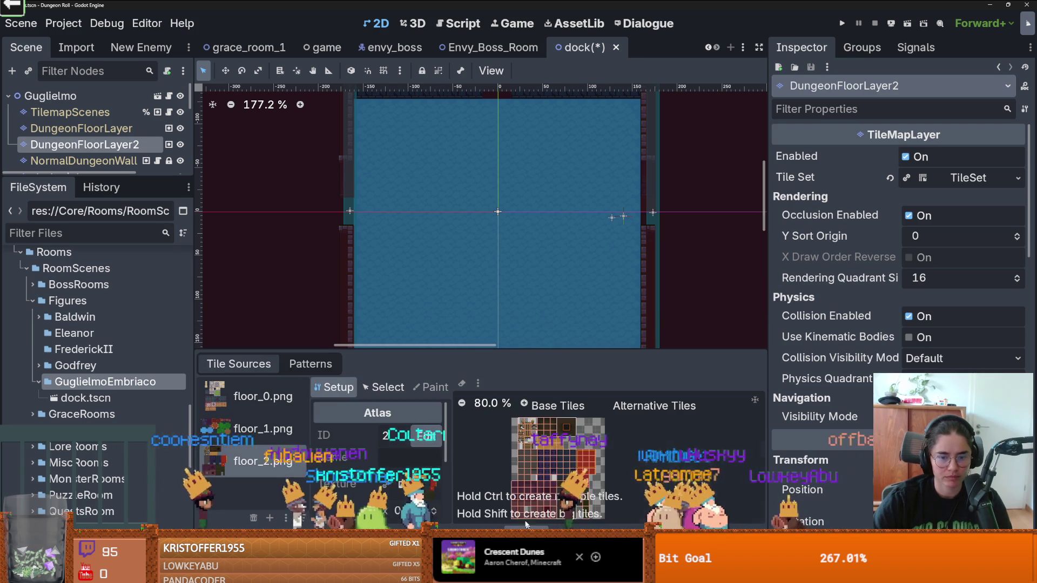
key(ctrl+shift+t)
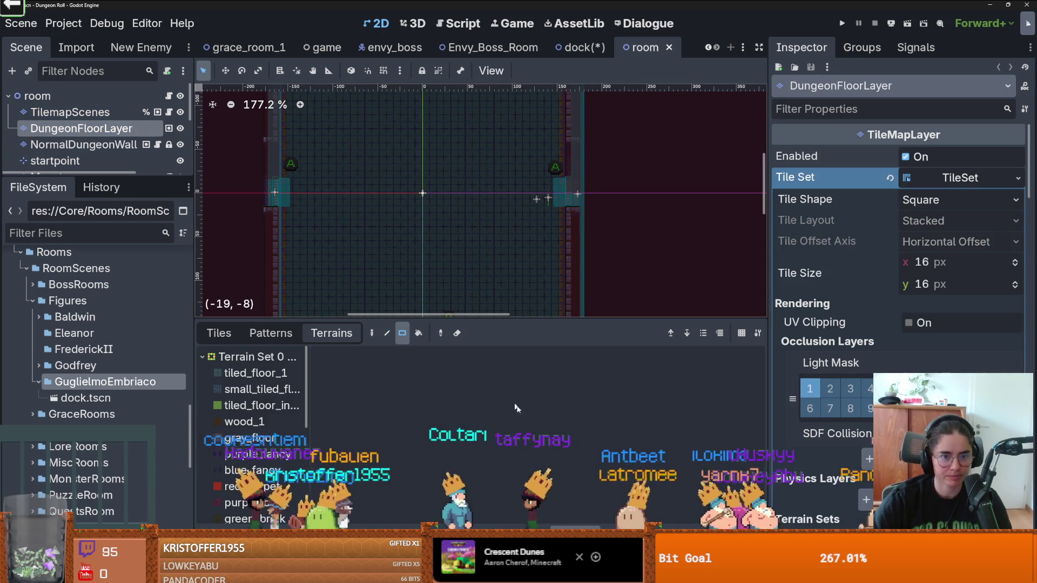
Pick a brick floor tile from the zoomed floor_0.png atlas and save the dock scene.
click(219, 333)
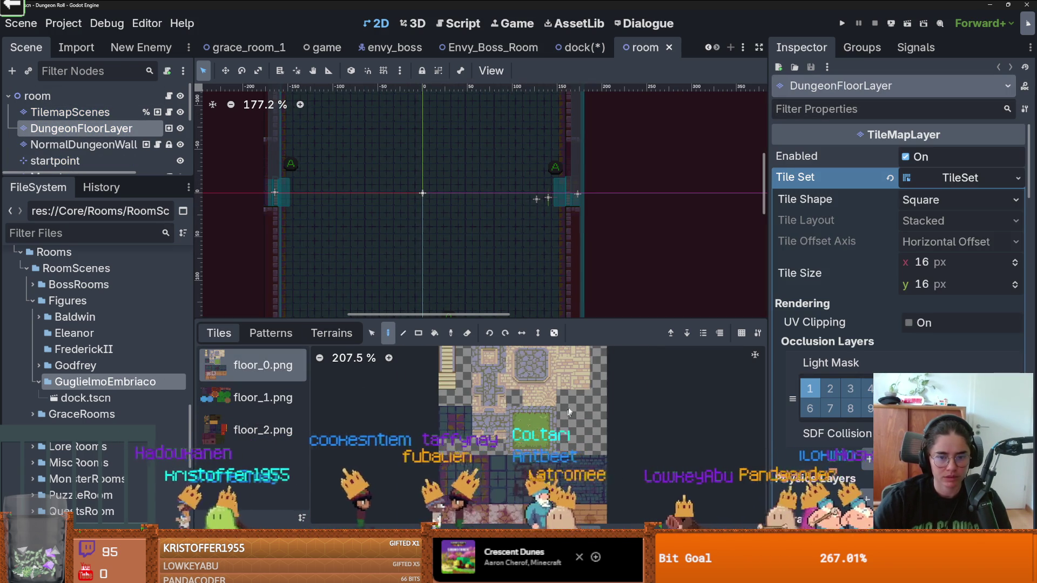
click(254, 365)
scroll(523, 448, up, 3)
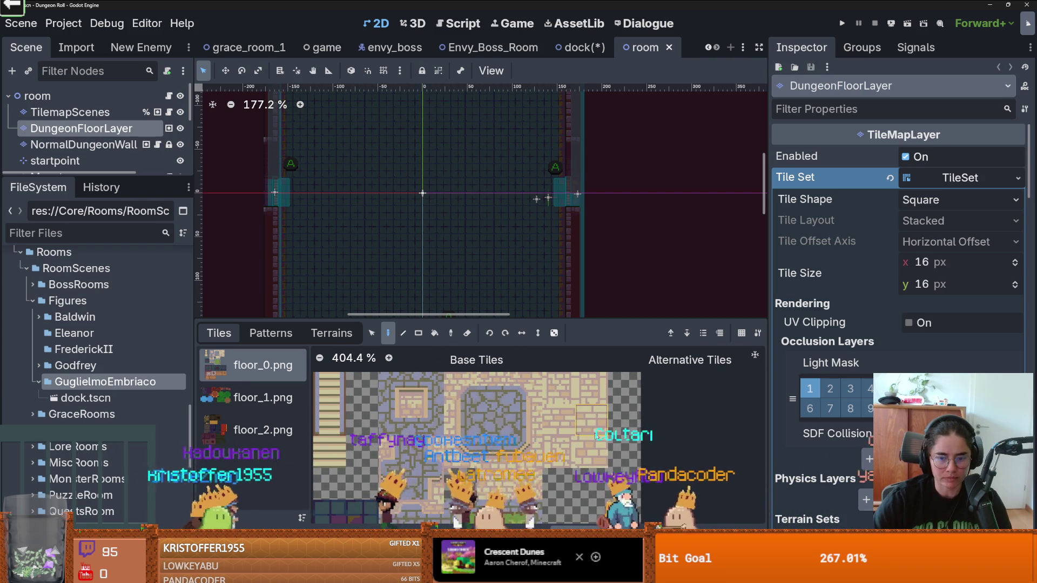
scroll(580, 414, up, 2)
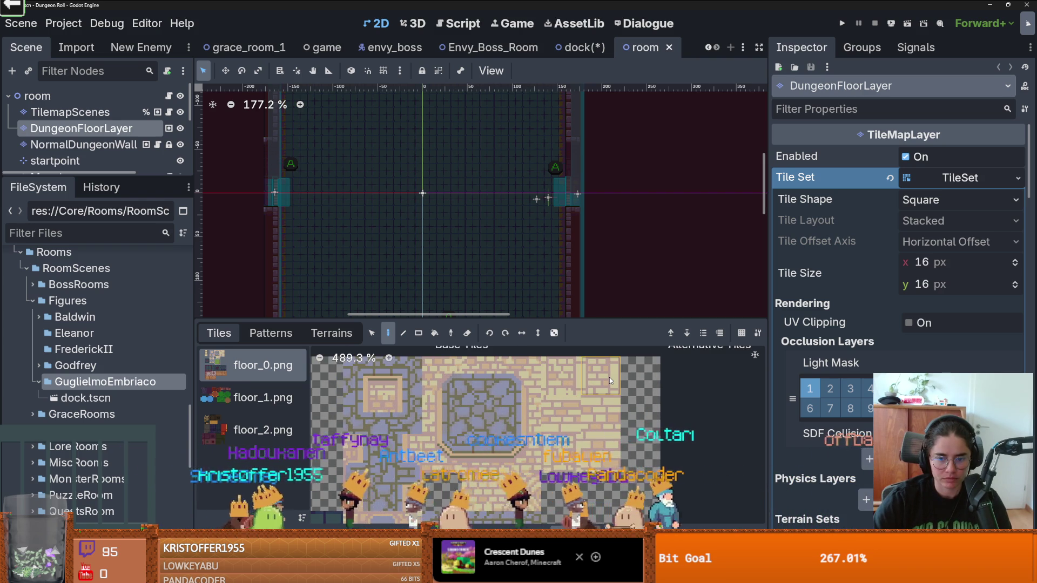
drag(609, 377, 605, 400)
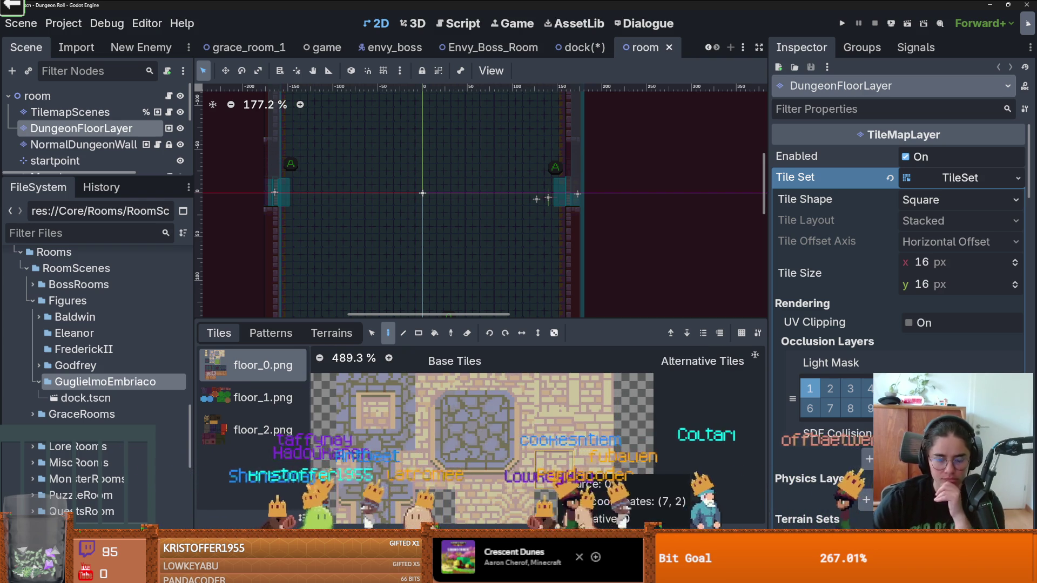
drag(581, 478, 557, 437)
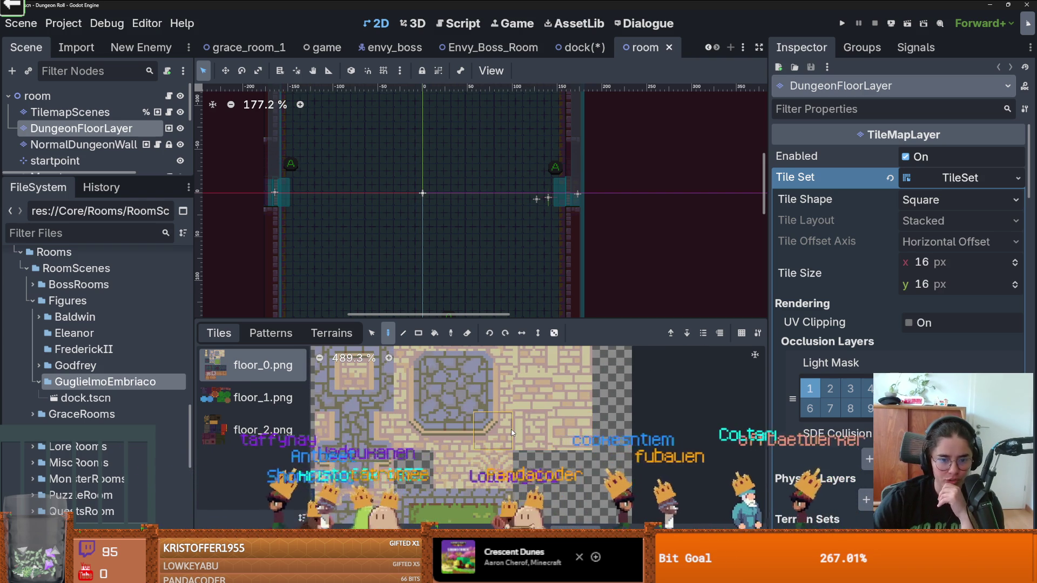
scroll(570, 401, down, 1)
drag(570, 401, 526, 425)
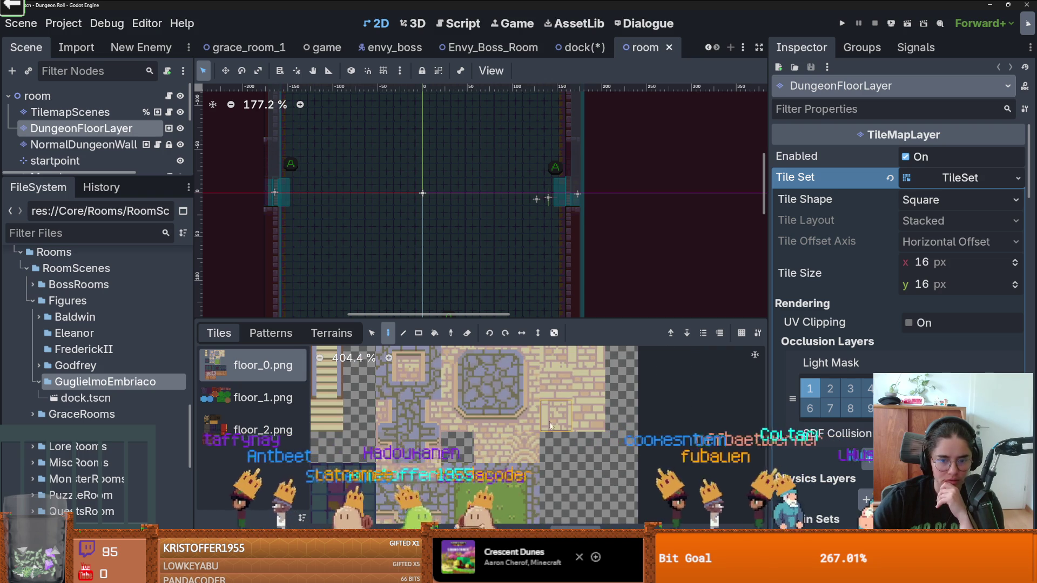
scroll(527, 425, up, 1)
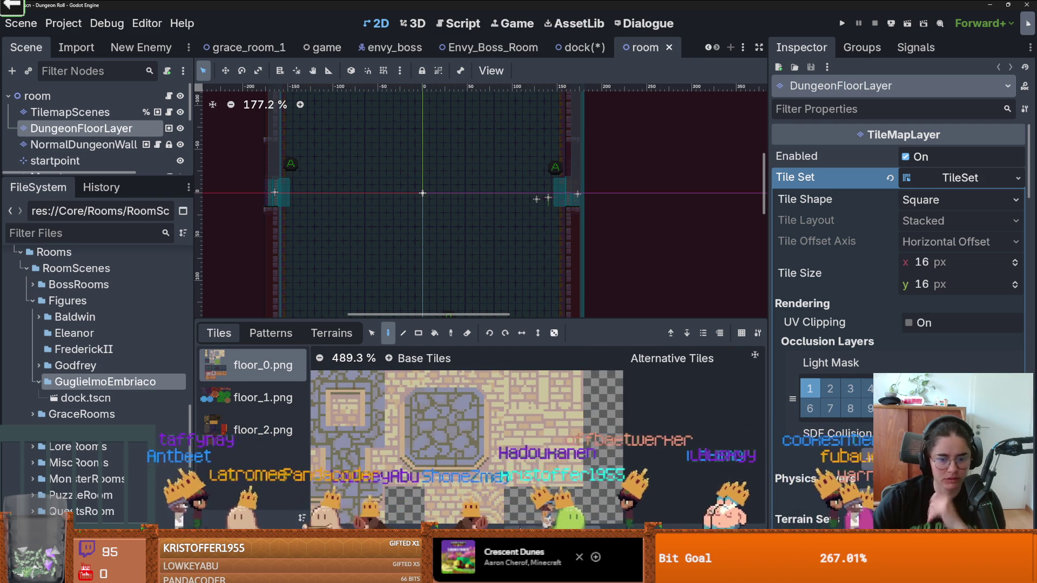
mouse_move(570, 465)
mouse_down()
mouse_move(312, 77)
mouse_move(556, 52)
mouse_move(587, 190)
mouse_move(579, 107)
mouse_up()
key(ctrl+s)
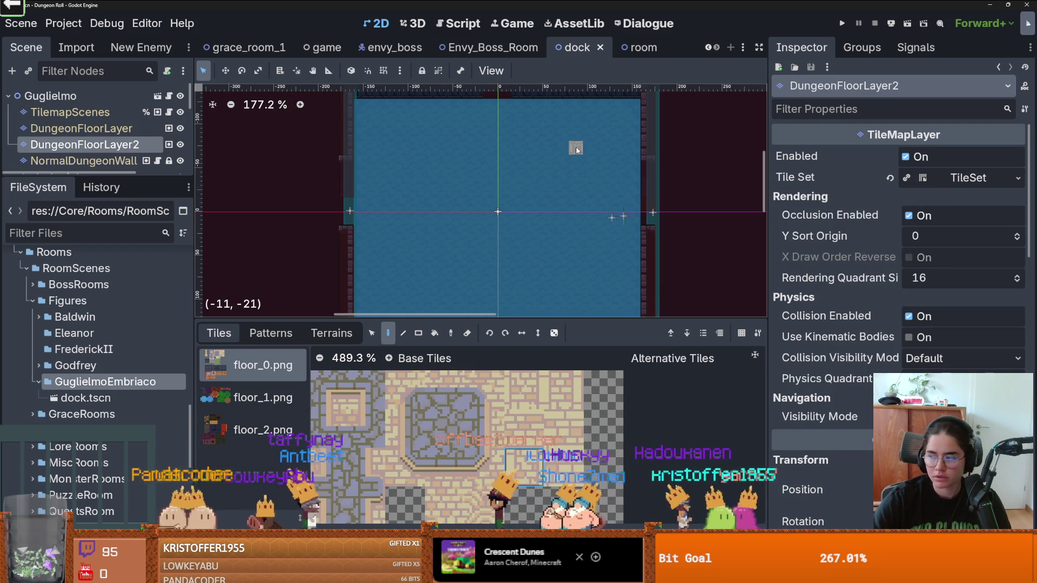
Paint a vertical brick pier of floor_0 tiles across the water.
click(575, 182)
click(564, 213)
key(ctrl+z)
key(ctrl+z)
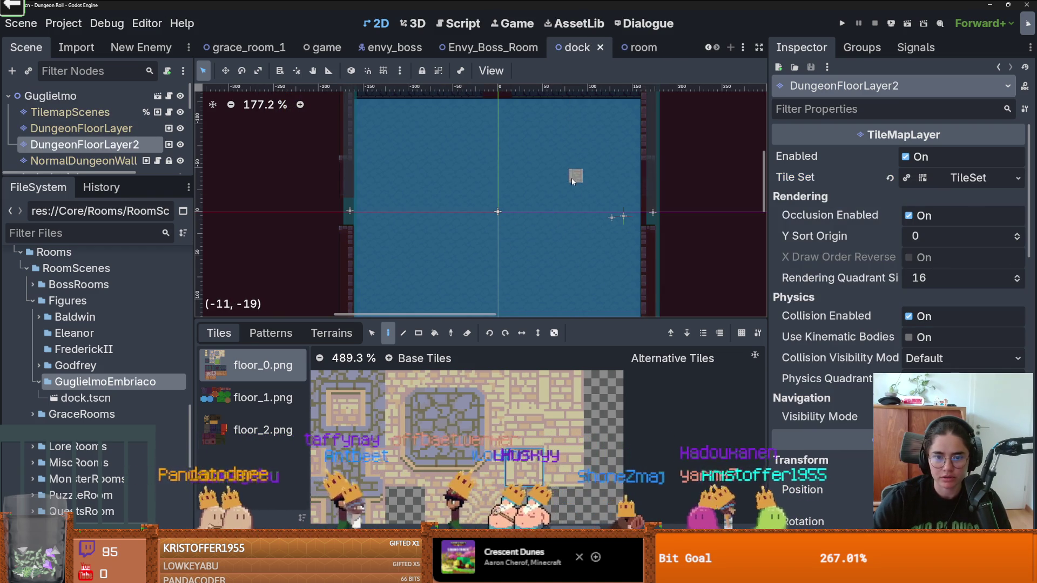
scroll(523, 160, down, 2)
drag(525, 132, 524, 260)
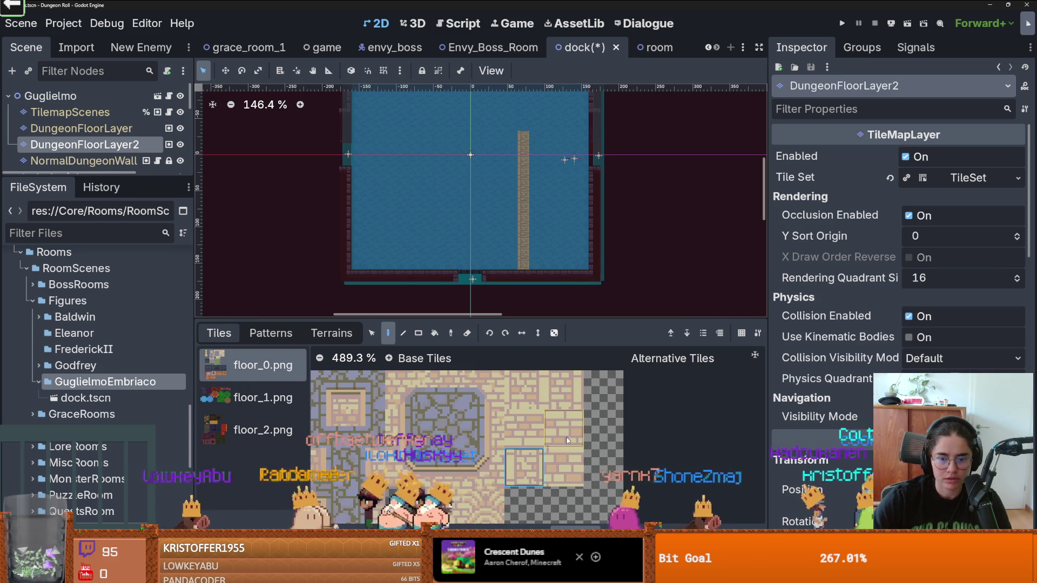
click(573, 462)
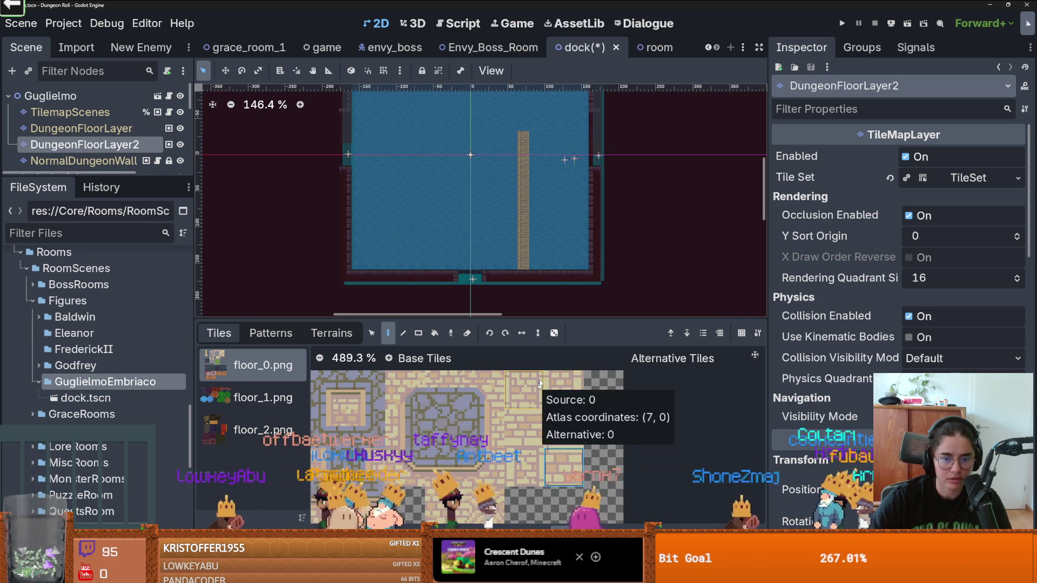
scroll(538, 272, up, 2)
Fill the gaps at the brick column's bottom and along its right side.
mouse_move(534, 264)
mouse_down()
mouse_move(537, 114)
mouse_move(548, 112)
mouse_move(550, 161)
mouse_up()
click(546, 254)
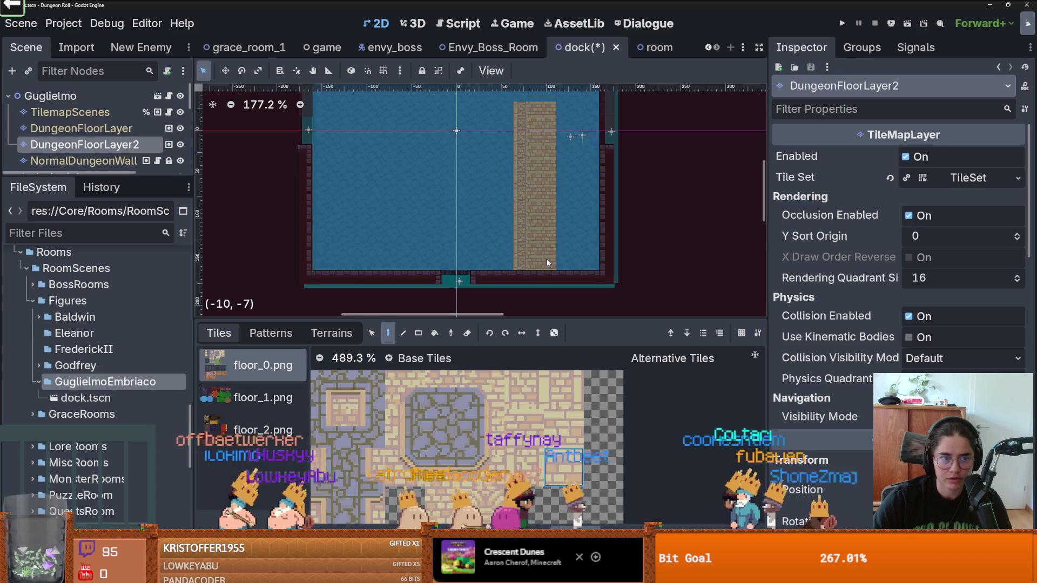
scroll(546, 258, up, 1)
click(563, 388)
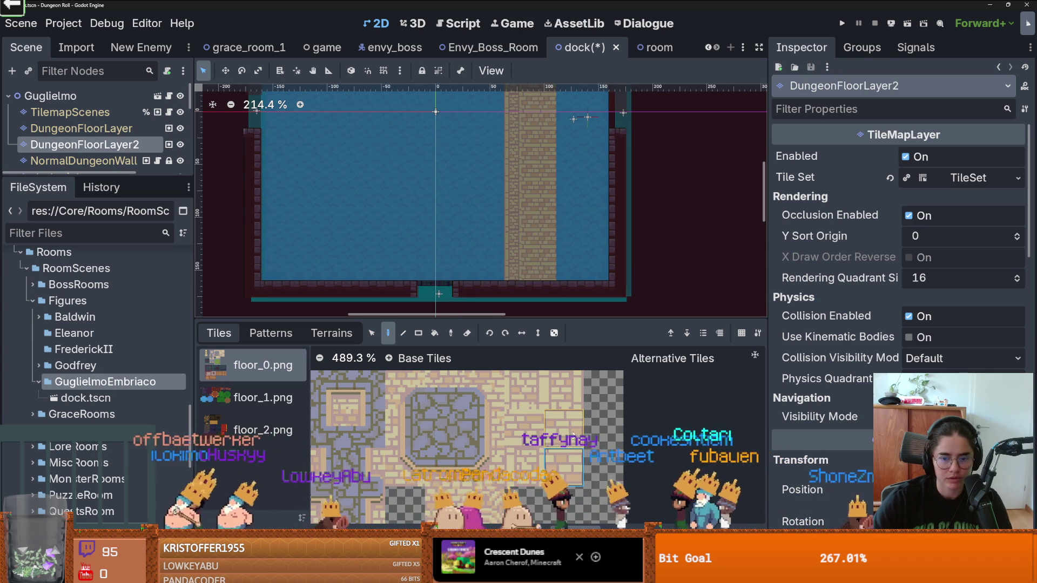
drag(567, 275, 562, 151)
scroll(562, 151, up, 3)
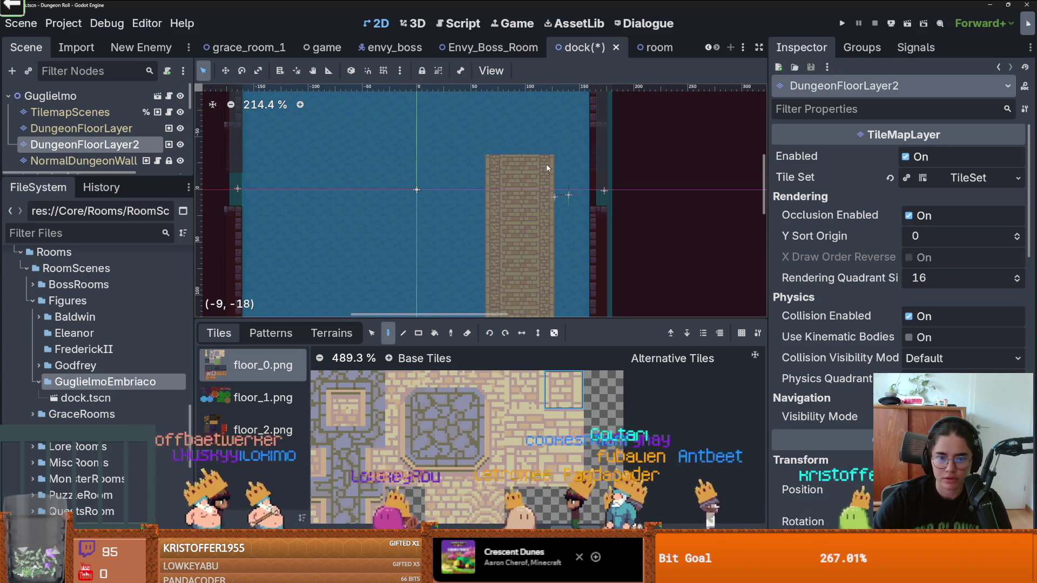
scroll(548, 216, down, 2)
scroll(556, 197, down, 1)
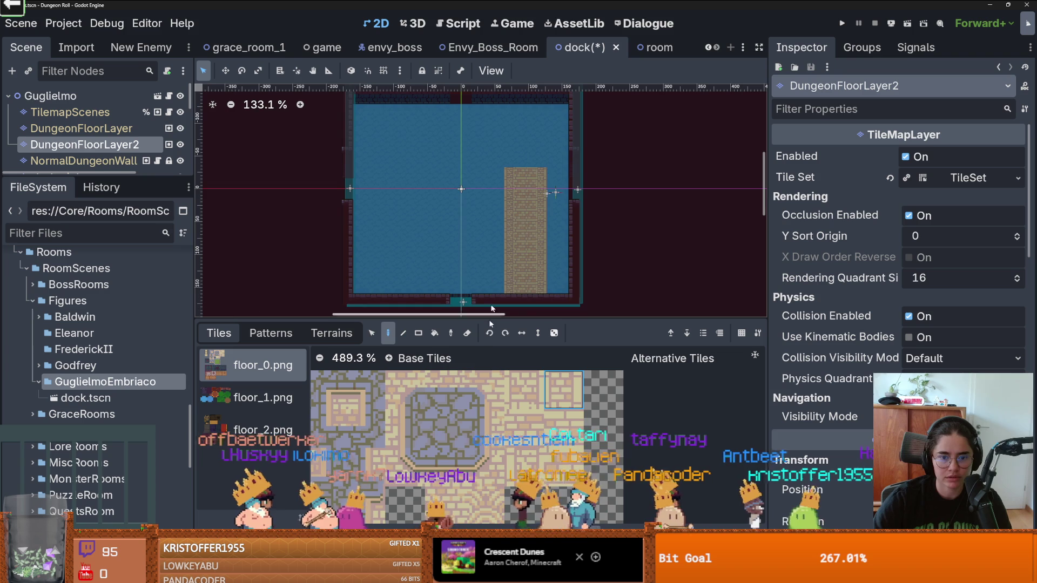
Select the whole brick column and move it flush against the right wall.
click(372, 332)
mouse_move(504, 169)
mouse_down()
mouse_move(535, 289)
mouse_move(543, 266)
mouse_move(557, 270)
mouse_up()
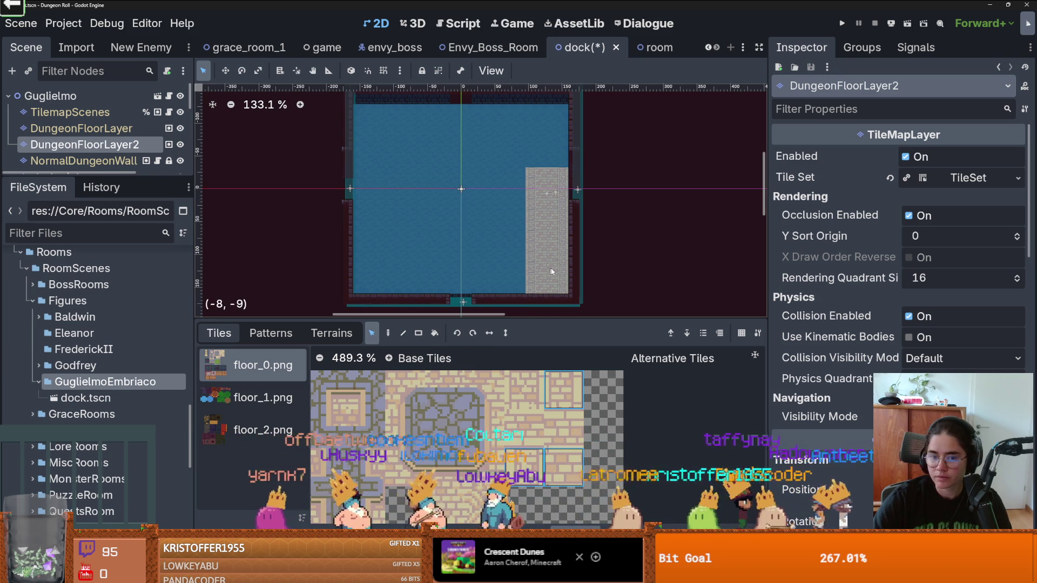
click(523, 232)
scroll(527, 224, up, 2)
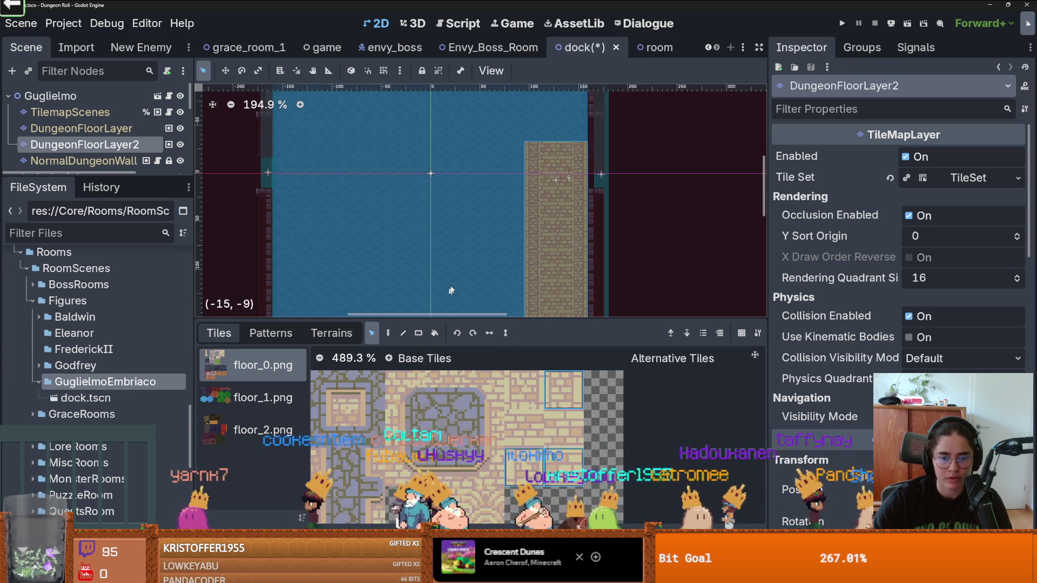
scroll(464, 259, down, 2)
scroll(461, 222, up, 1)
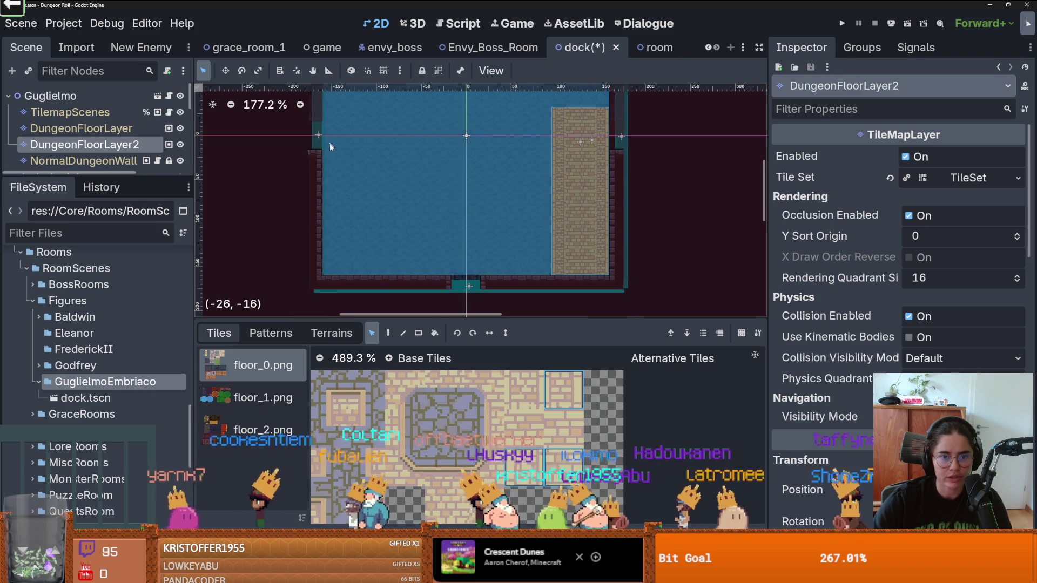
drag(330, 143, 336, 200)
drag(589, 177, 552, 238)
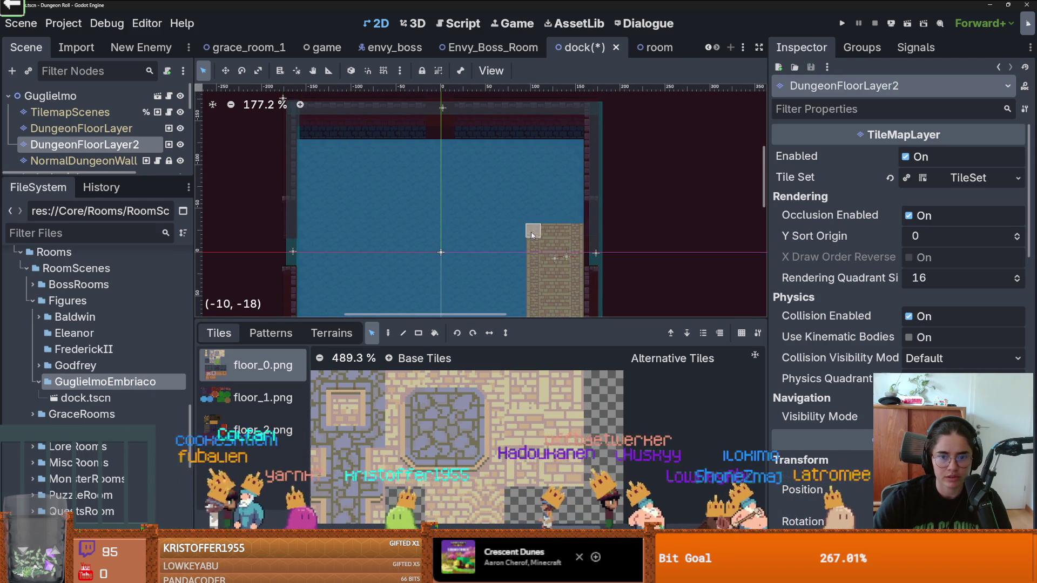
Copy the brick column and paste it above to reach the room's top.
drag(531, 227, 581, 292)
key(ctrl+c)
key(ctrl+v)
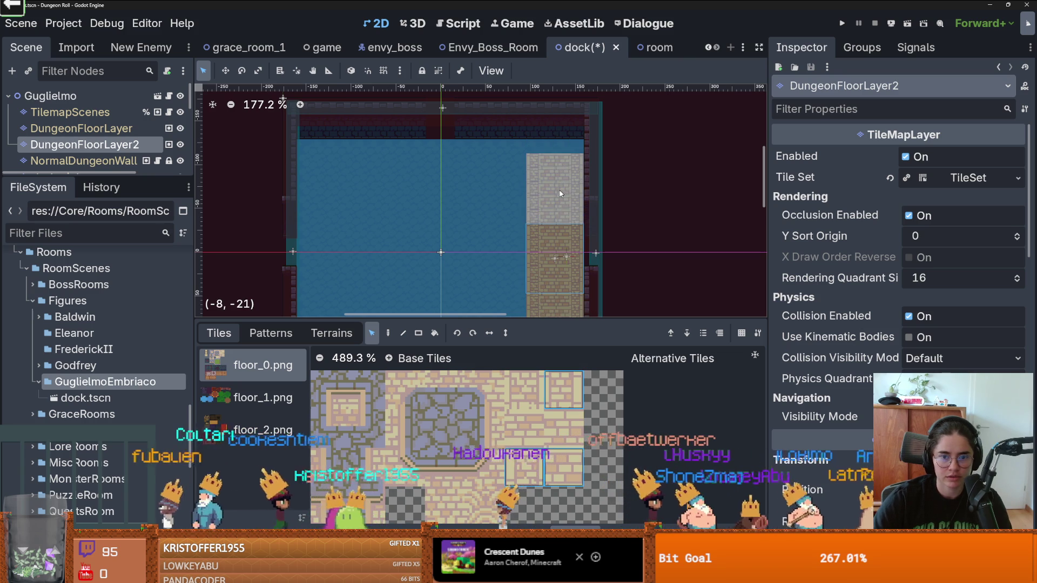
click(559, 168)
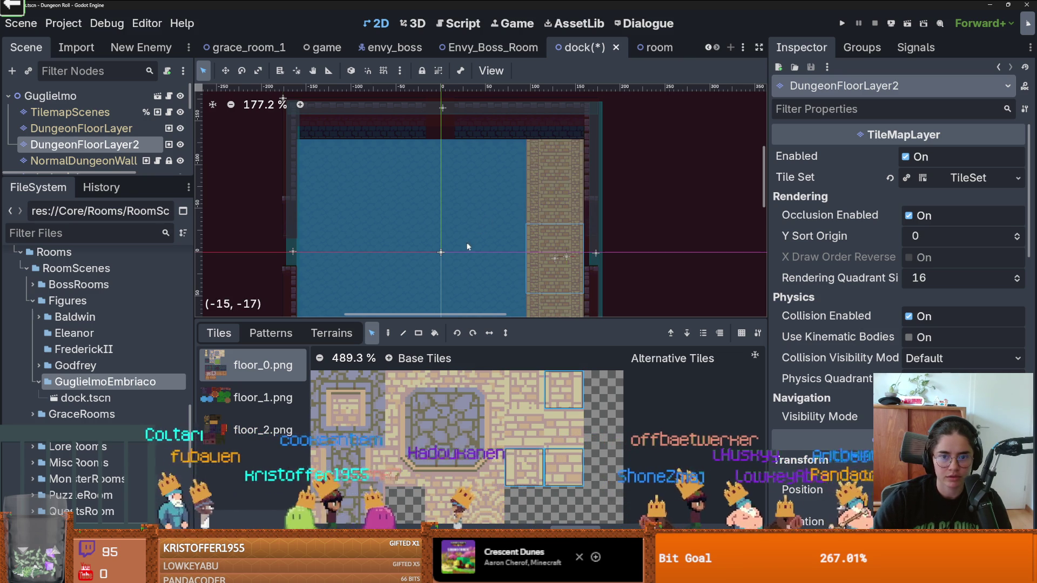
scroll(491, 197, down, 2)
scroll(491, 196, up, 1)
Check the Terrains and Patterns tabs, ending back on the Tiles atlases.
click(327, 333)
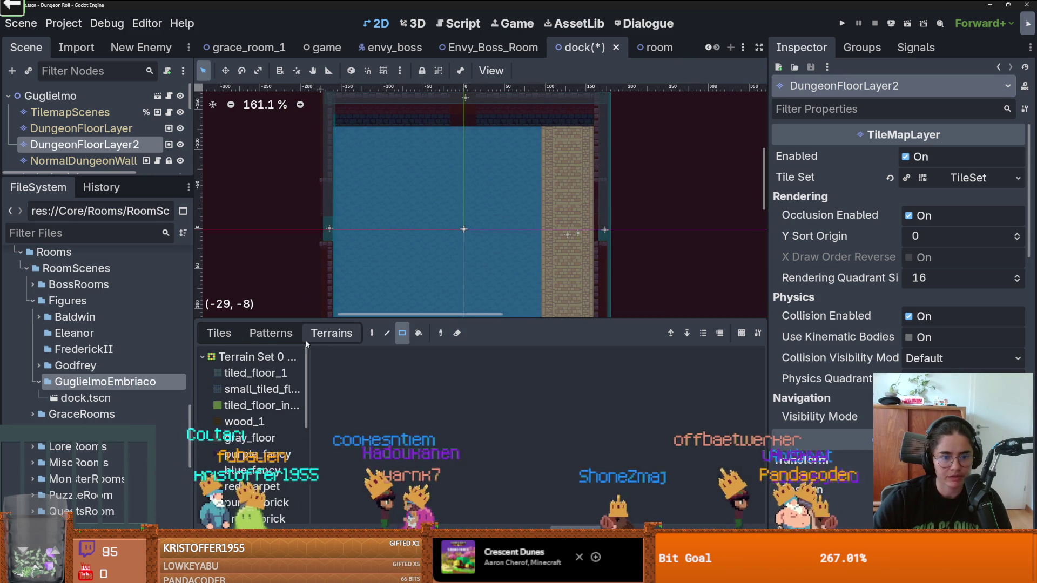
click(208, 335)
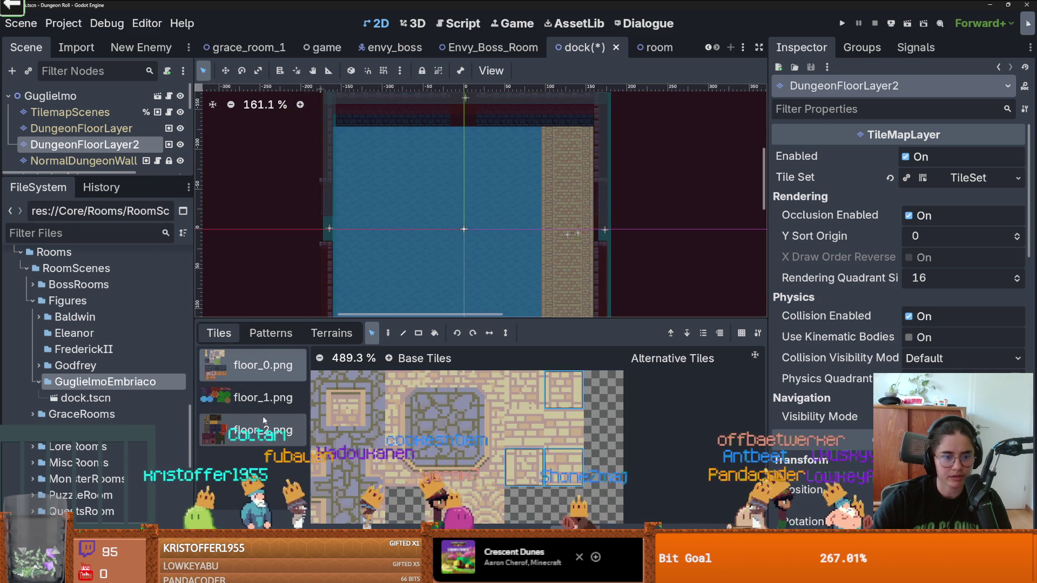
click(271, 333)
click(331, 333)
click(218, 335)
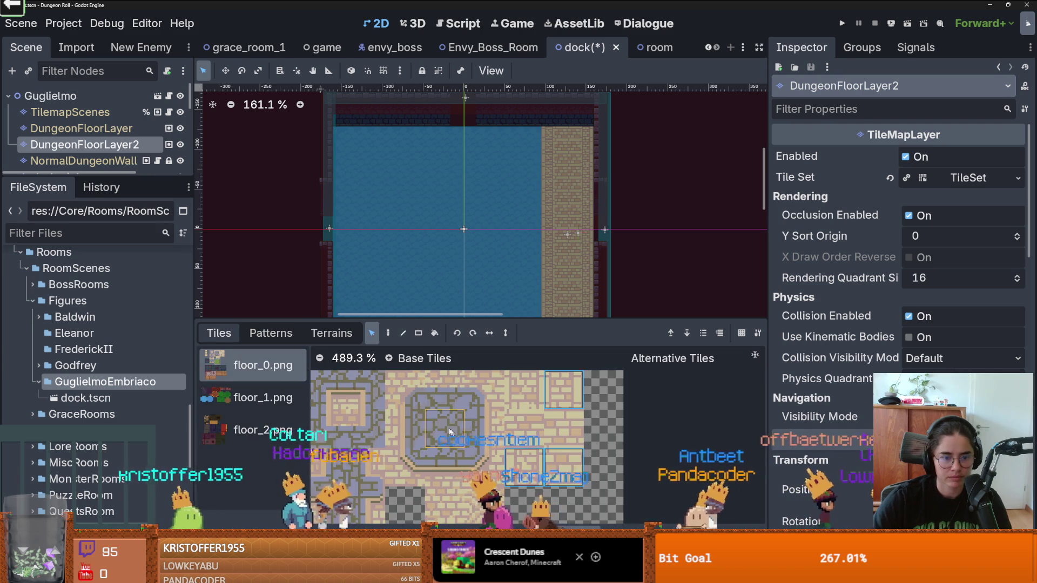
Switch to the floor_2.png atlas and select two side-by-side wooden tiles.
click(259, 430)
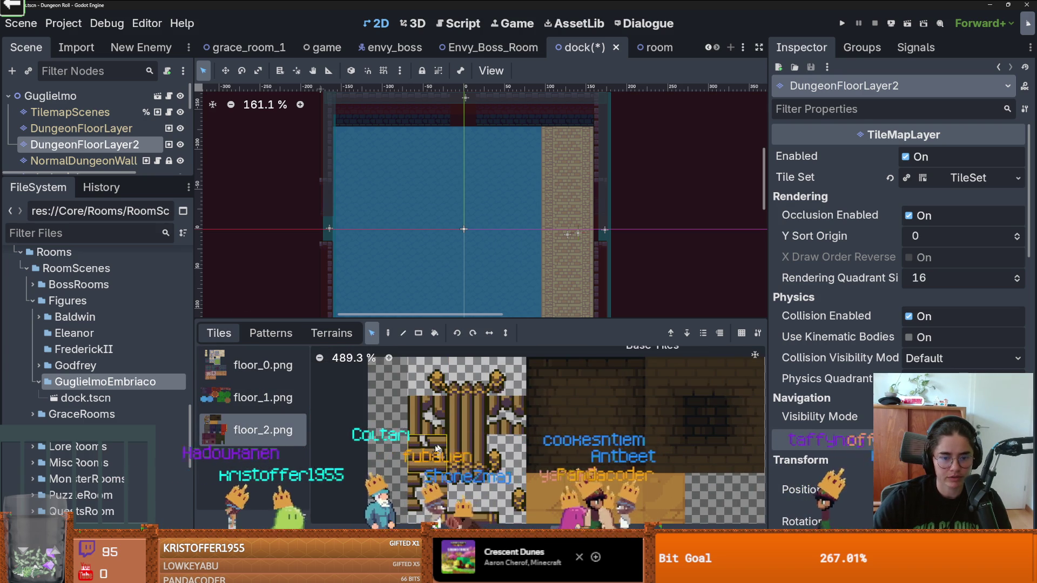
drag(511, 278, 530, 225)
click(501, 407)
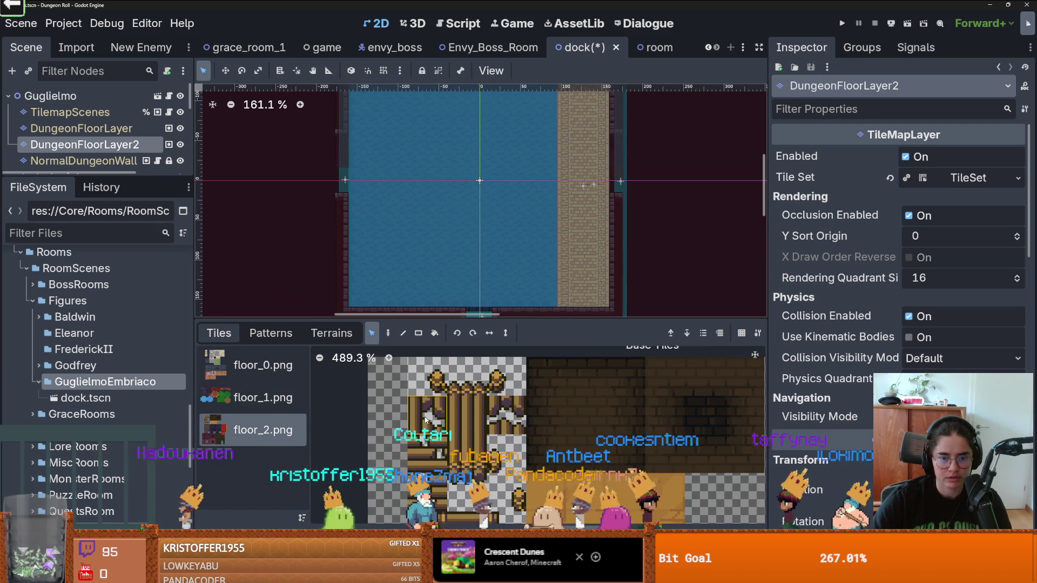
scroll(450, 466, down, 3)
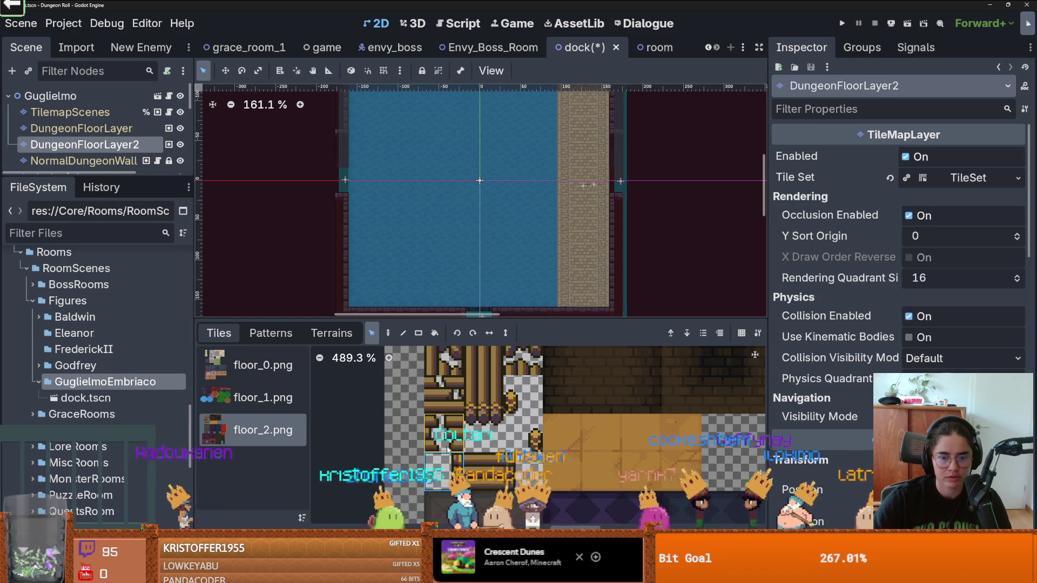
drag(444, 471, 470, 461)
scroll(526, 156, up, 3)
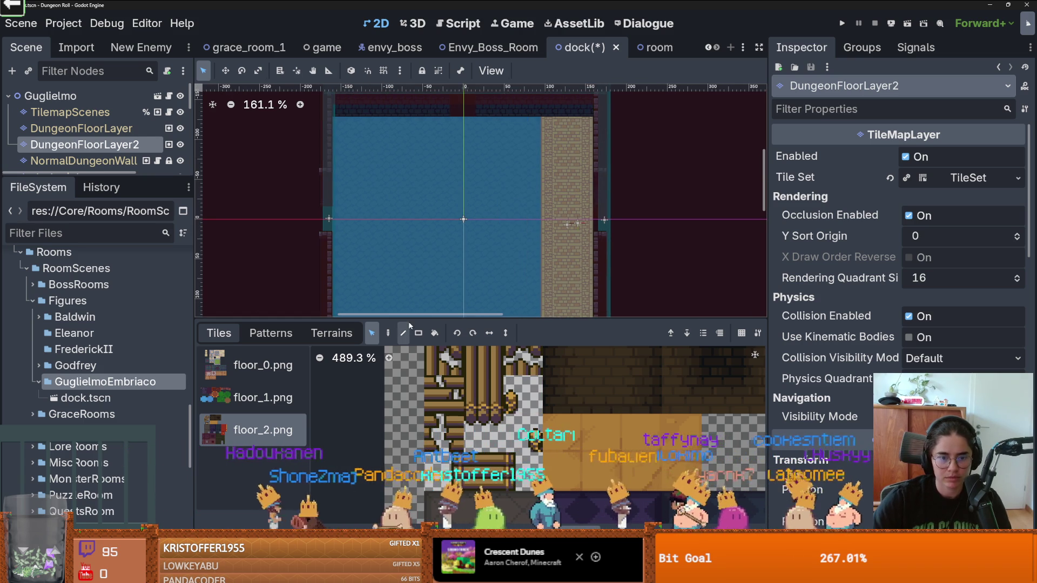
Paint a vertical wooden plank strip on the water, then undo it.
click(388, 334)
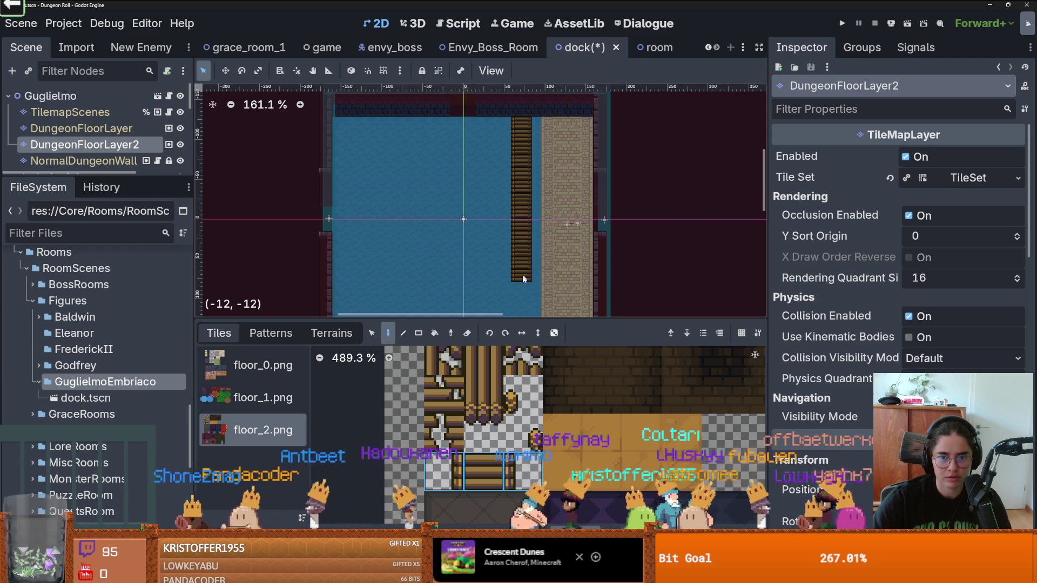
click(523, 279)
scroll(527, 259, down, 3)
scroll(534, 249, up, 3)
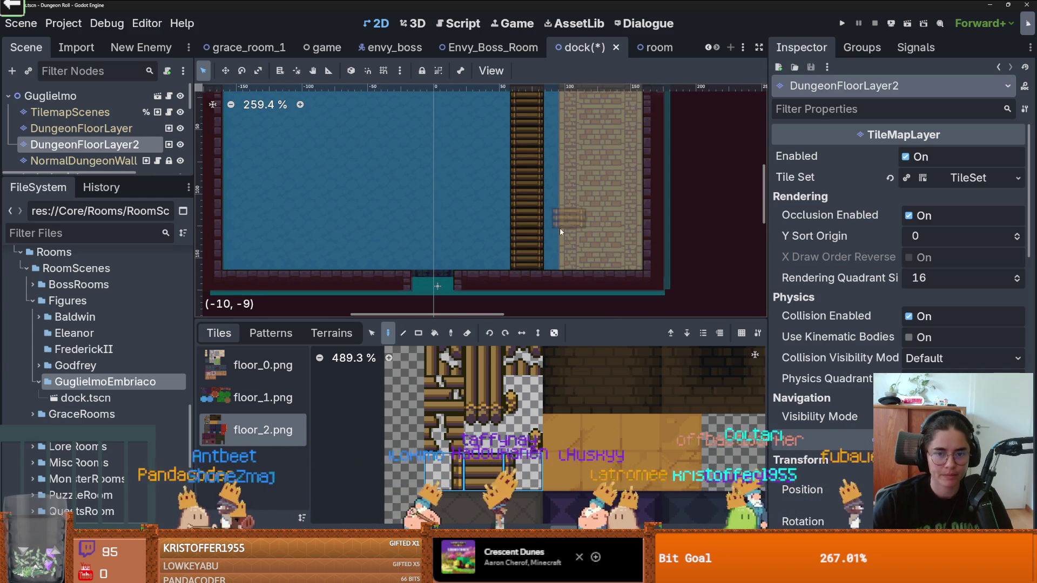
scroll(595, 234, up, 1)
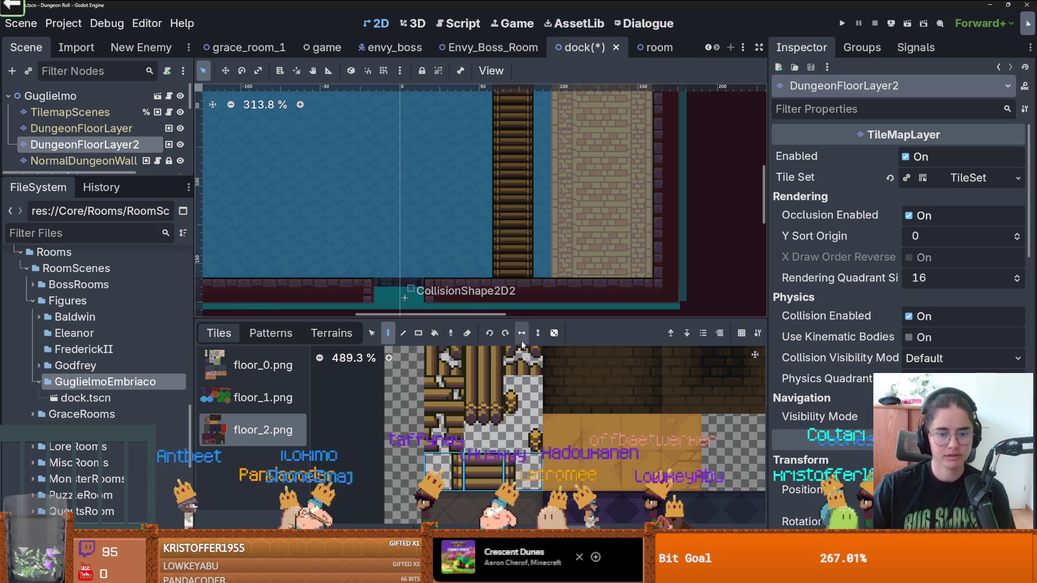
key(ctrl+z)
key(ctrl+z)
Select the full wooden dock piece including its top cap.
scroll(507, 227, down, 2)
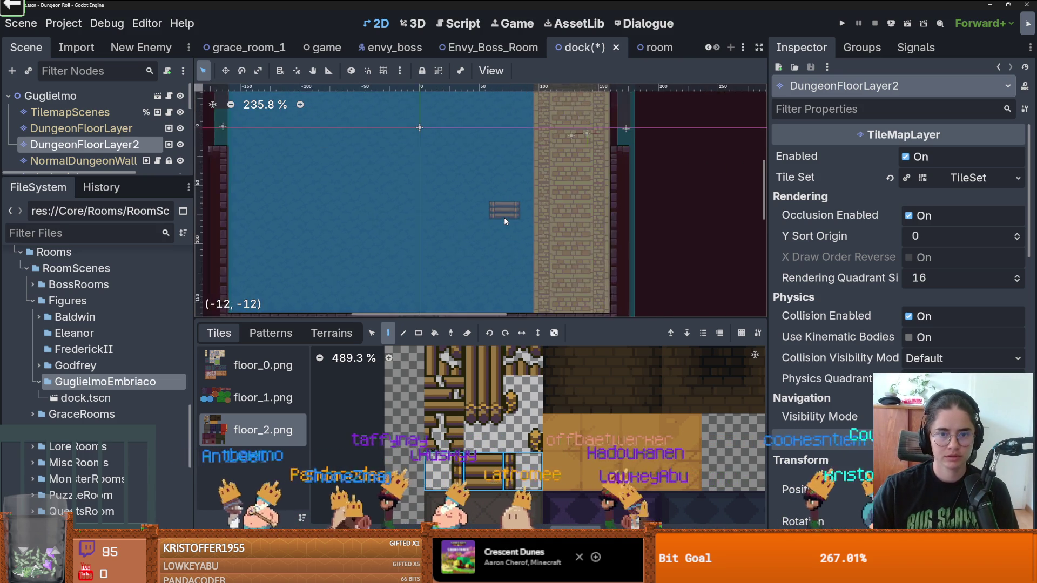
scroll(506, 221, up, 1)
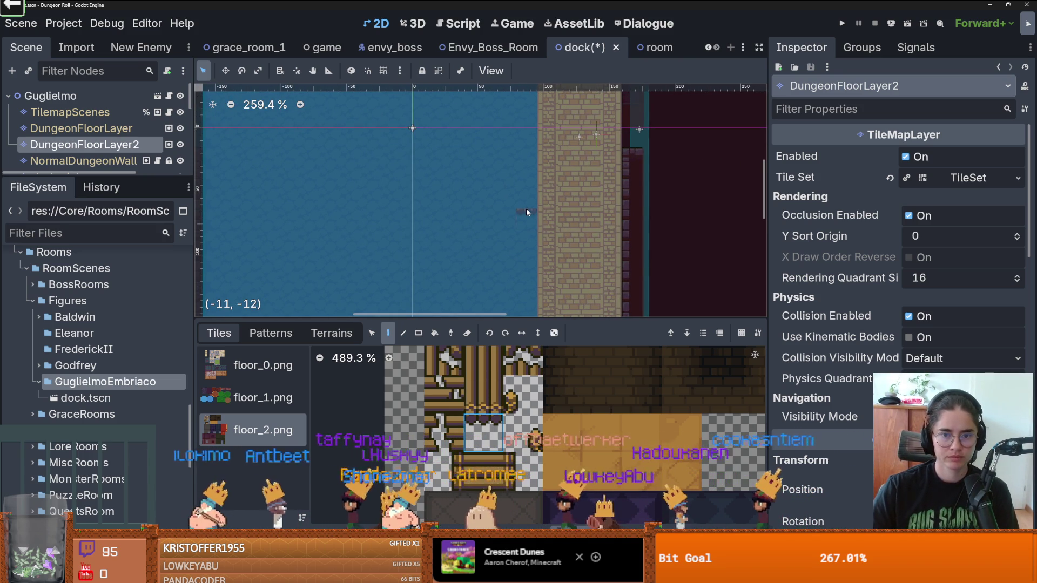
scroll(481, 388, up, 3)
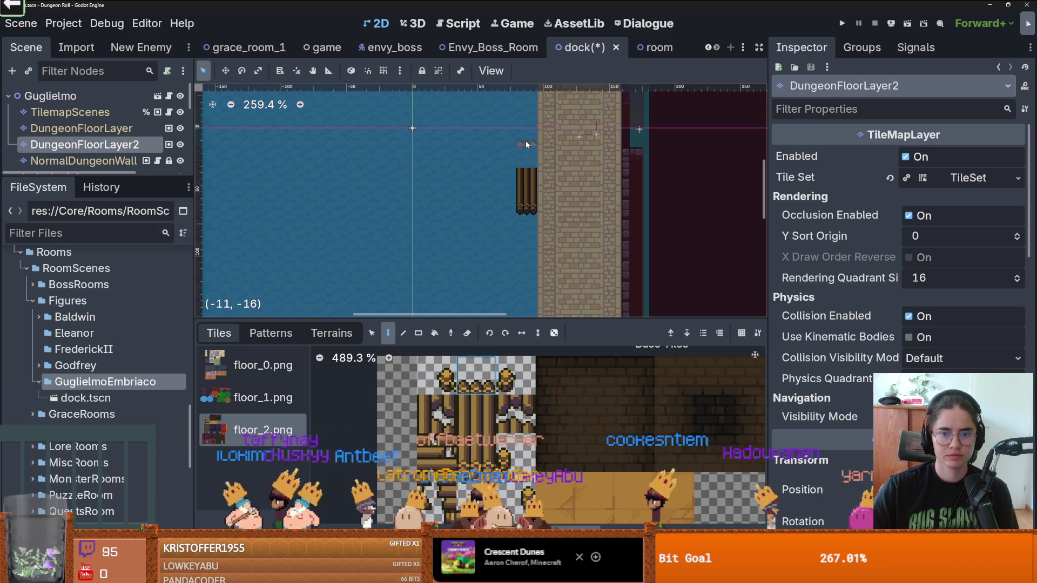
scroll(451, 218, down, 3)
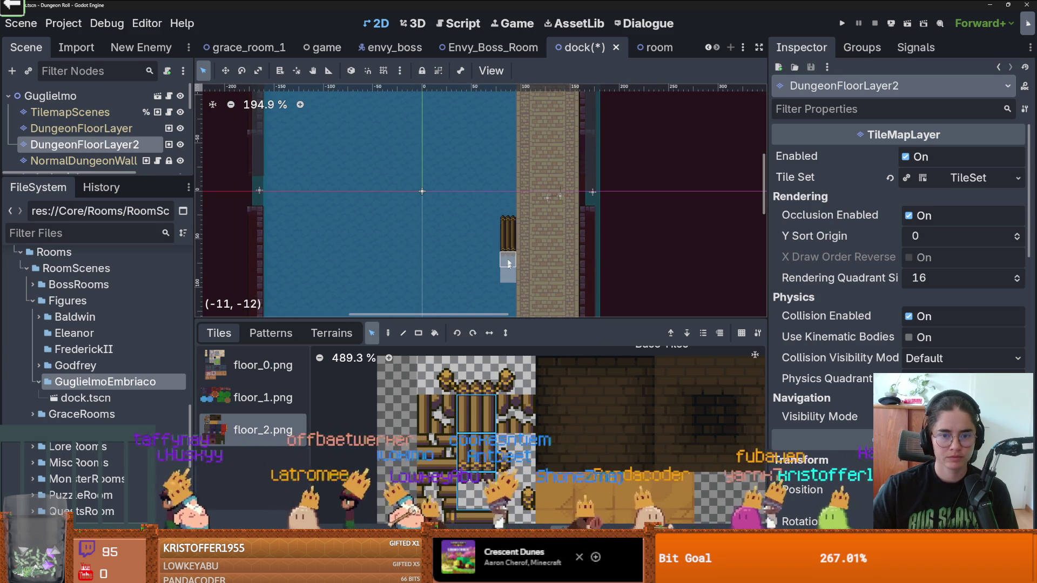
drag(506, 267, 506, 241)
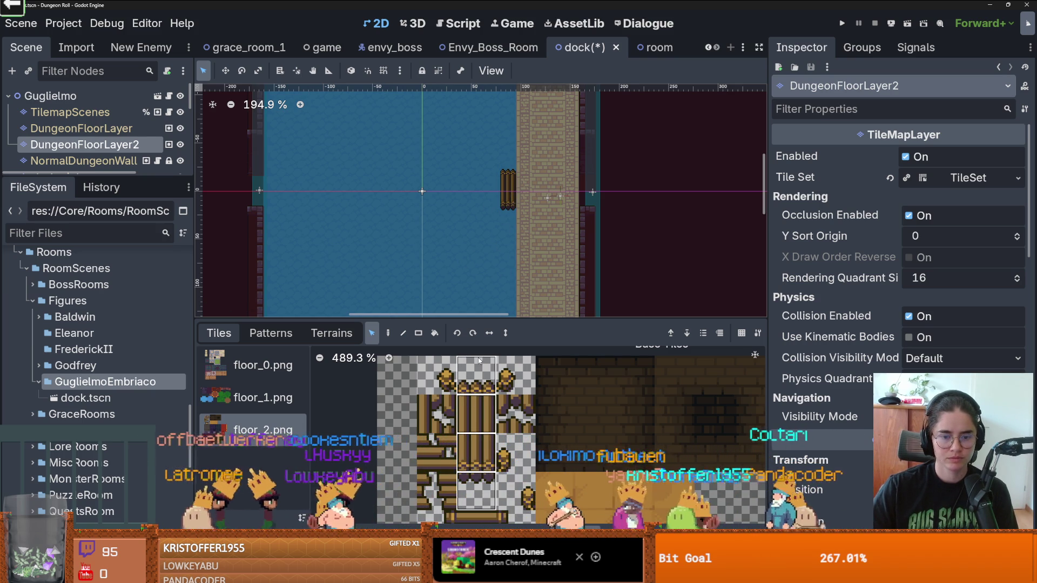
Paint a row of wooden planks from the left wall to the brick walkway, redoing the first attempt.
click(388, 333)
drag(426, 187, 278, 186)
scroll(352, 209, down, 1)
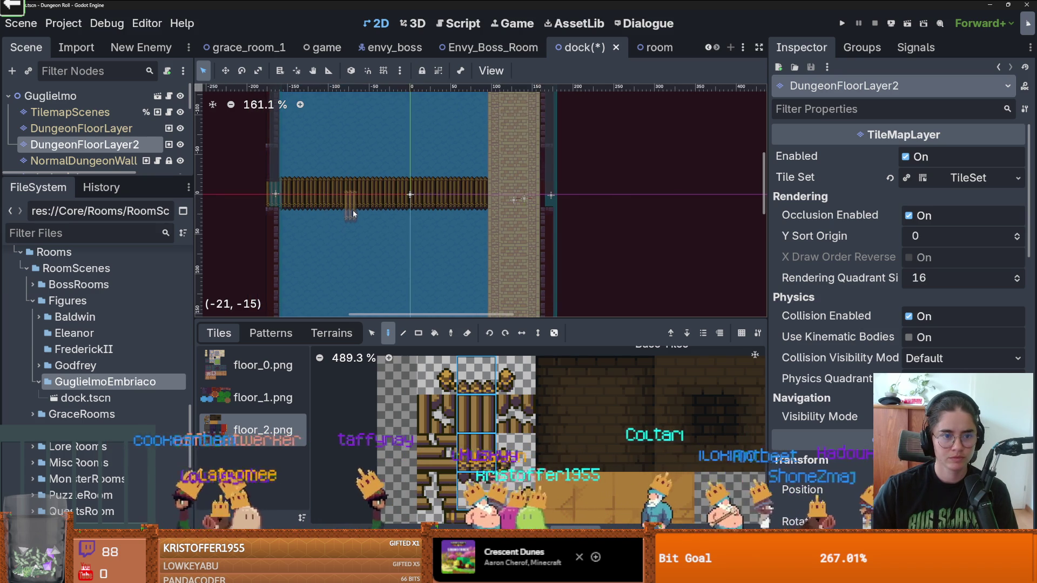
key(ctrl+z)
scroll(266, 192, up, 4)
drag(281, 192, 573, 192)
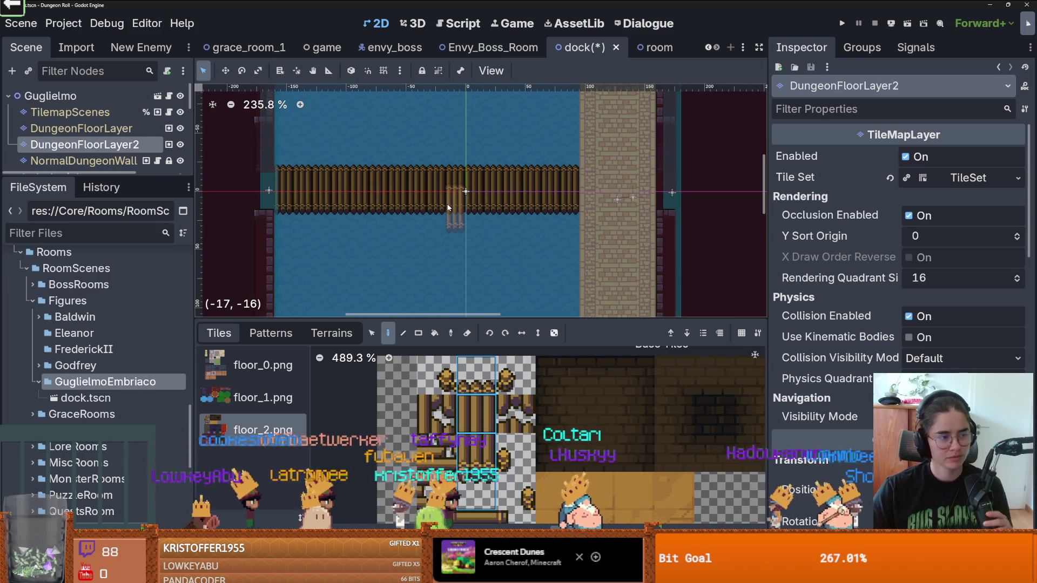
scroll(442, 117, down, 1)
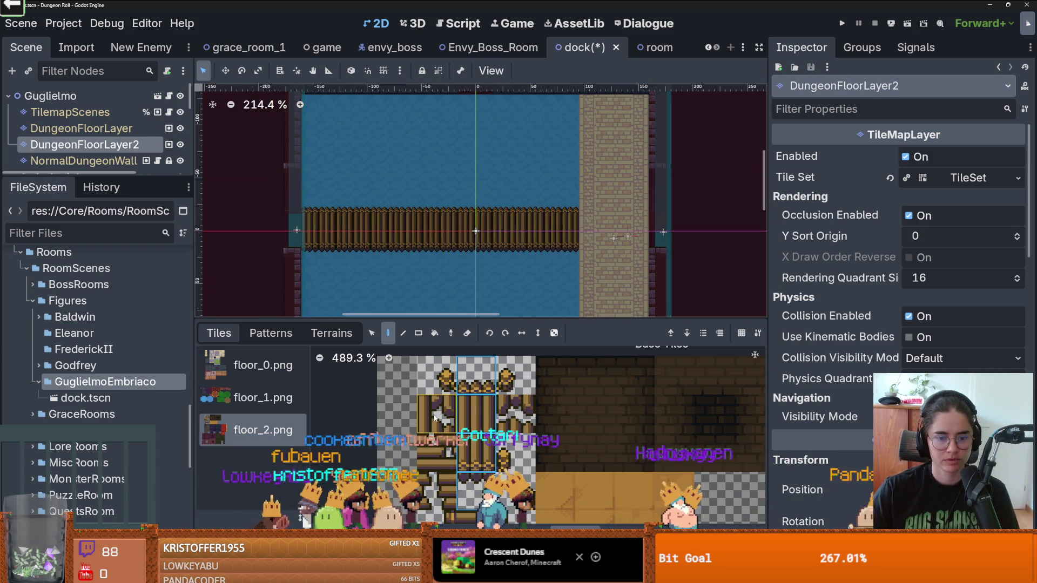
scroll(482, 387, down, 2)
drag(443, 471, 521, 471)
Add a plank tile to the top row, then select and drag the planks down to meet the dock.
scroll(490, 178, up, 3)
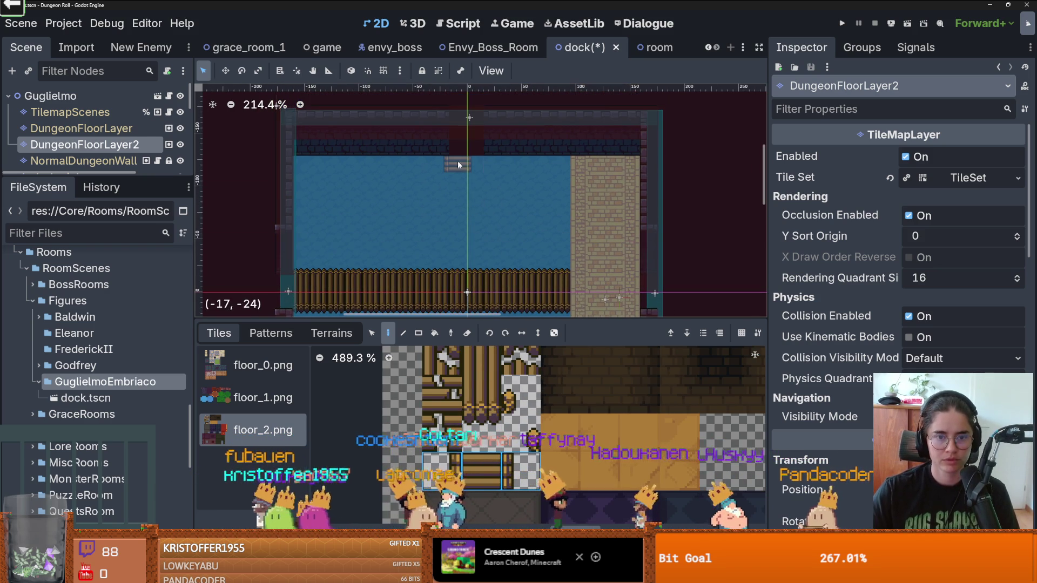
click(484, 456)
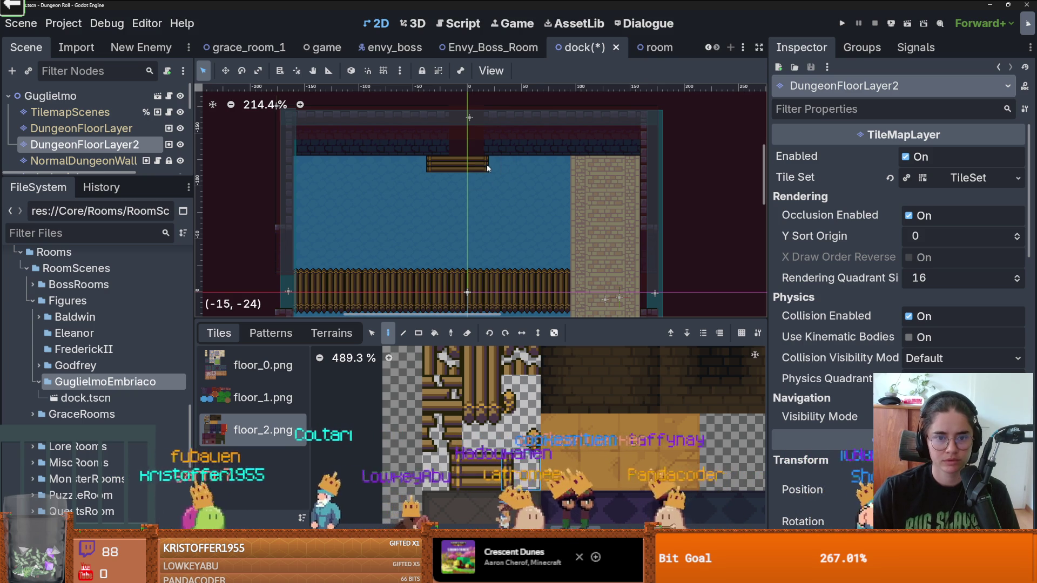
click(487, 164)
key(s)
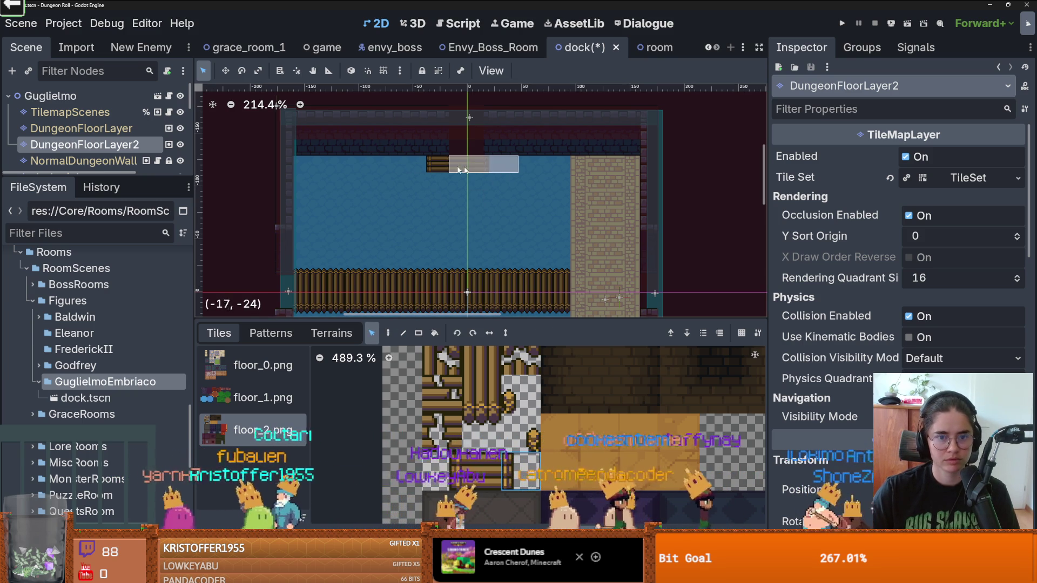
mouse_move(486, 156)
mouse_down()
mouse_move(426, 168)
mouse_move(474, 166)
mouse_up()
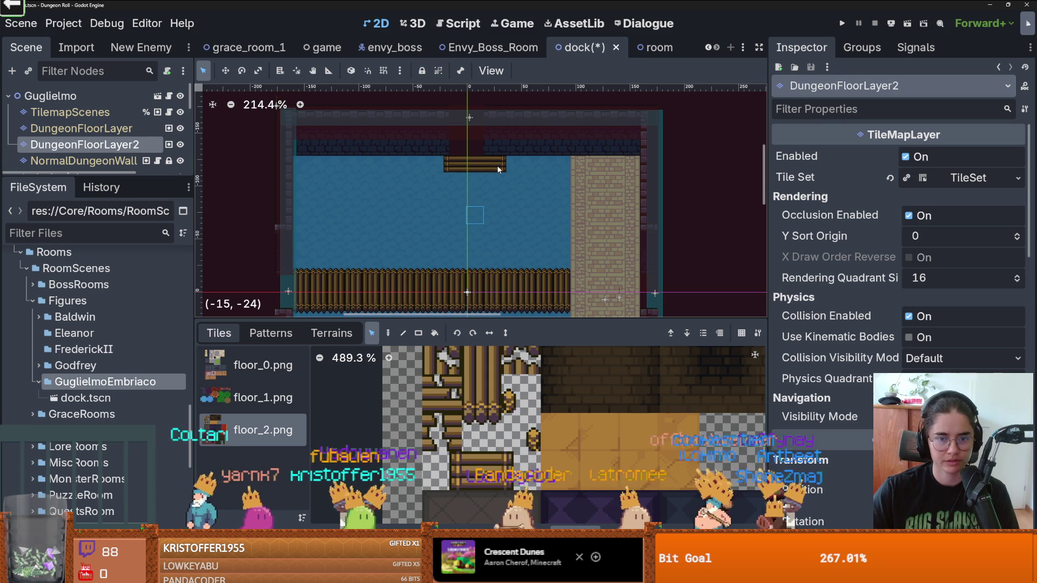
mouse_move(500, 169)
mouse_down()
mouse_move(448, 163)
mouse_move(467, 178)
mouse_move(476, 238)
mouse_up()
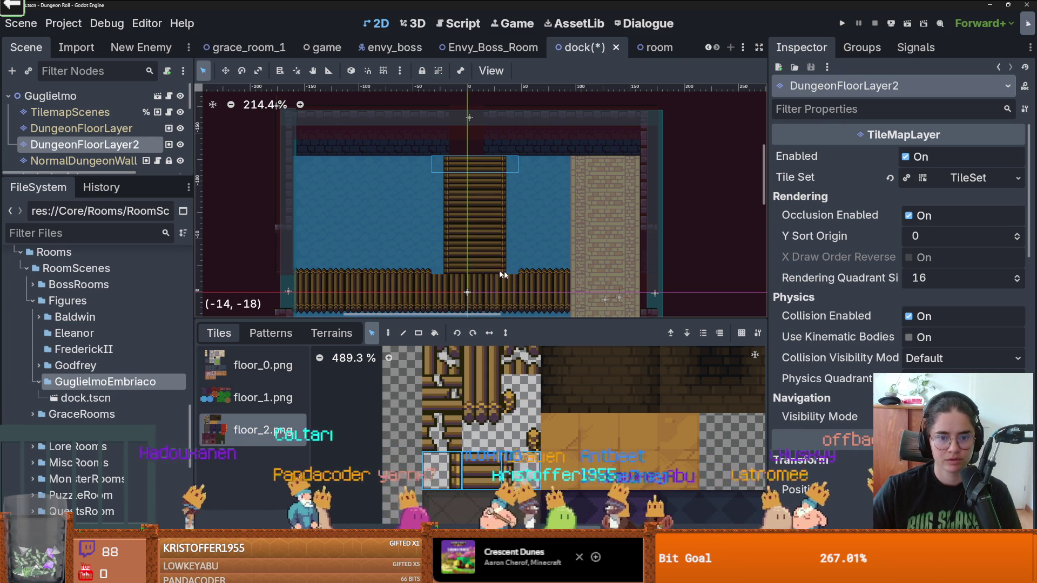
scroll(504, 270, up, 4)
scroll(477, 382, up, 1)
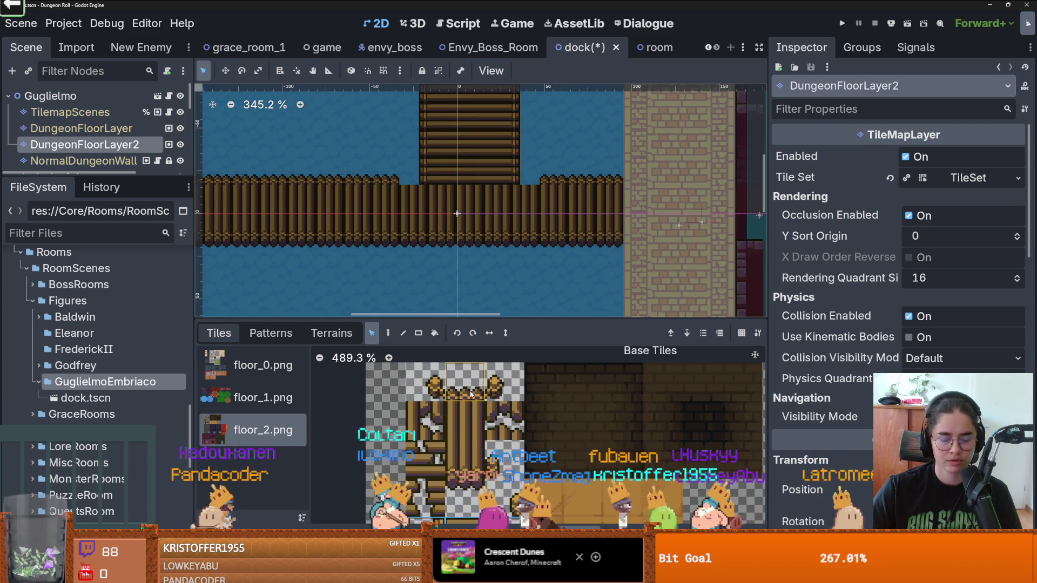
Return to the Paint tool and add cracked-plank detail tiles from floor_2 onto both piers.
scroll(445, 256, down, 3)
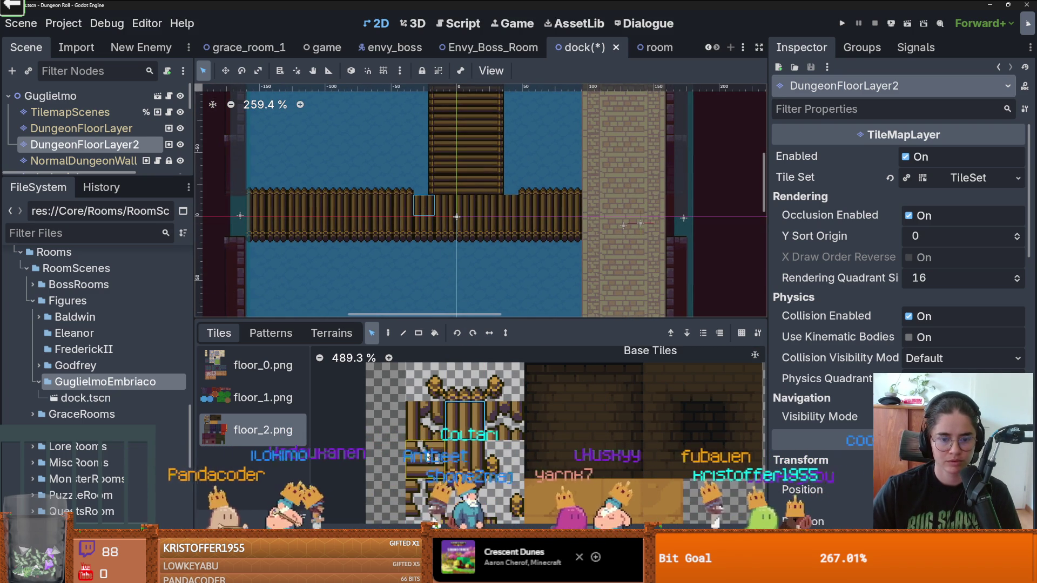
click(390, 333)
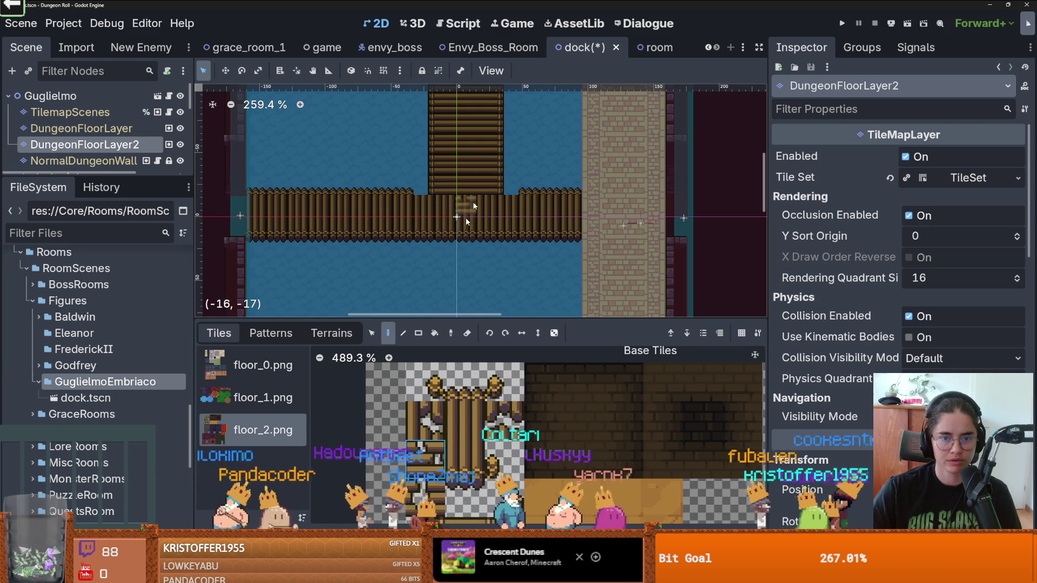
scroll(469, 206, up, 4)
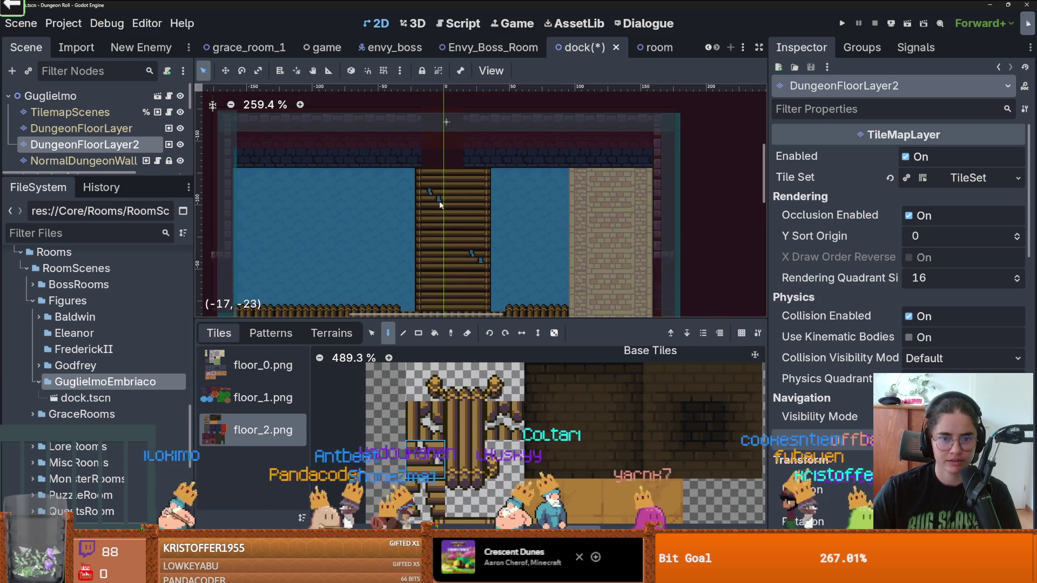
scroll(439, 204, down, 3)
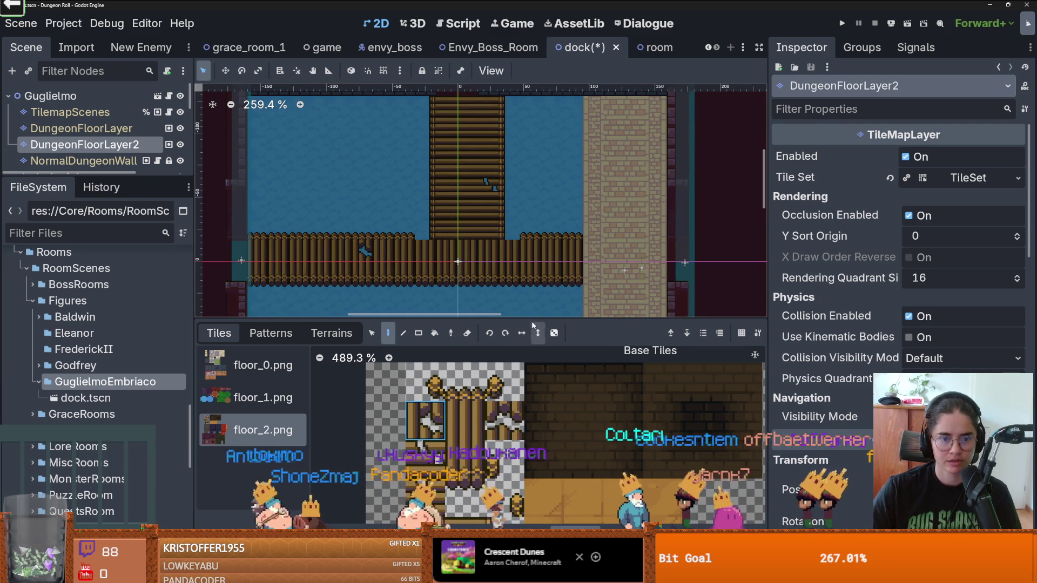
scroll(489, 270, down, 1)
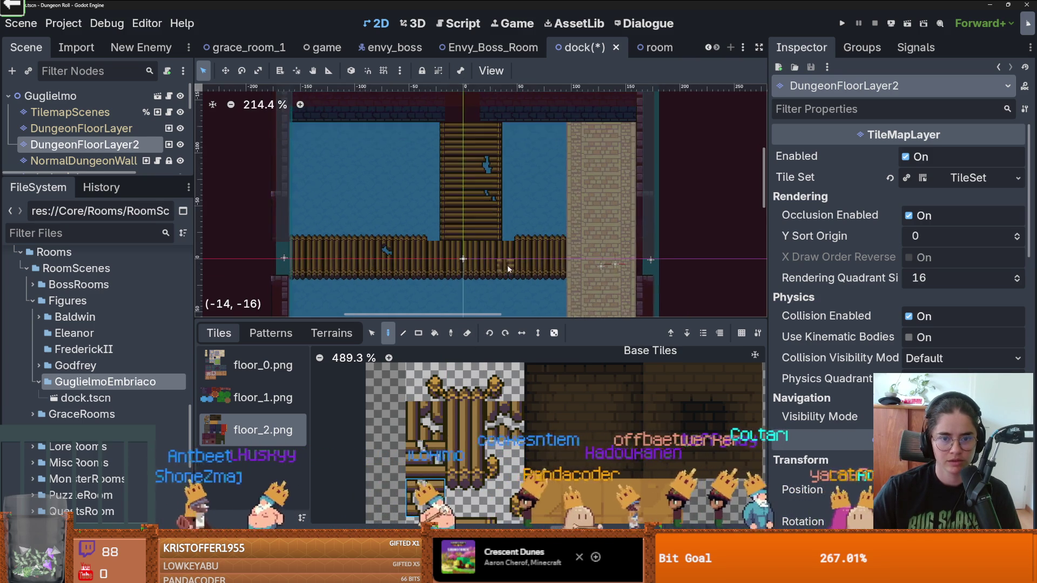
scroll(506, 259, up, 4)
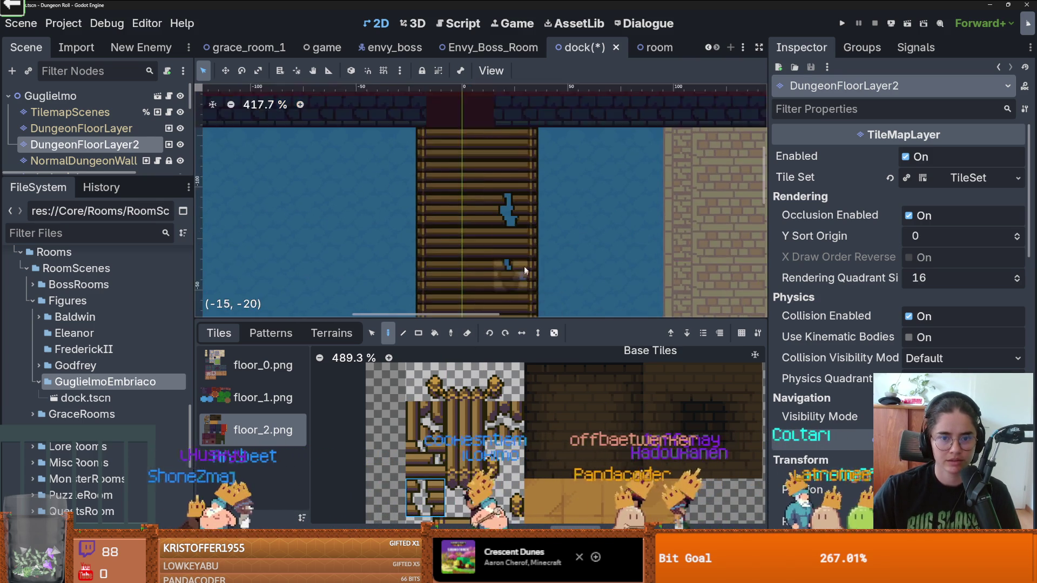
scroll(503, 201, up, 4)
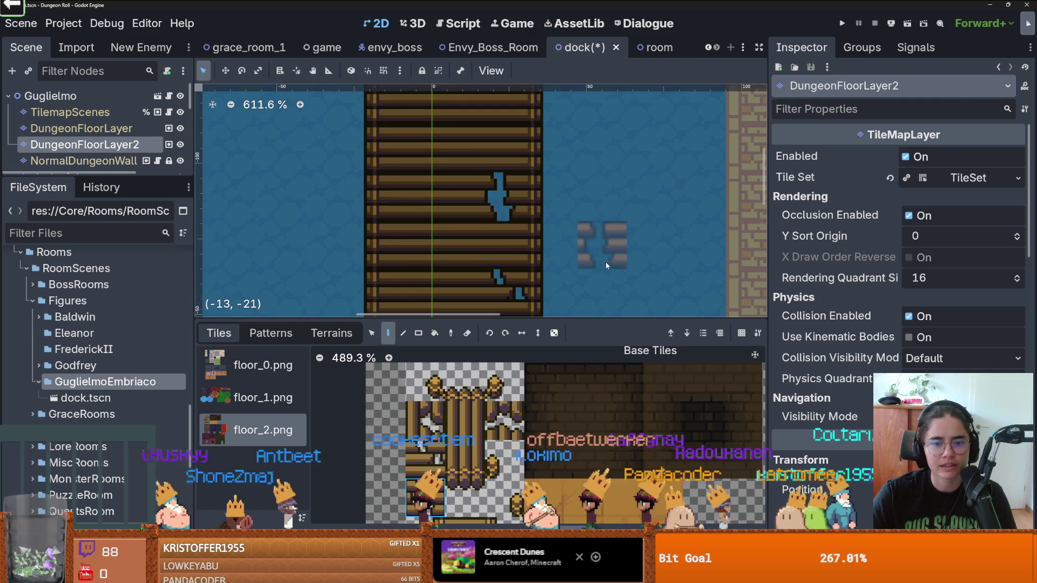
scroll(578, 211, down, 4)
scroll(508, 294, down, 2)
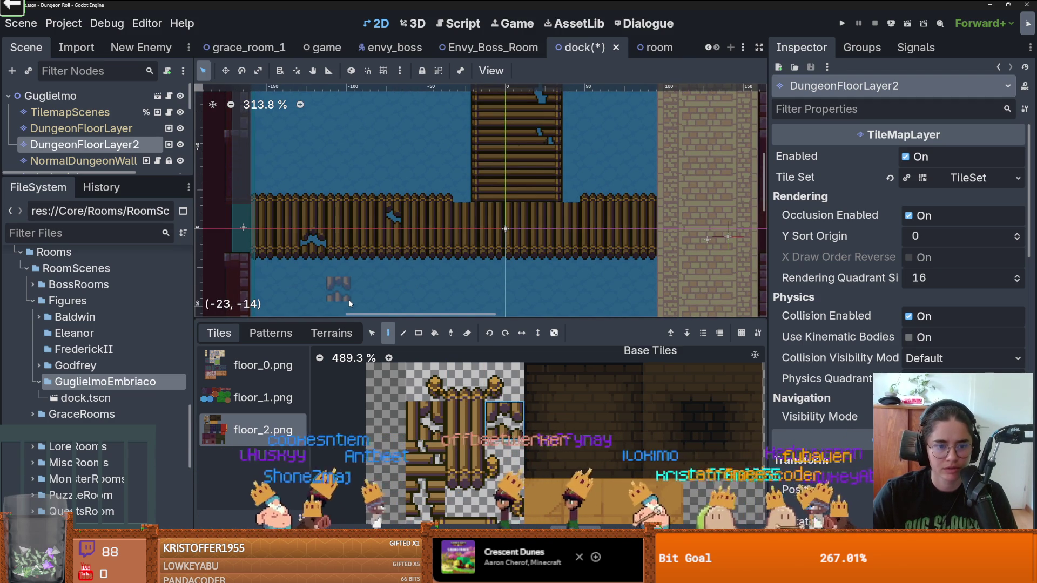
Place a single dock-post tile on the dock edge while browsing the floor_2 atlas's post tiles.
scroll(413, 277, down, 2)
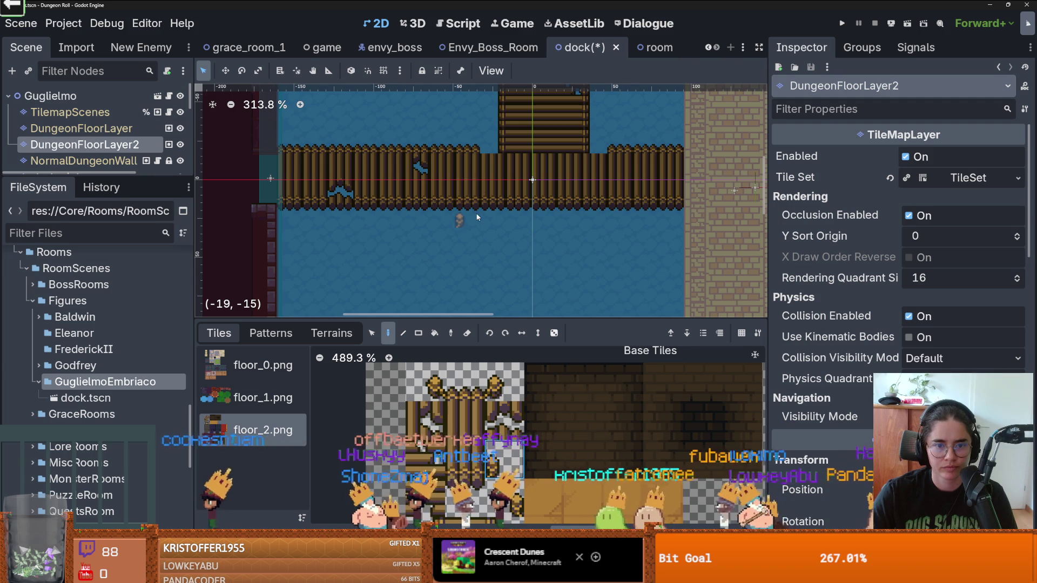
scroll(475, 268, up, 2)
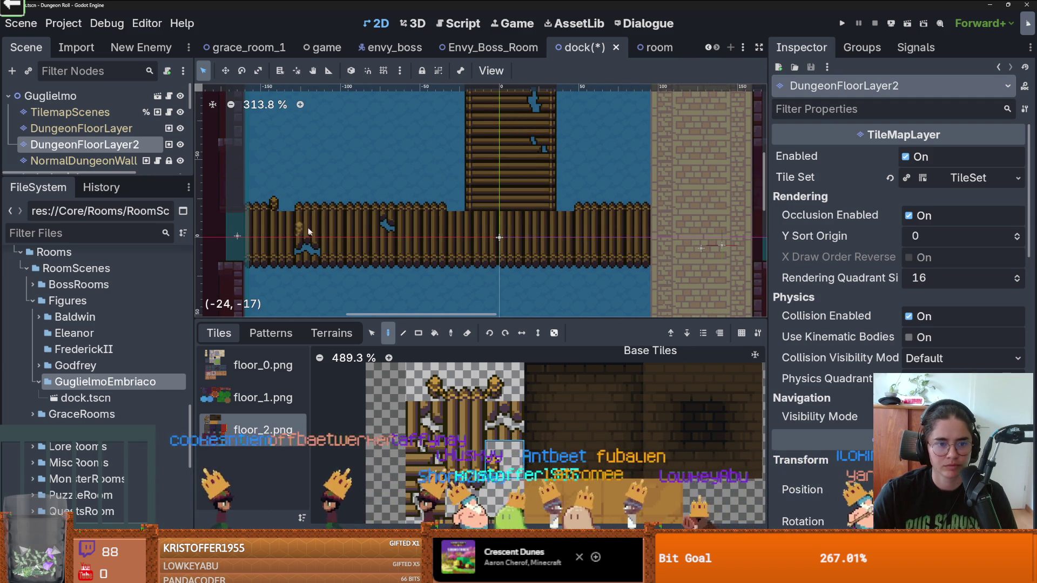
click(647, 199)
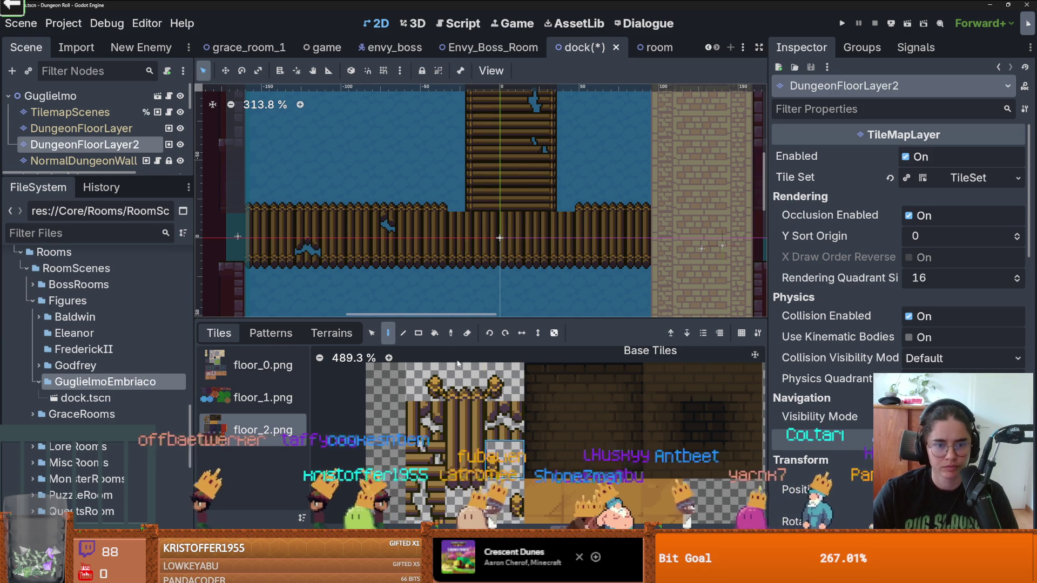
scroll(480, 200, down, 3)
scroll(481, 200, up, 1)
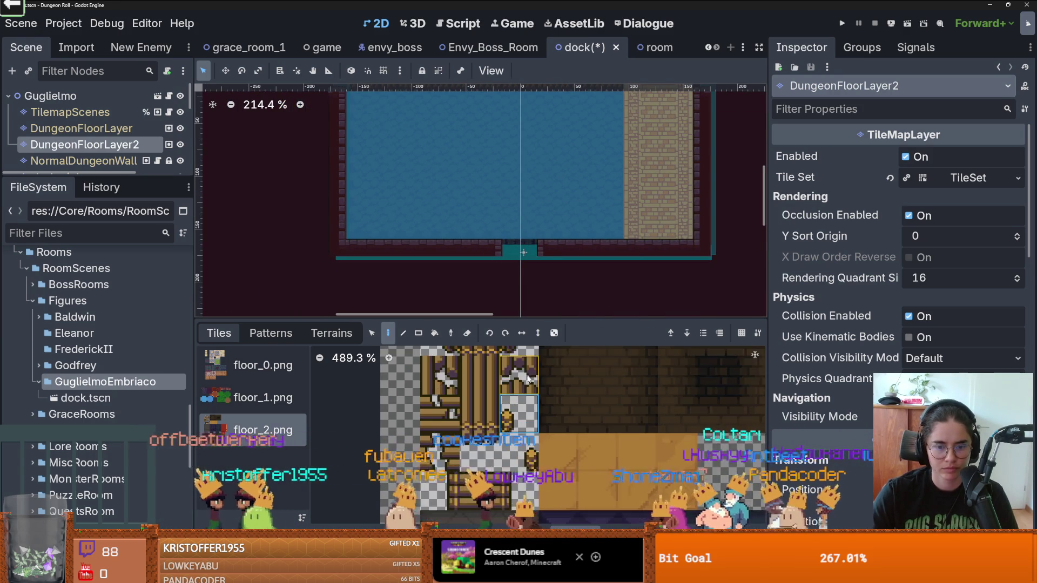
scroll(514, 430, up, 2)
scroll(500, 114, up, 5)
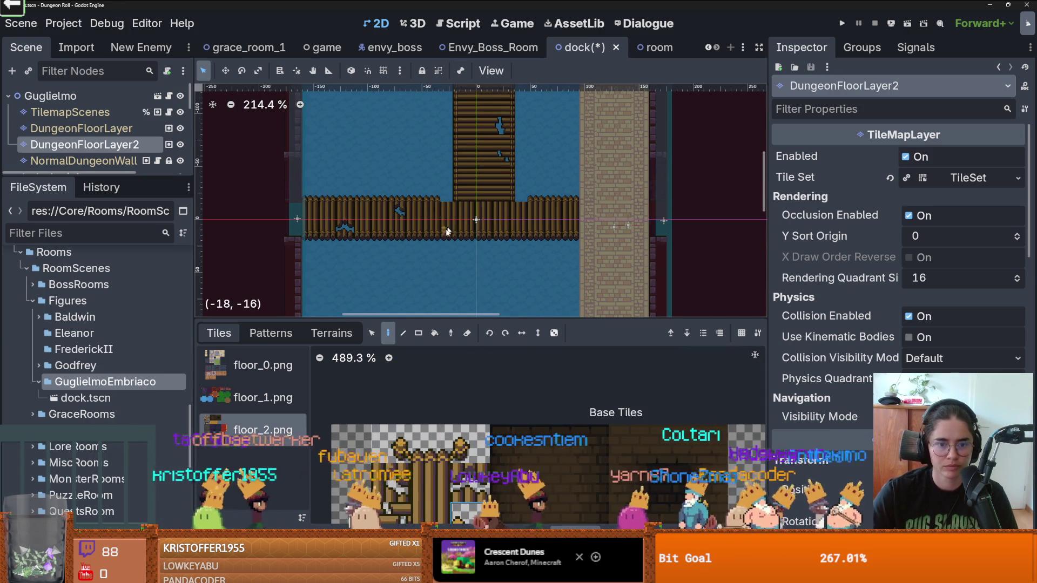
scroll(422, 473, down, 2)
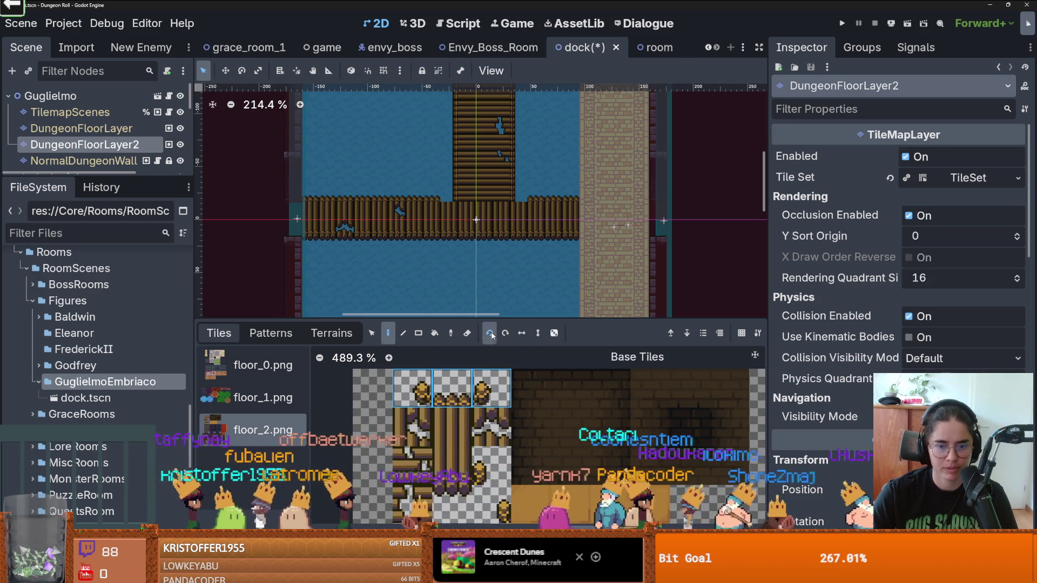
Paint a row of post tiles under the dock, then undo it.
click(436, 242)
scroll(419, 266, up, 3)
scroll(419, 266, up, 3)
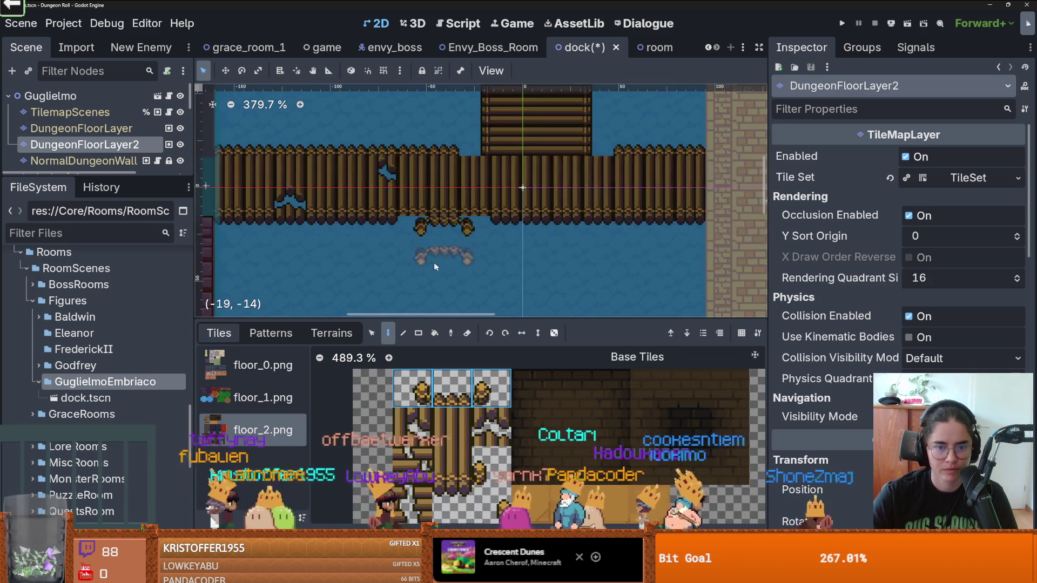
key(ctrl+z)
scroll(468, 268, down, 2)
scroll(473, 433, down, 4)
scroll(472, 434, down, 2)
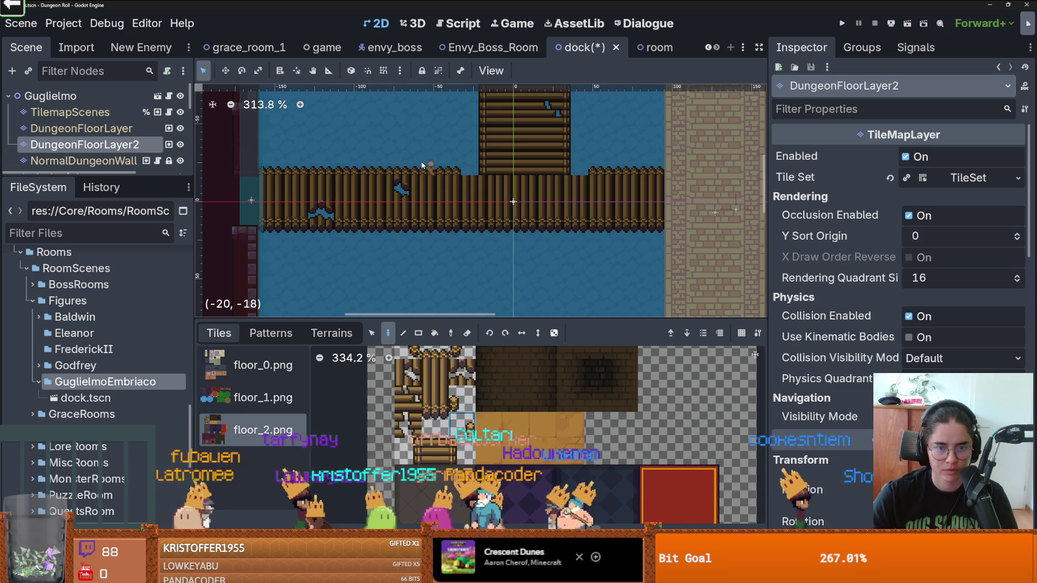
scroll(419, 243, up, 2)
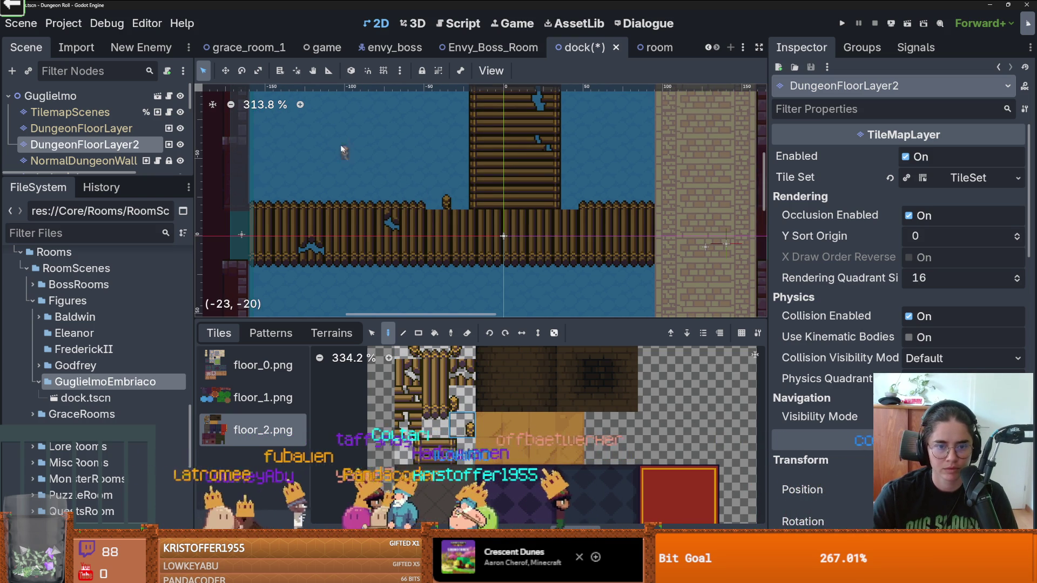
scroll(502, 234, down, 2)
scroll(502, 234, down, 2)
scroll(486, 227, up, 1)
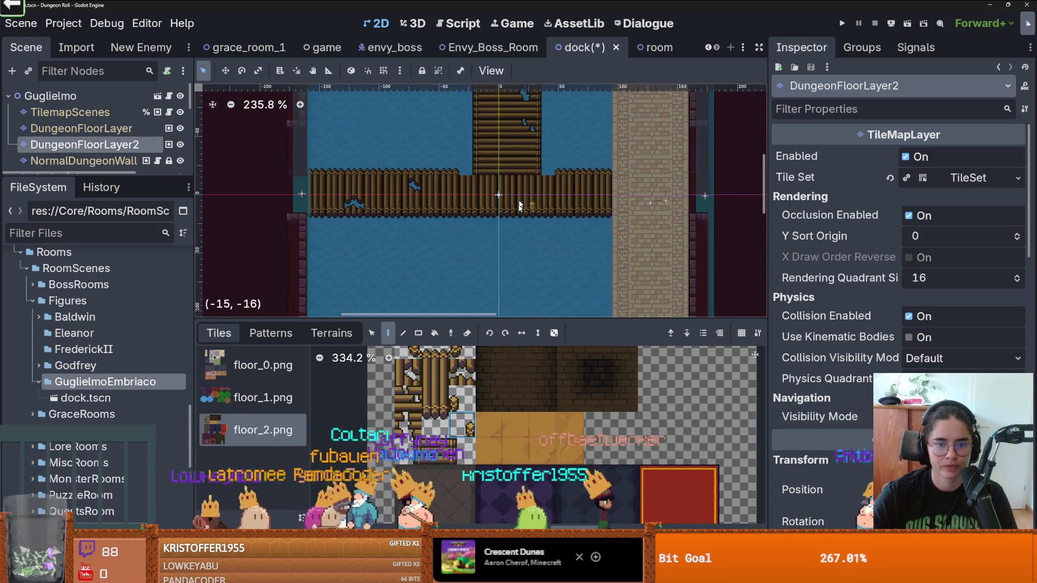
scroll(437, 313, down, 2)
scroll(436, 315, up, 1)
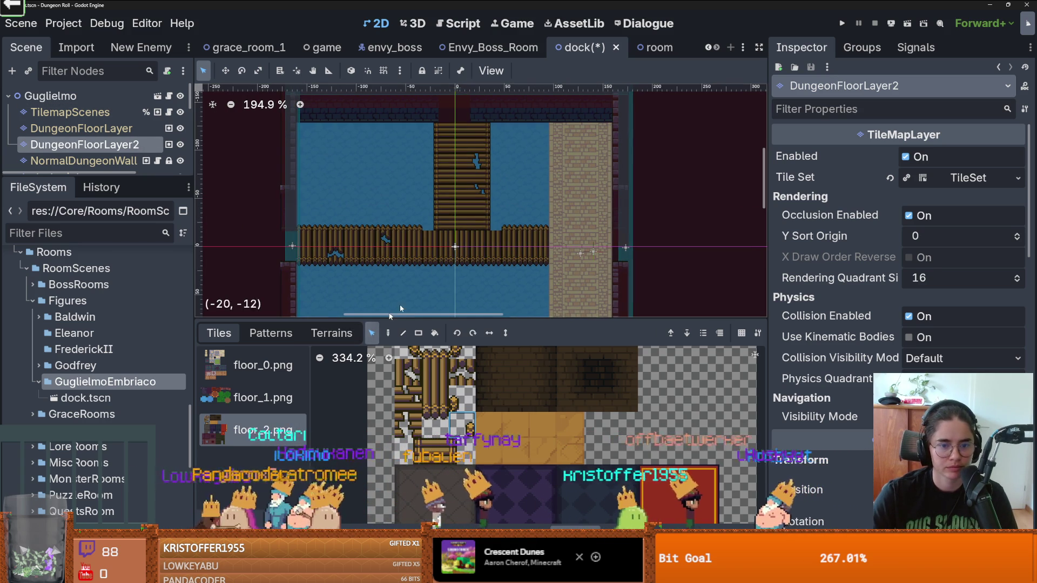
Paint a vertical plank walkway from below the dock down to the room's bottom edge.
drag(437, 208, 480, 229)
scroll(467, 232, down, 1)
click(468, 233)
scroll(481, 216, down, 1)
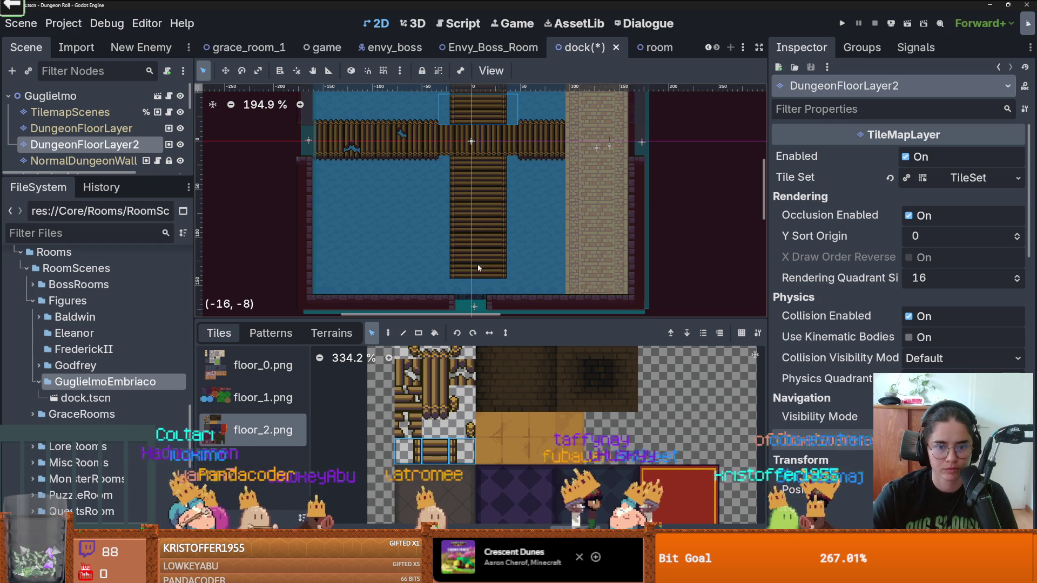
click(476, 283)
scroll(533, 280, down, 2)
scroll(497, 241, up, 2)
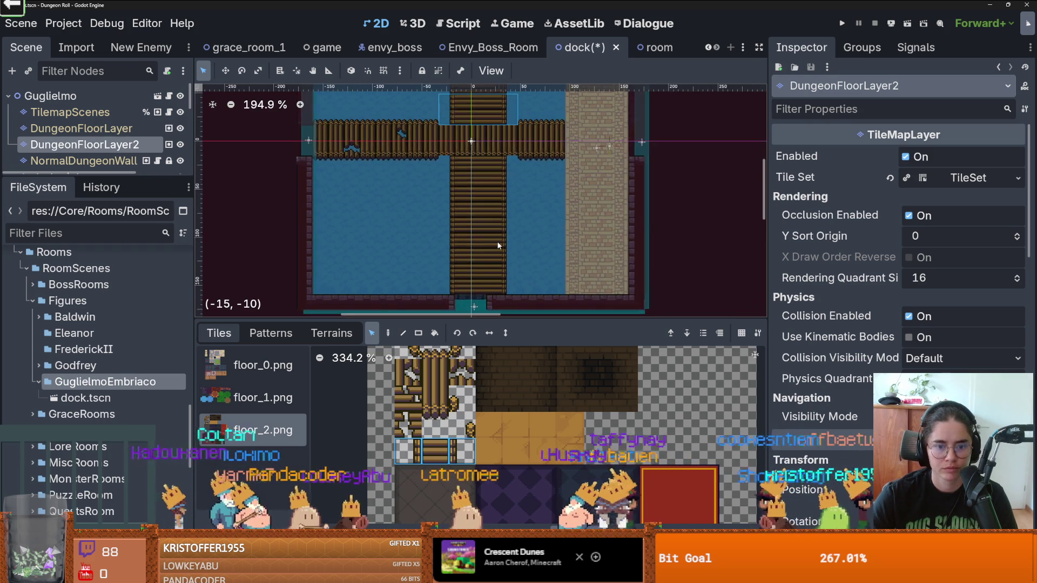
scroll(497, 241, up, 1)
scroll(496, 252, down, 1)
scroll(487, 254, up, 2)
scroll(488, 239, up, 1)
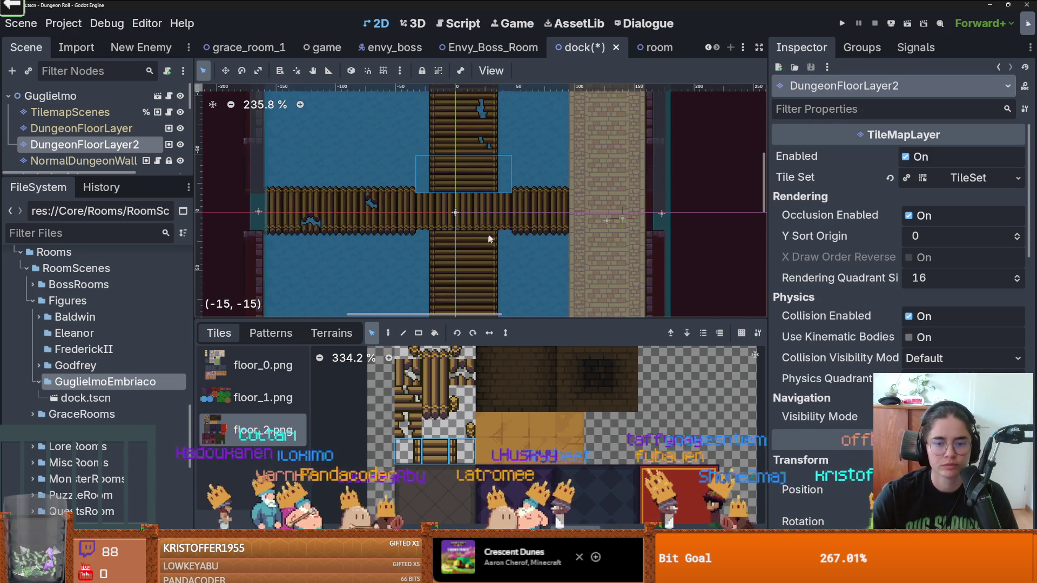
scroll(492, 235, down, 2)
scroll(535, 198, up, 3)
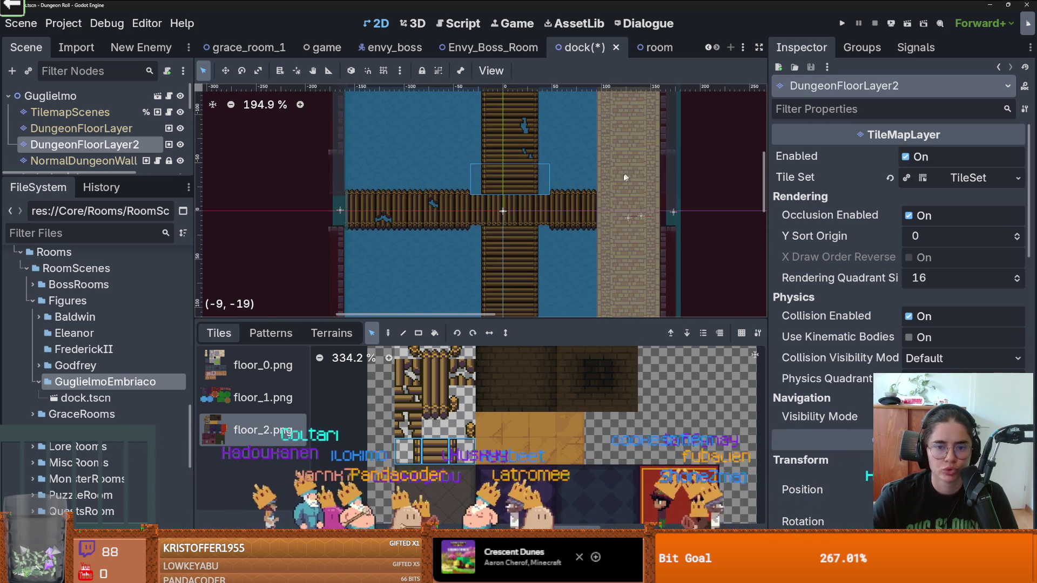
Select the TilemapScenes node so its door and object scene tiles are listed.
drag(530, 199, 535, 164)
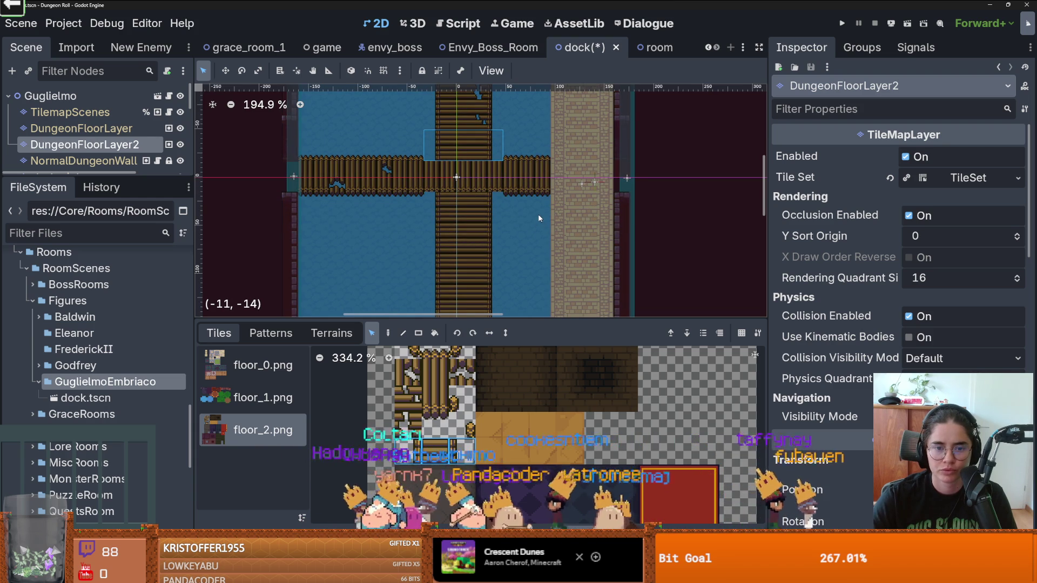
scroll(540, 405, down, 2)
scroll(541, 405, up, 3)
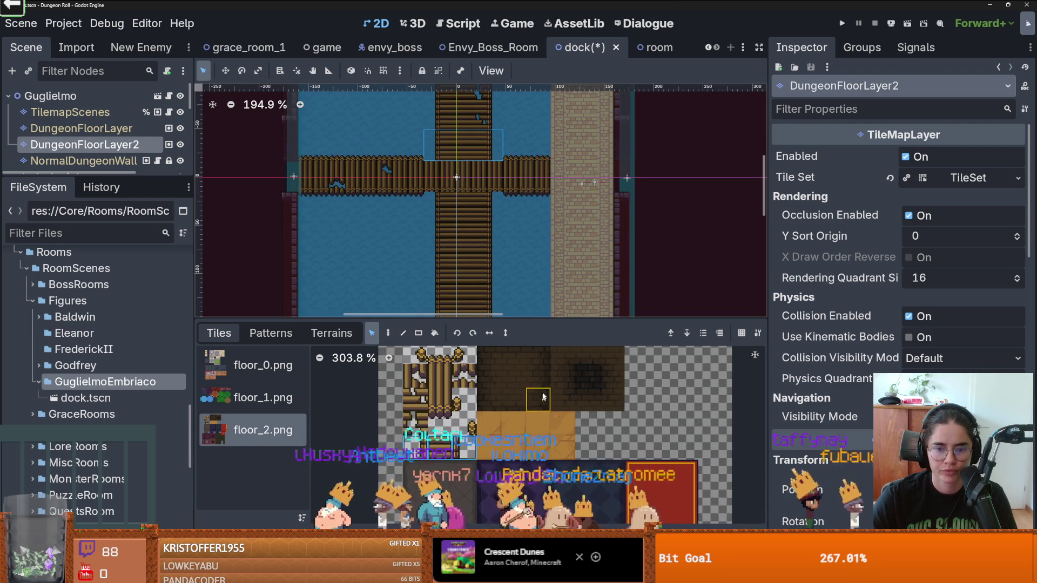
drag(532, 195, 446, 239)
scroll(374, 236, down, 2)
scroll(374, 236, up, 2)
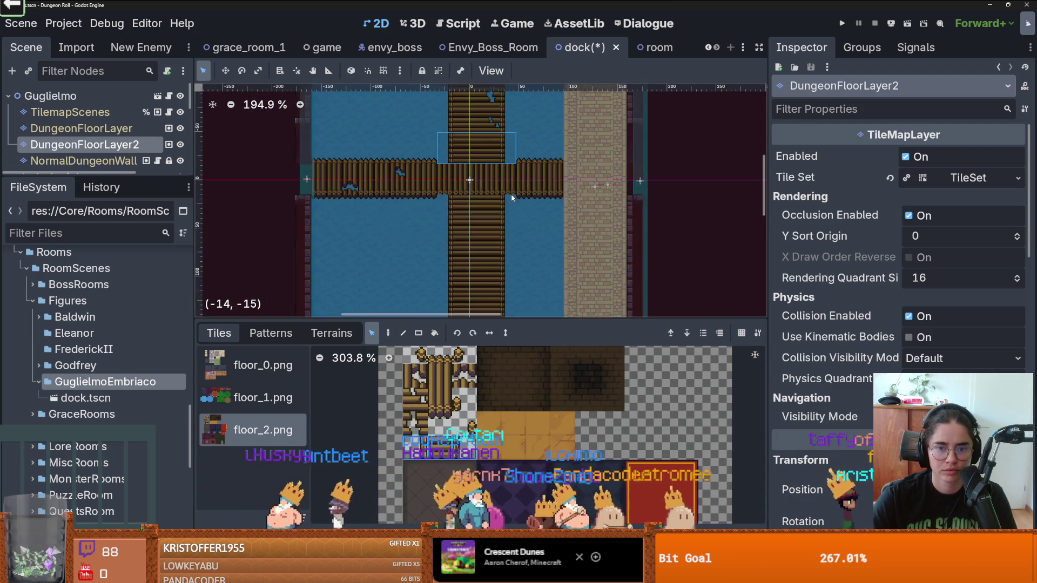
click(76, 112)
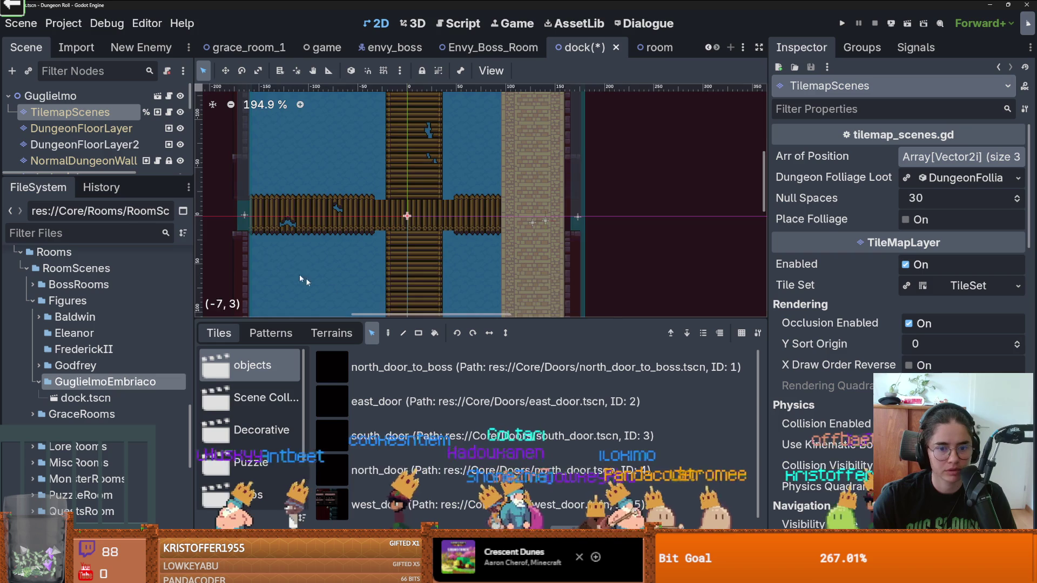
Browse the Decorative, Foliage and Destroyable collections, then select big_gaping_hole from Traps.
drag(300, 308, 362, 234)
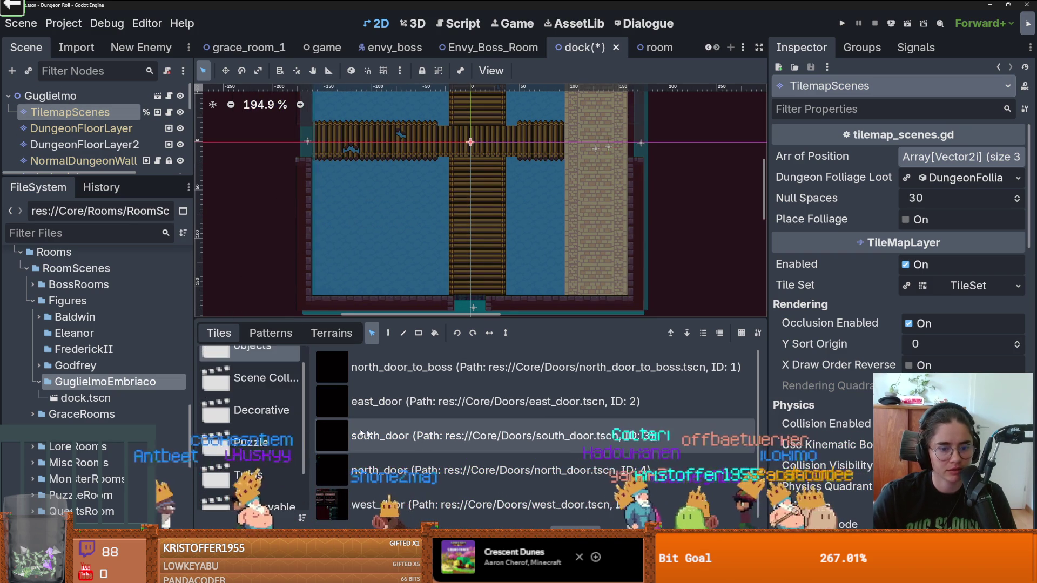
click(264, 412)
scroll(263, 413, down, 2)
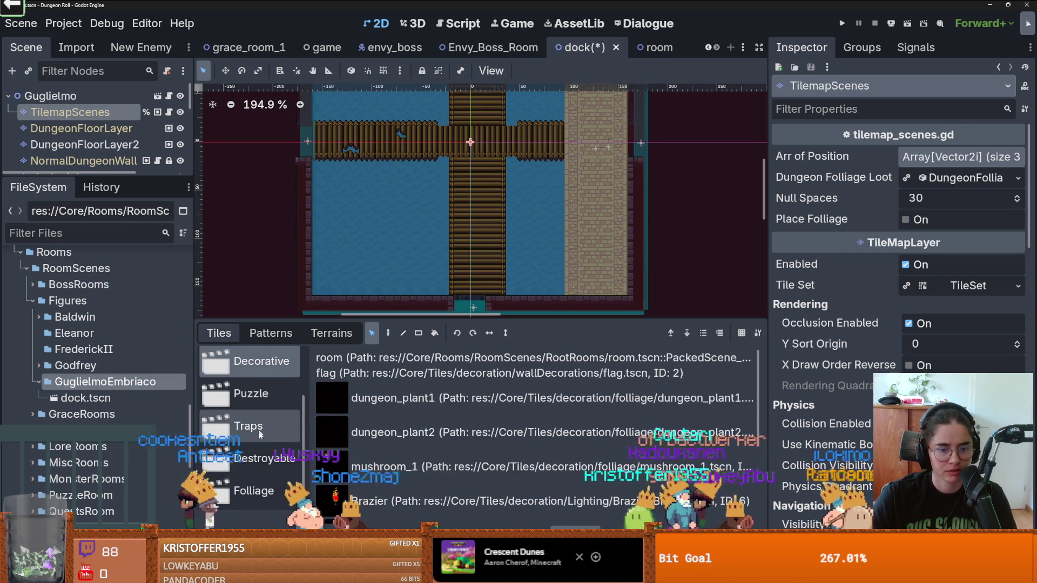
scroll(375, 444, down, 2)
scroll(375, 444, up, 2)
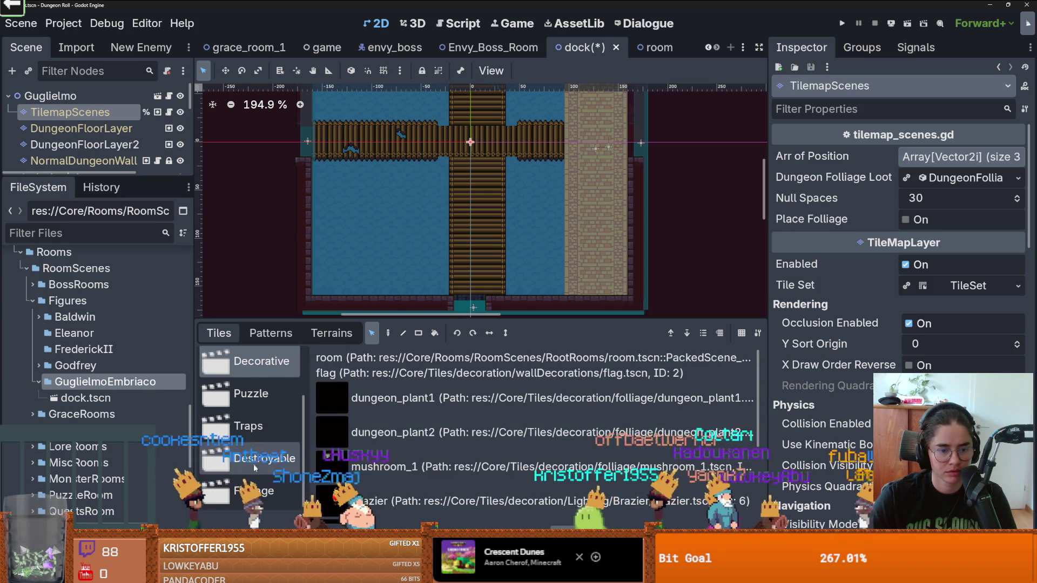
click(259, 490)
click(264, 458)
click(248, 426)
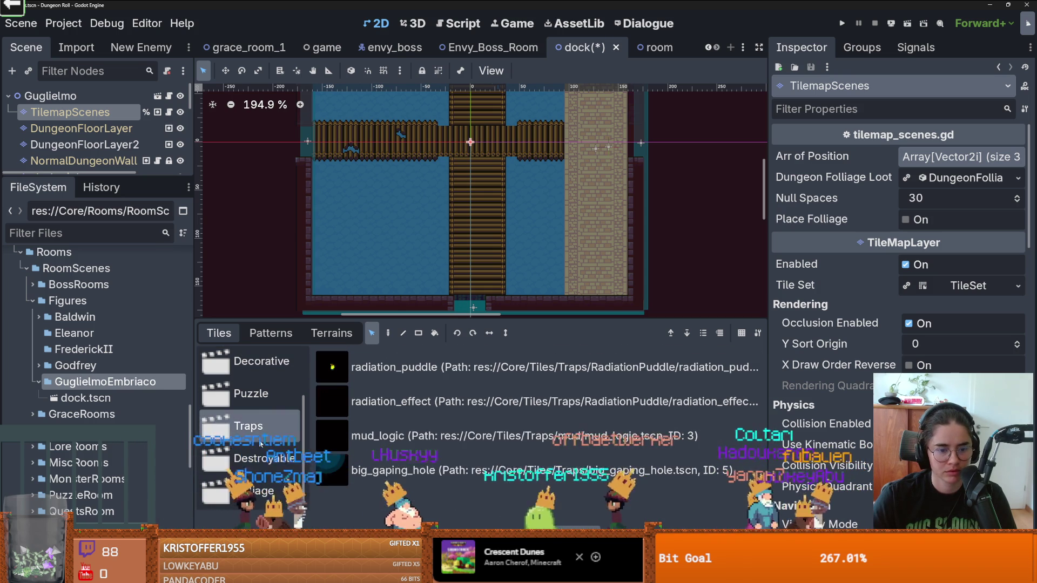
click(389, 470)
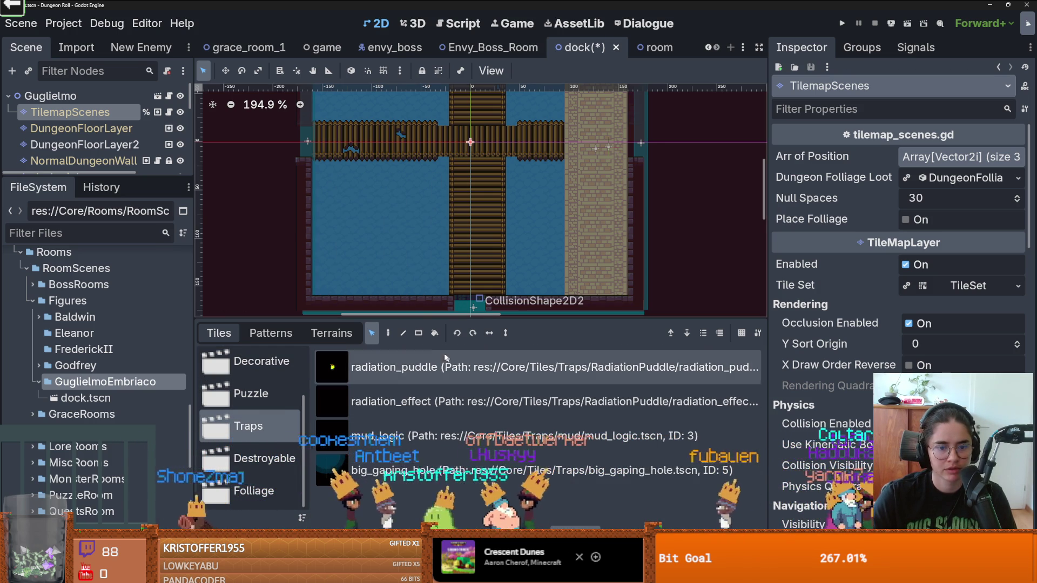
Switch to rectangle painting and fill the water left of the dock with big_gaping_hole.
key(d)
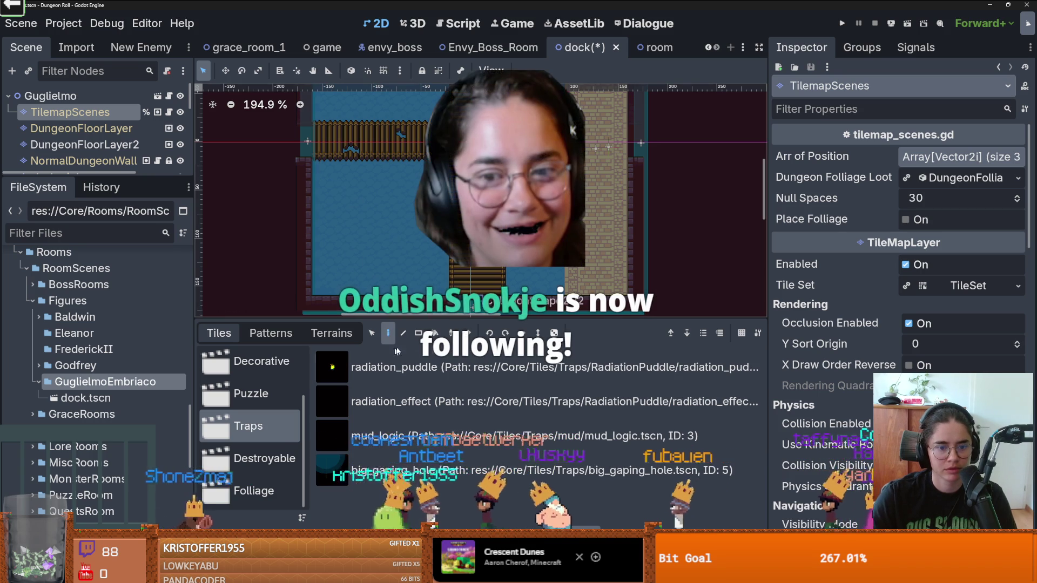
key(r)
mouse_move(336, 177)
mouse_down()
mouse_move(419, 257)
mouse_move(313, 124)
mouse_up()
scroll(391, 226, up, 2)
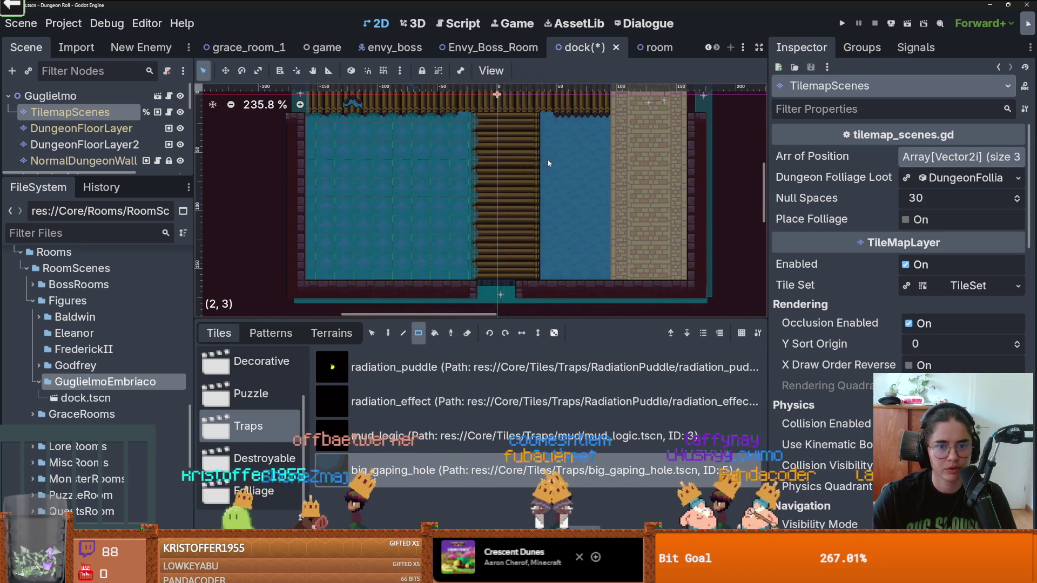
scroll(499, 158, down, 1)
scroll(451, 148, up, 1)
mouse_move(446, 135)
mouse_down()
mouse_move(440, 253)
mouse_move(399, 132)
mouse_move(285, 133)
mouse_move(436, 135)
mouse_up()
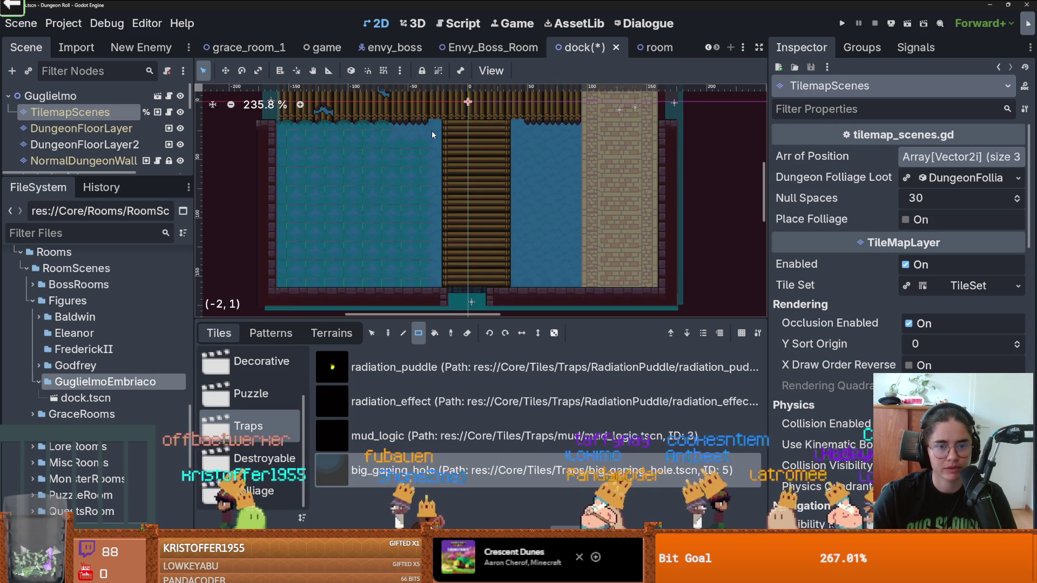
Fill the water right of the dock, including single tiles and a 1x8 strip.
mouse_move(517, 131)
mouse_down()
mouse_move(570, 215)
mouse_move(569, 281)
mouse_up()
scroll(513, 147, up, 2)
drag(507, 129, 508, 130)
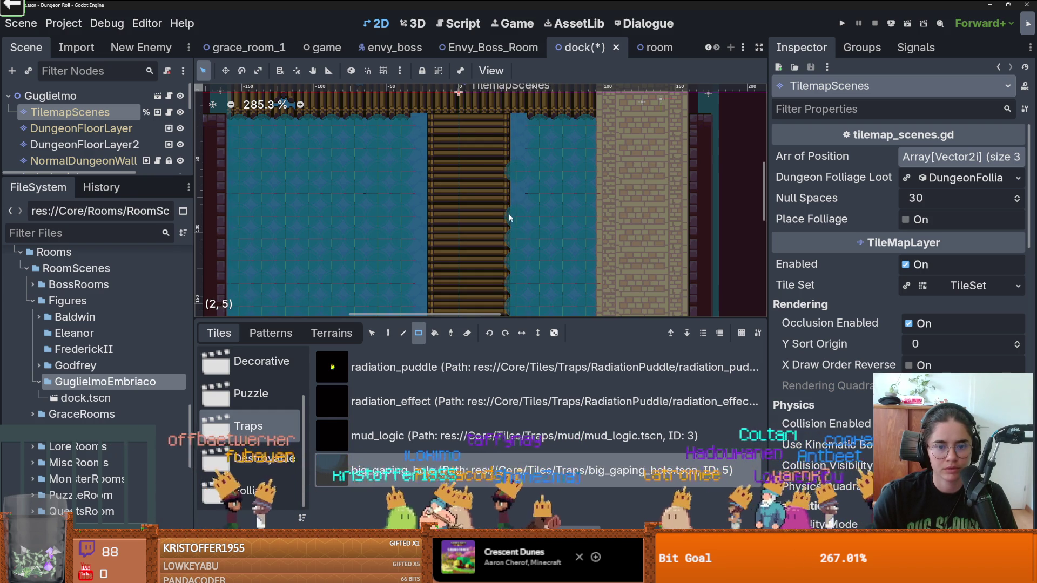
drag(507, 260, 511, 240)
scroll(515, 249, down, 1)
scroll(508, 290, up, 5)
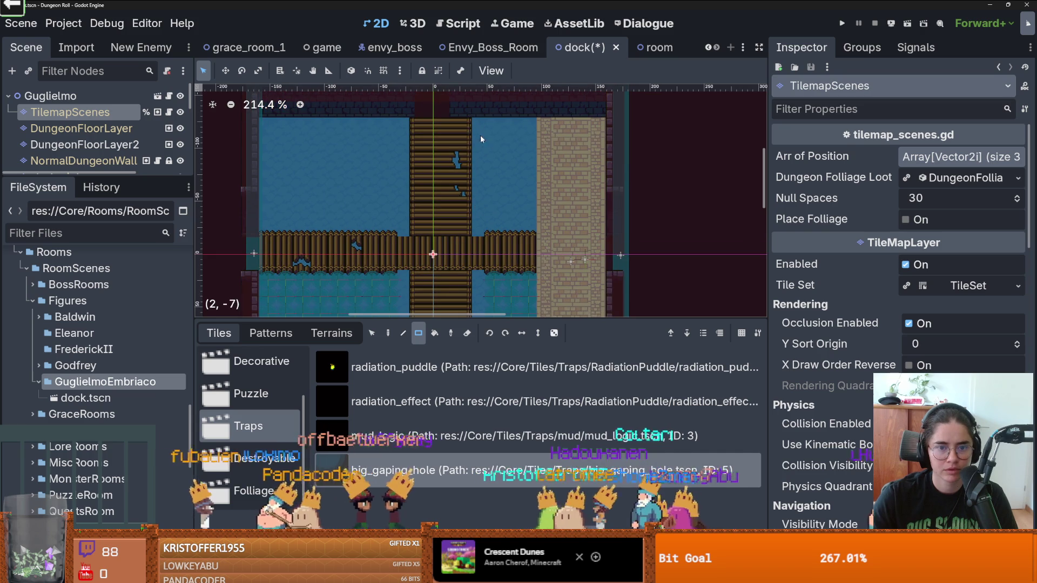
mouse_move(516, 116)
mouse_down()
mouse_move(516, 152)
mouse_move(478, 225)
mouse_move(489, 222)
mouse_move(459, 226)
mouse_move(458, 107)
mouse_move(407, 192)
mouse_move(326, 225)
mouse_up()
scroll(488, 221, up, 2)
scroll(489, 221, up, 1)
scroll(457, 135, left, 3)
scroll(449, 167, down, 1)
drag(488, 238, 488, 116)
scroll(519, 162, down, 3)
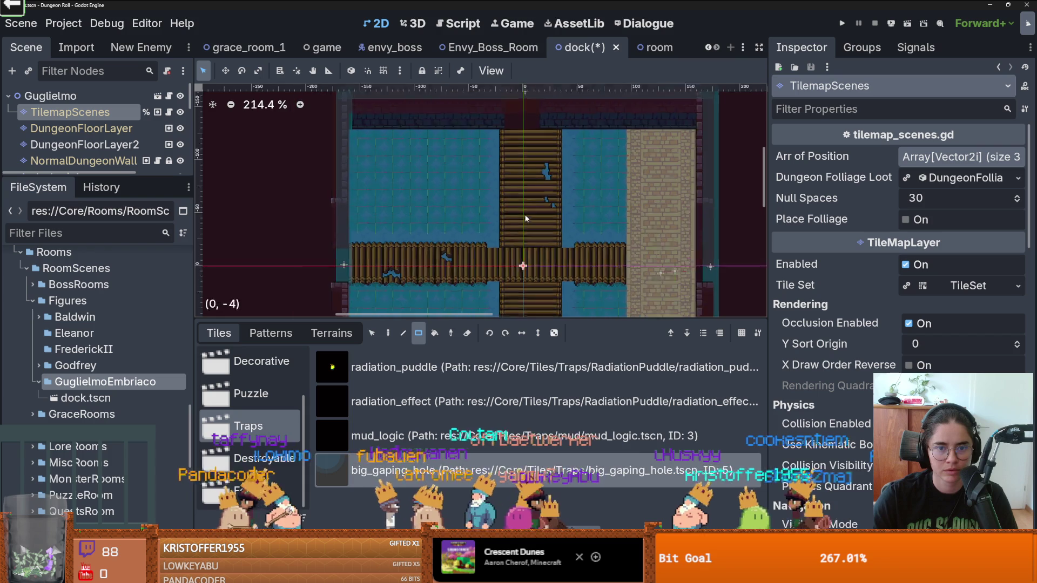
Save the dock scene with Ctrl+S.
key(ctrl+s)
scroll(552, 209, down, 2)
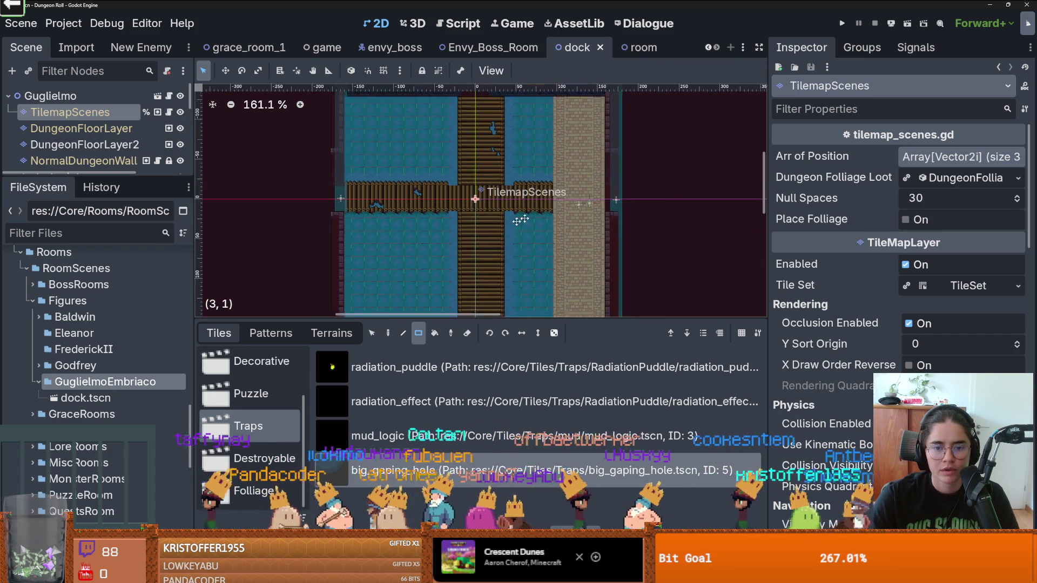
scroll(502, 206, up, 1)
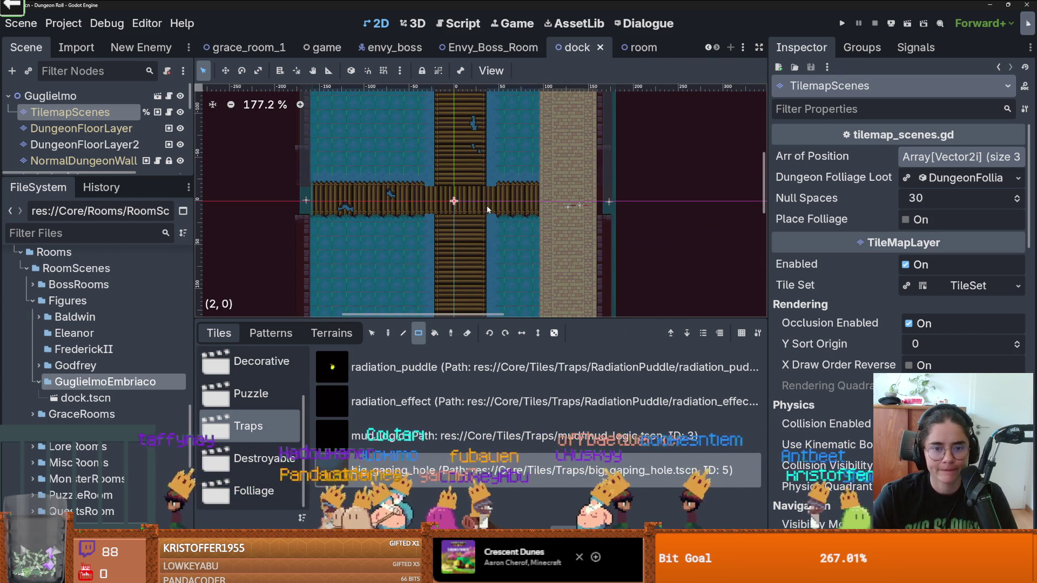
scroll(487, 207, down, 1)
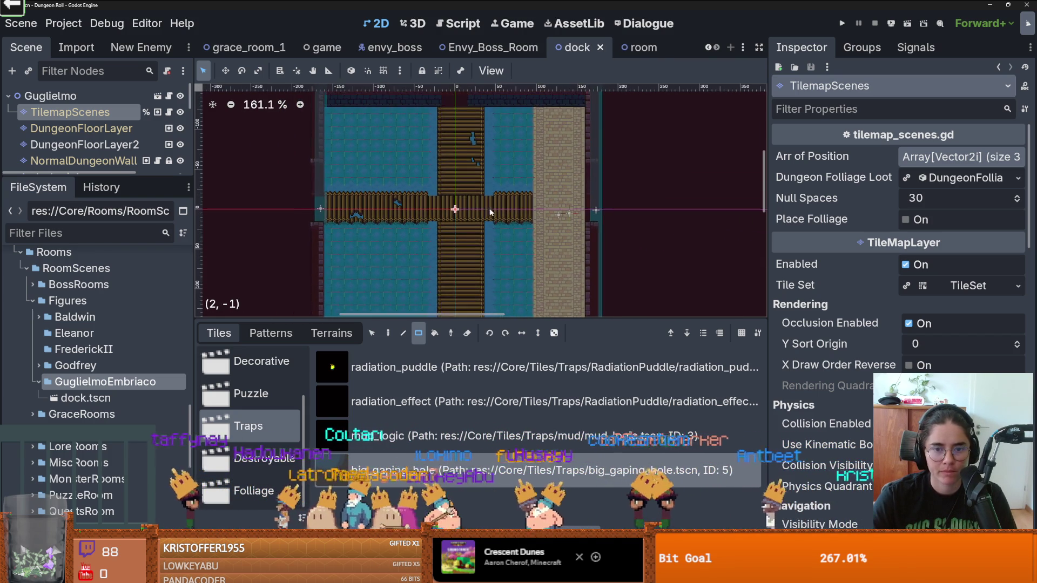
scroll(490, 210, up, 1)
scroll(493, 207, down, 1)
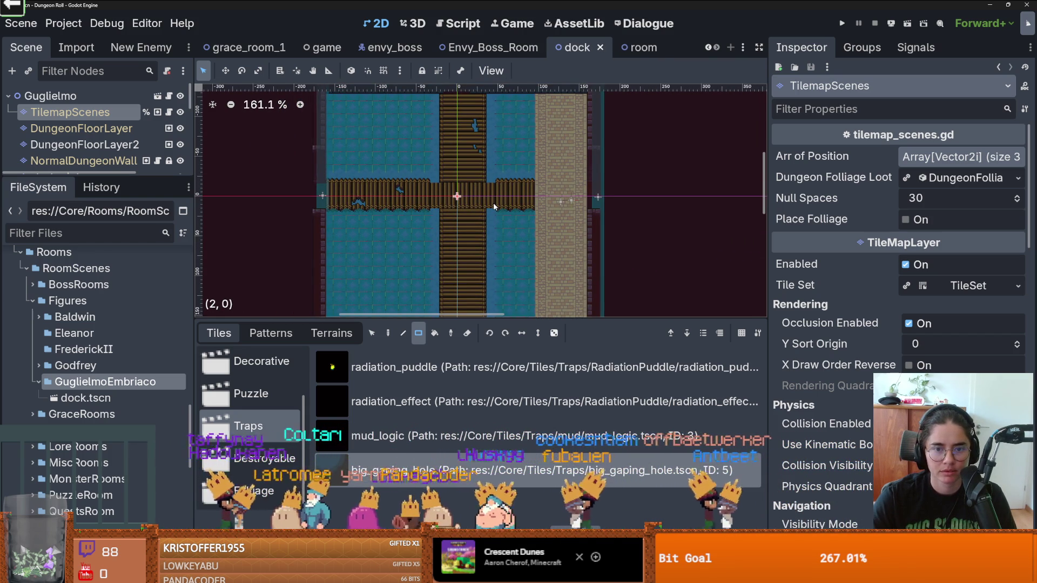
scroll(494, 206, down, 2)
scroll(502, 189, up, 1)
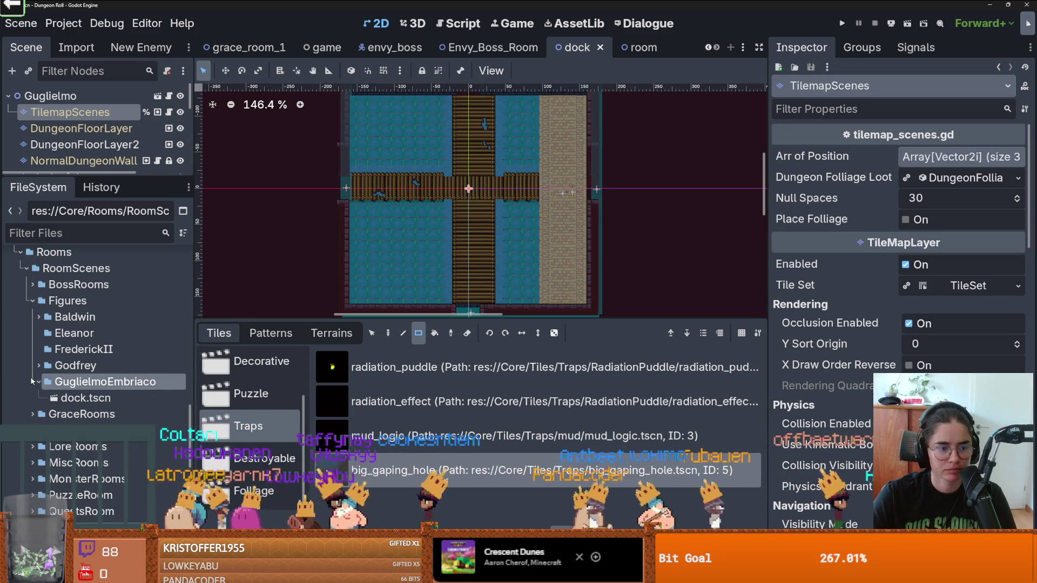
Show the GuglielmoEmbriaco folder's Create New options.
right_click(91, 382)
mouse_move(270, 315)
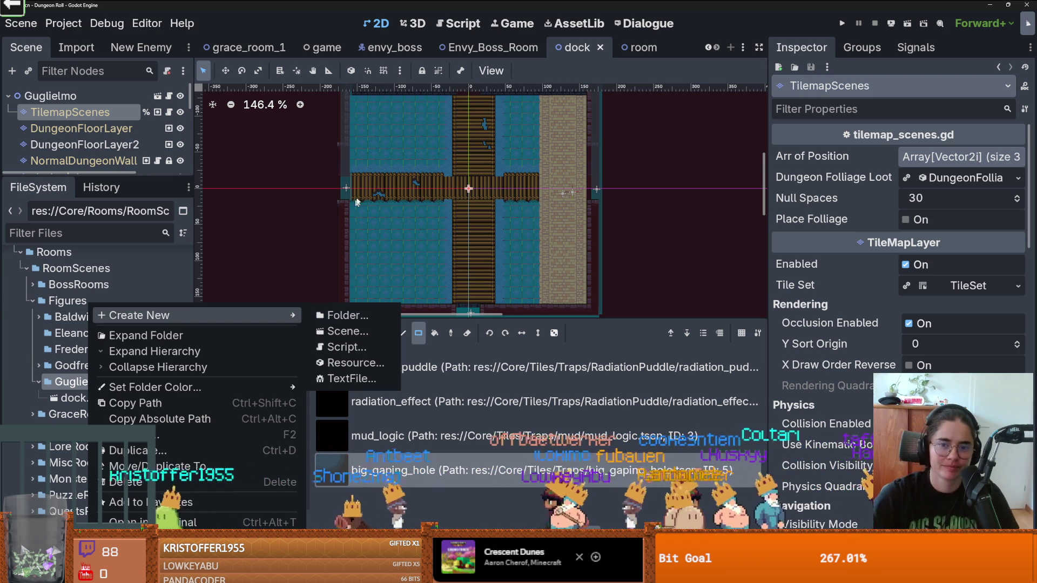
Close the folder menu, enlarge the map canvas, and zoom in on the plank crossing.
key(Escape)
drag(446, 324, 446, 432)
scroll(449, 235, up, 1)
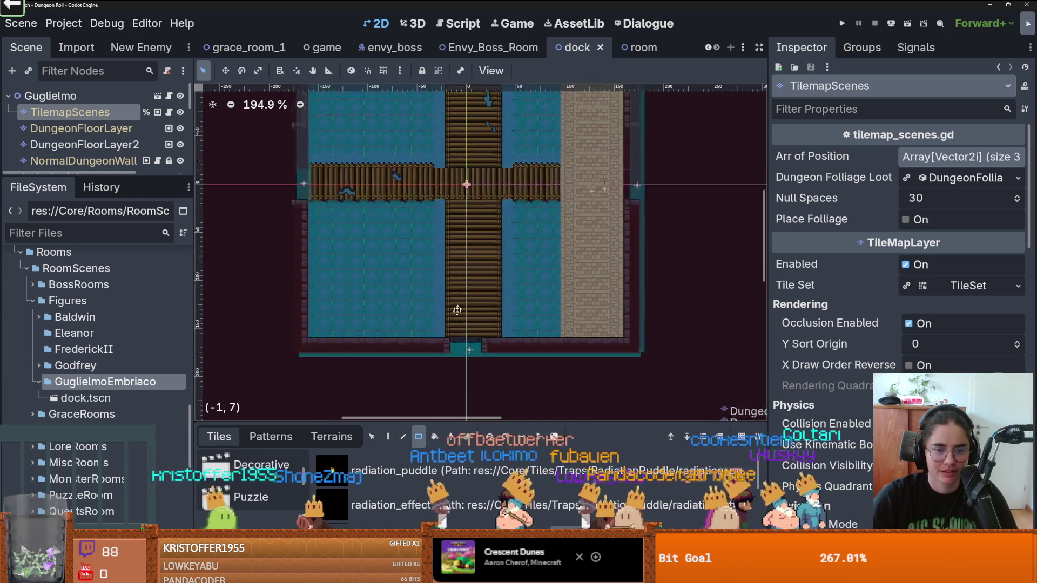
scroll(452, 202, up, 1)
scroll(334, 263, up, 1)
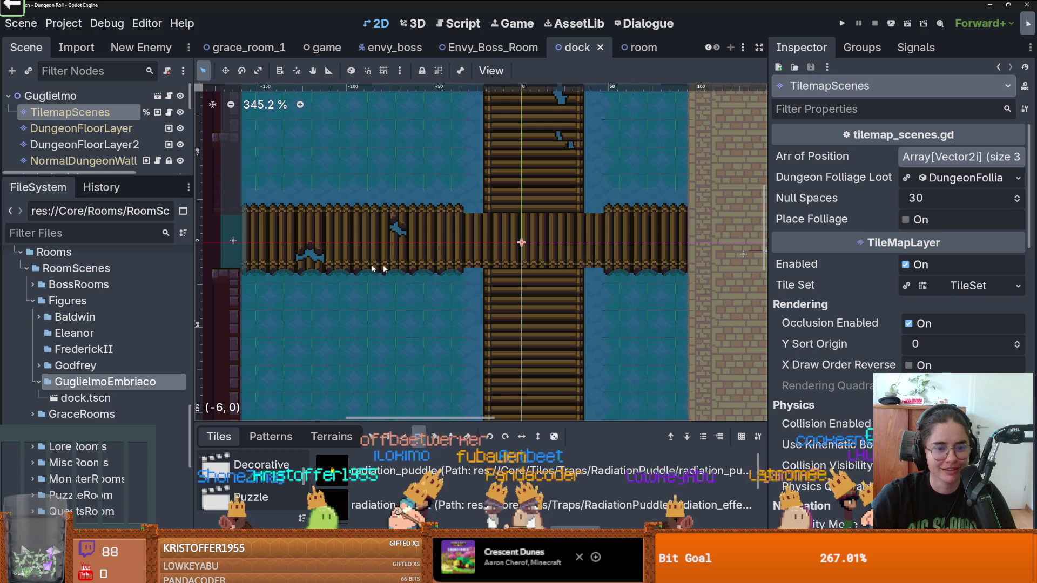
scroll(503, 335, down, 1)
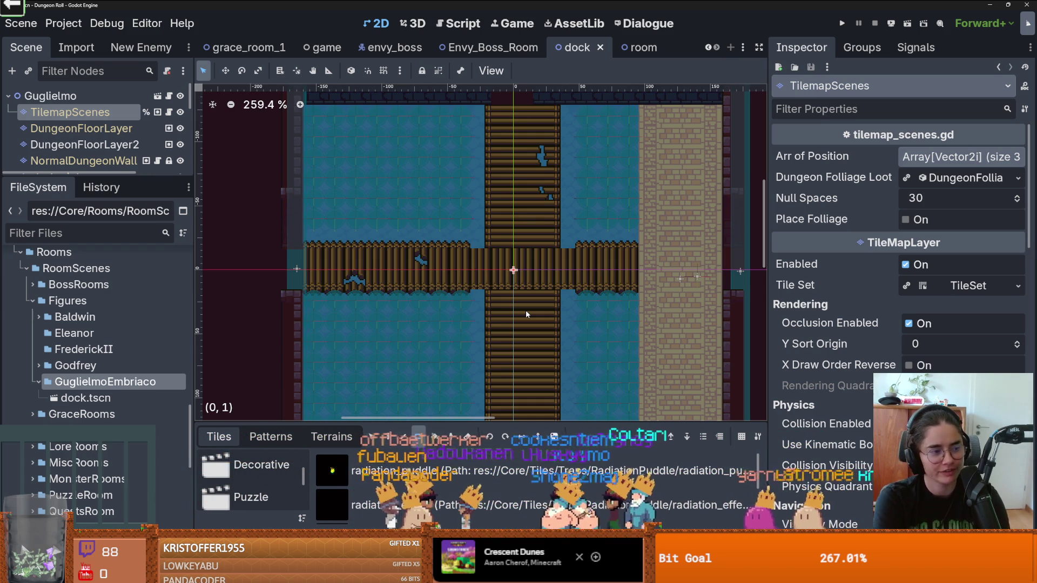
scroll(560, 238, down, 1)
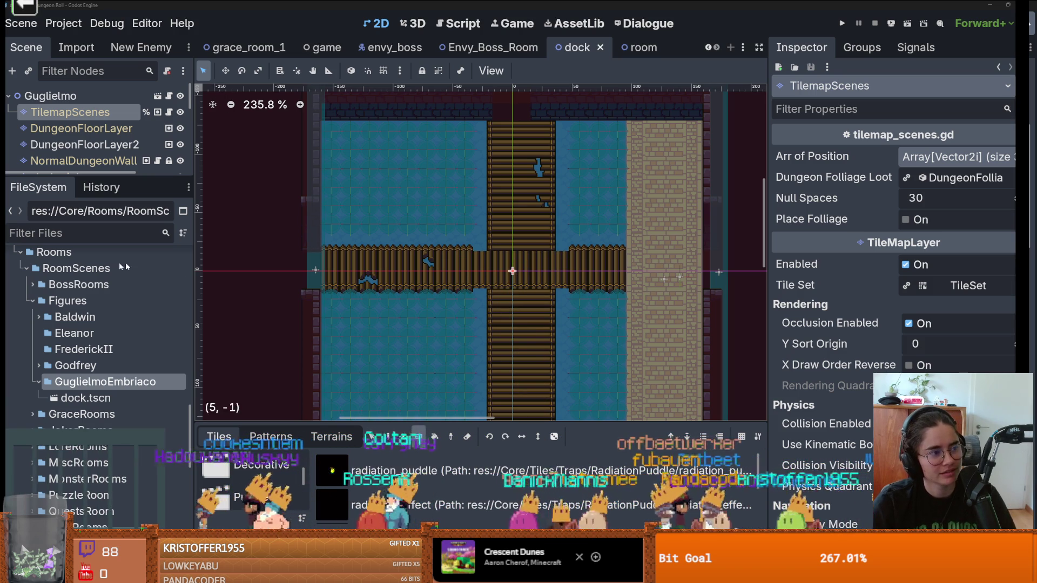
click(418, 436)
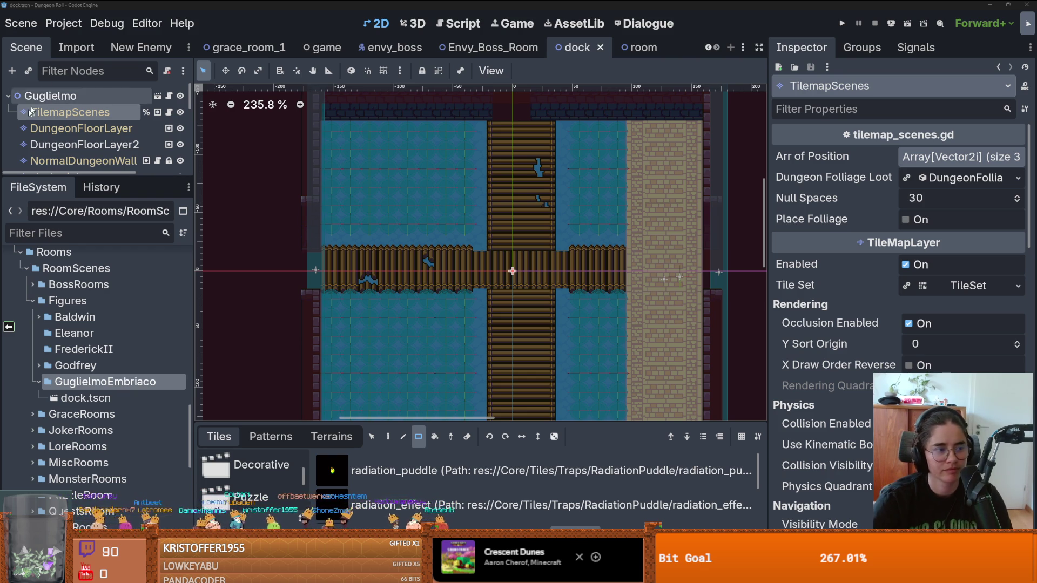
Create a new RoomRes resource in GuglielmoEmbriaco, then switch to the browser.
right_click(95, 381)
mouse_move(162, 312)
click(372, 358)
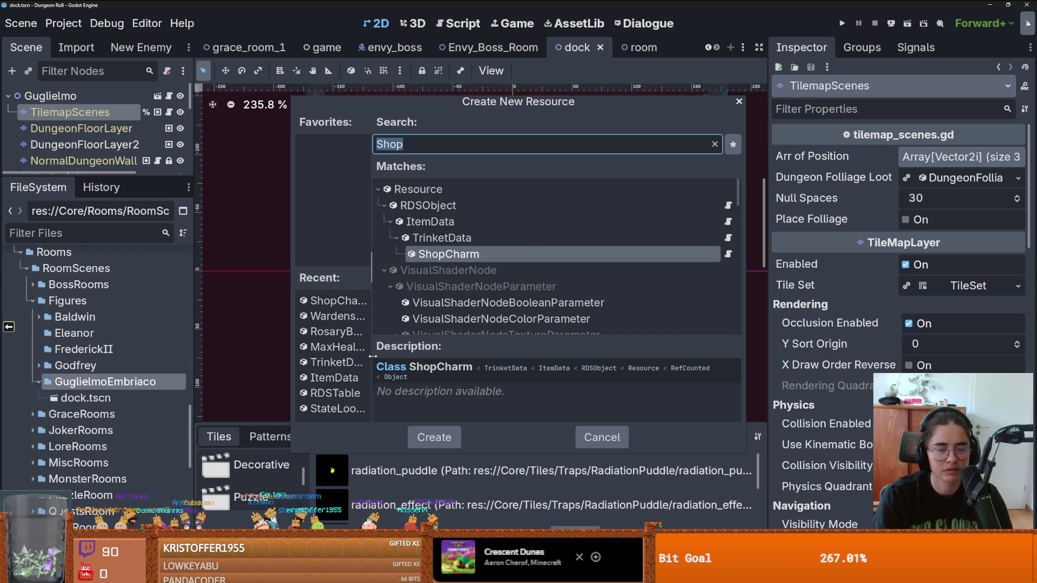
text(room)
key(Return)
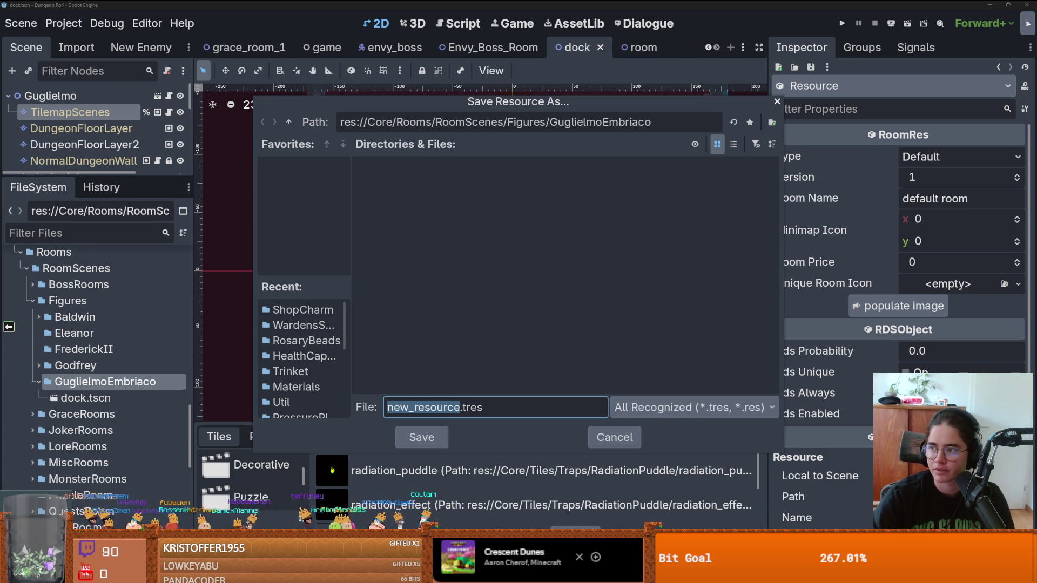
key(alt+Tab)
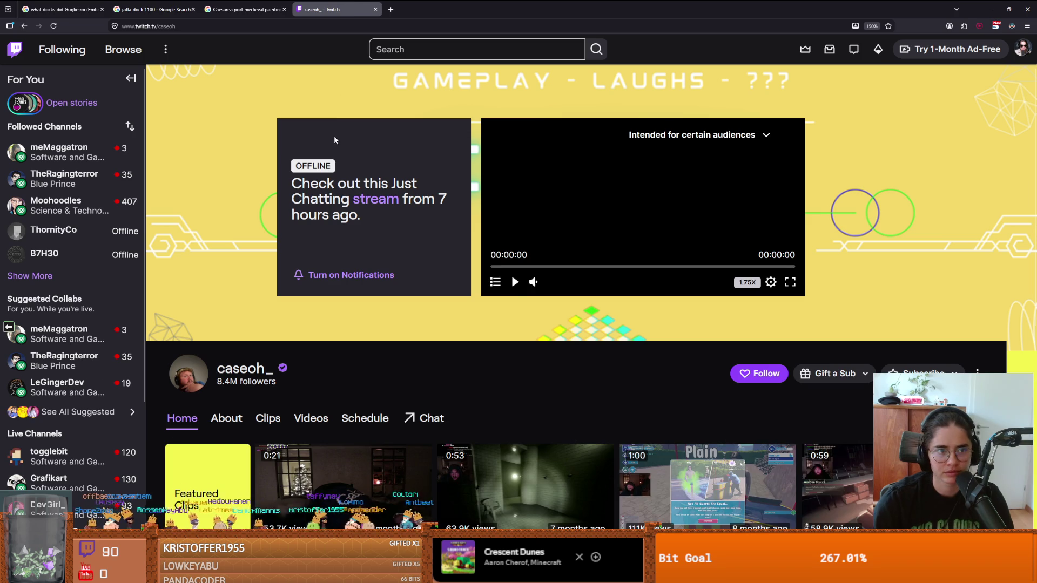
Open the channel's videos, page through older recent broadcasts, then return to Godot.
scroll(378, 356, down, 2)
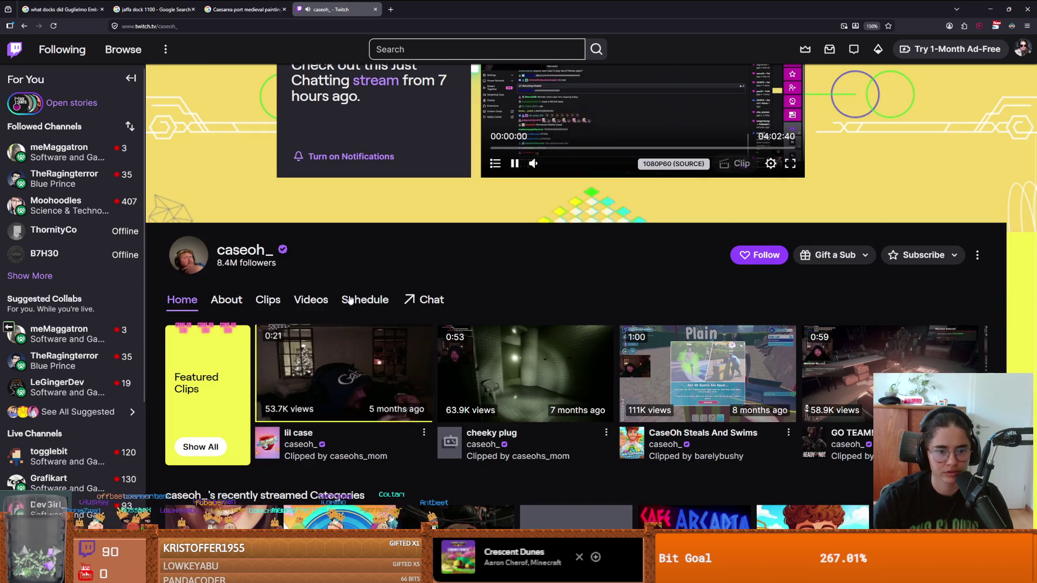
click(311, 300)
scroll(378, 322, down, 3)
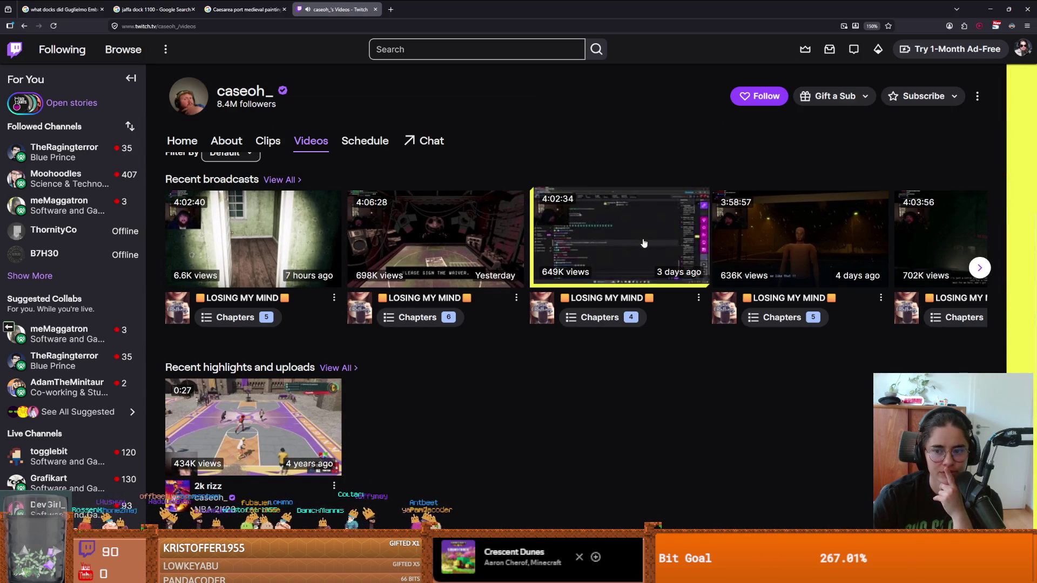
click(980, 268)
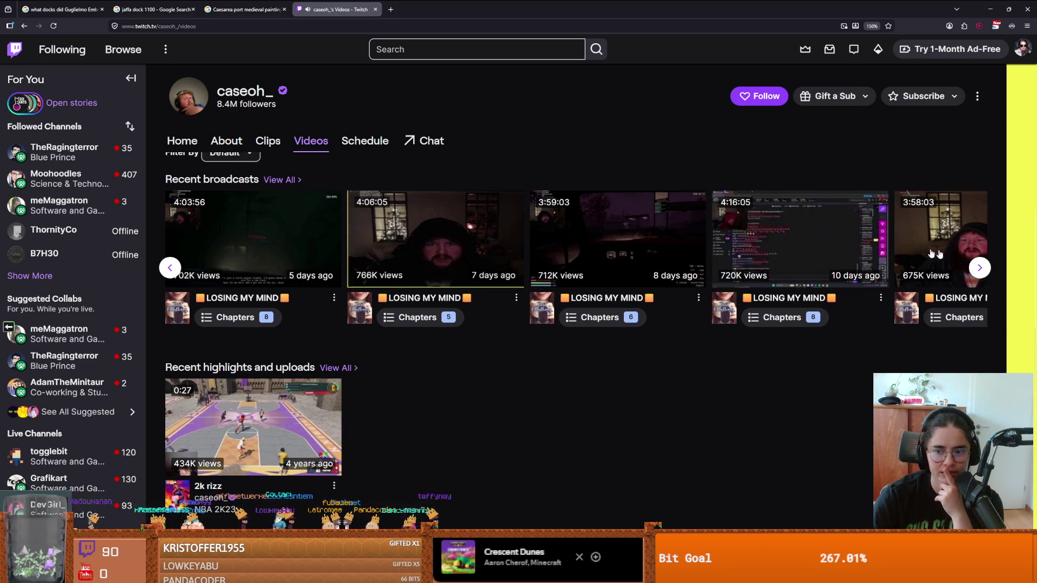
click(980, 269)
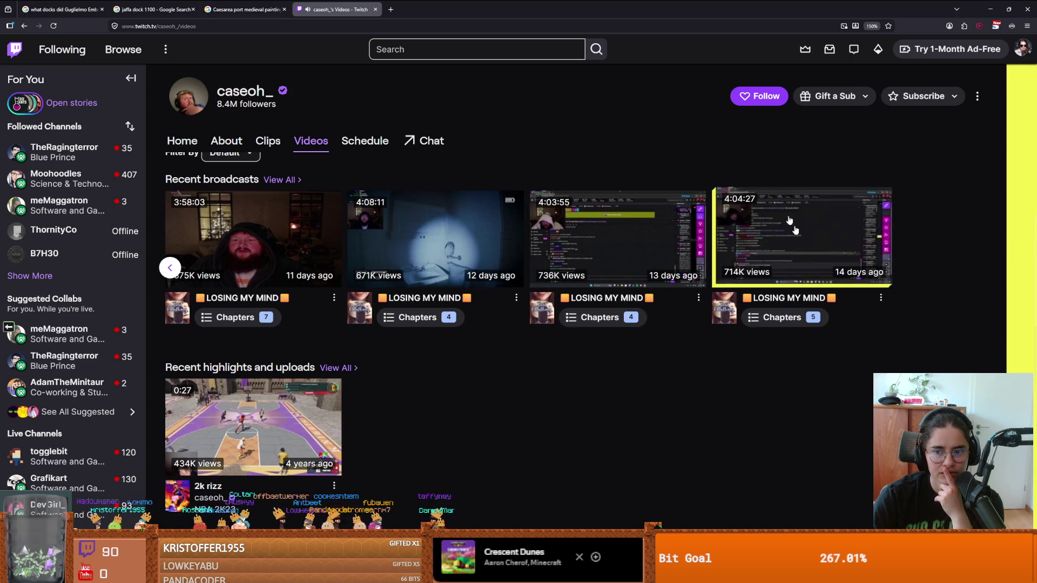
key(alt+Tab)
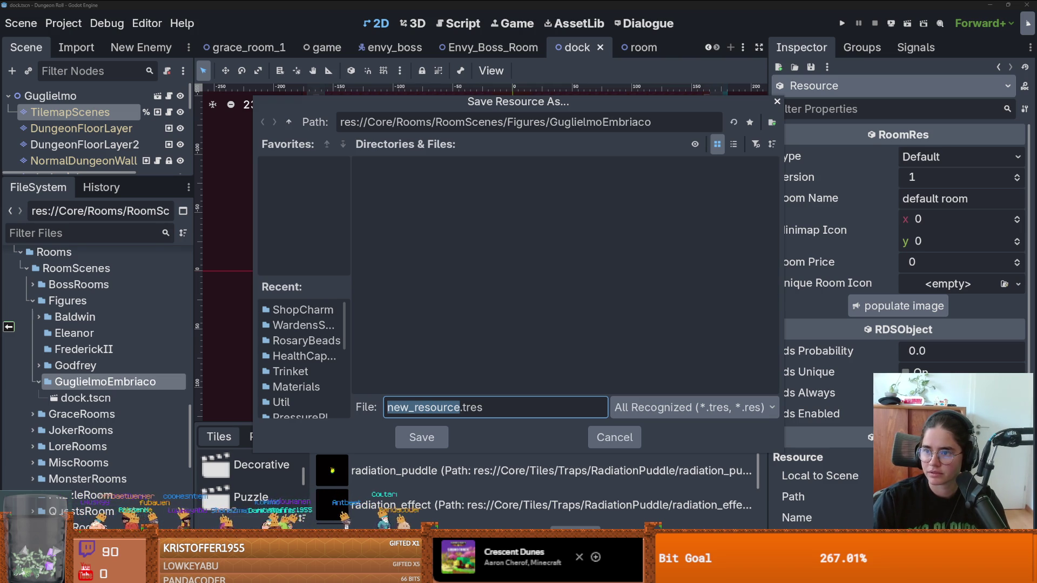
Open another streamer's channel videos and page through their recent broadcasts.
key(alt+Tab)
scroll(224, 286, down, 1)
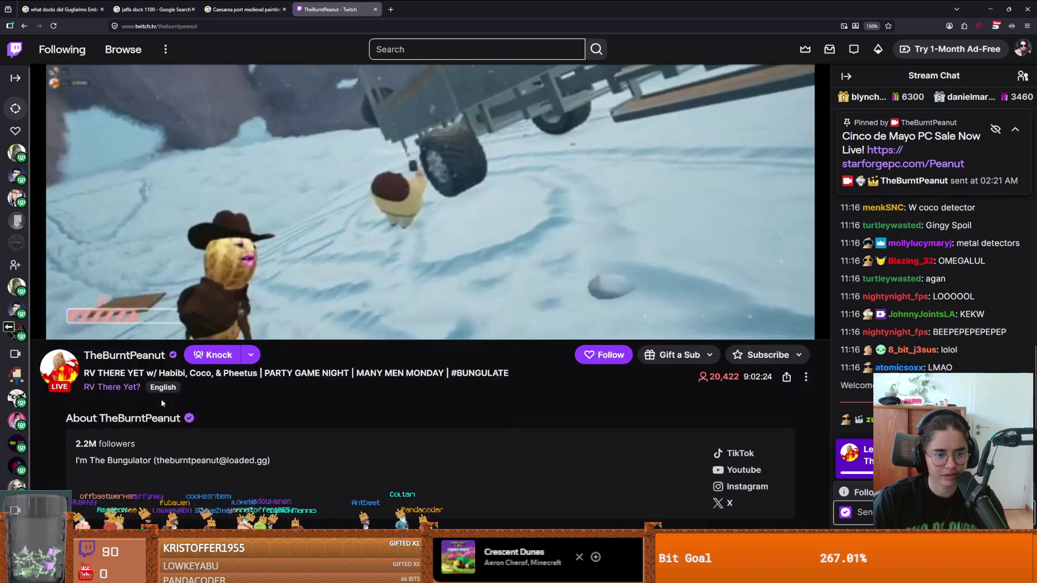
click(138, 360)
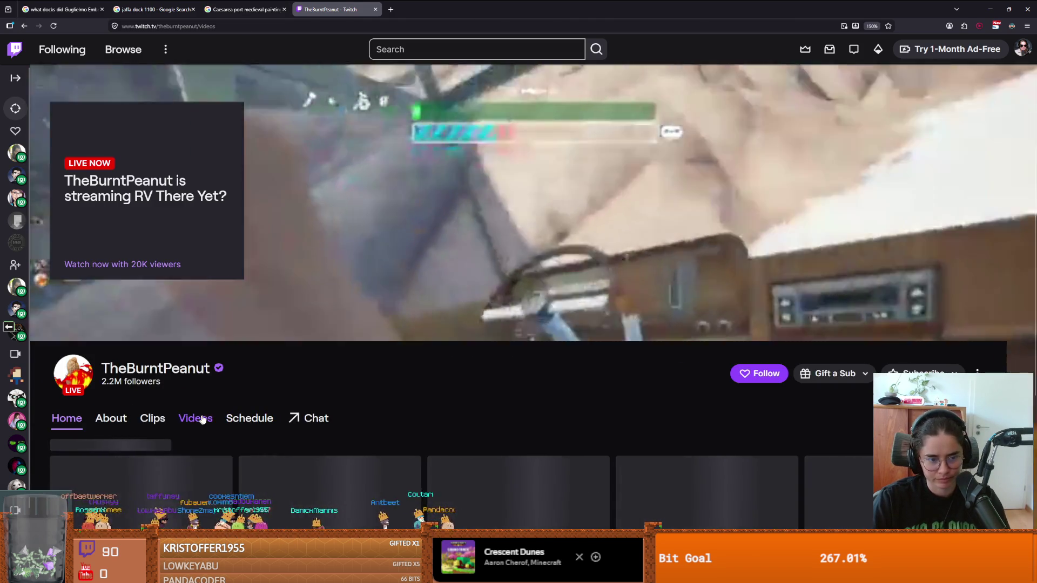
click(201, 418)
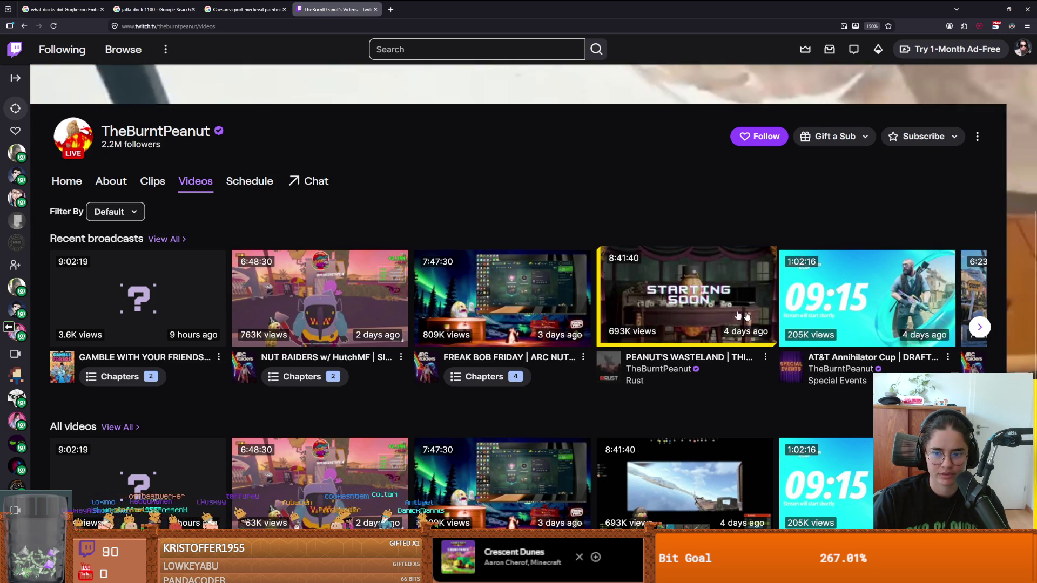
click(980, 327)
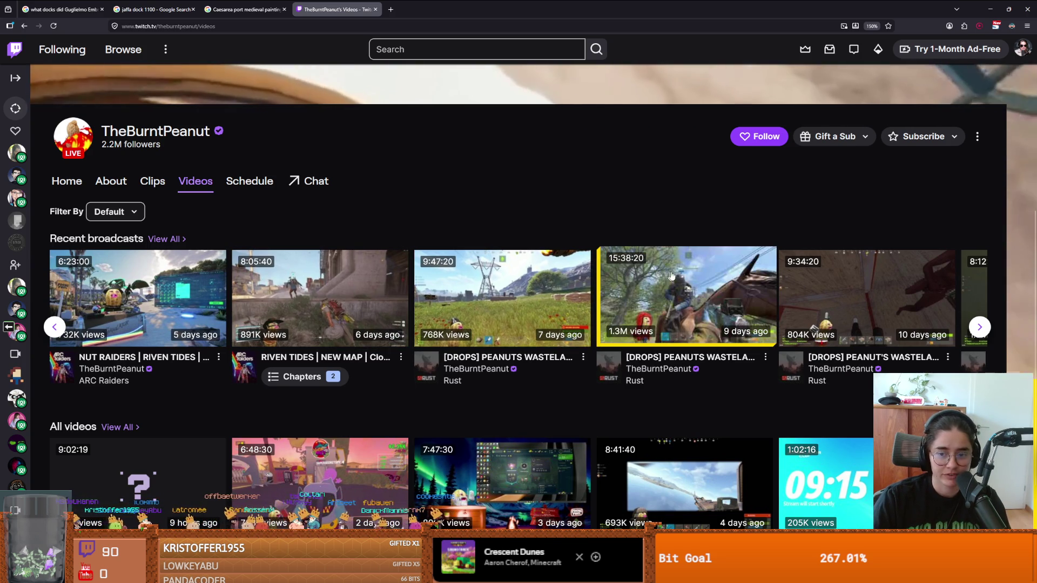
scroll(858, 322, right, 2)
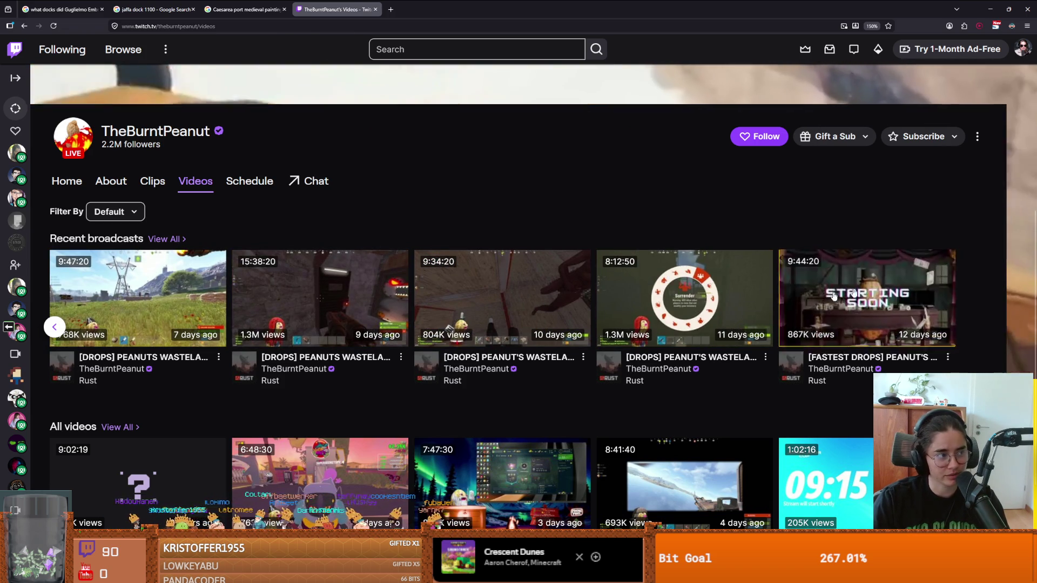
scroll(642, 329, down, 3)
scroll(643, 328, up, 5)
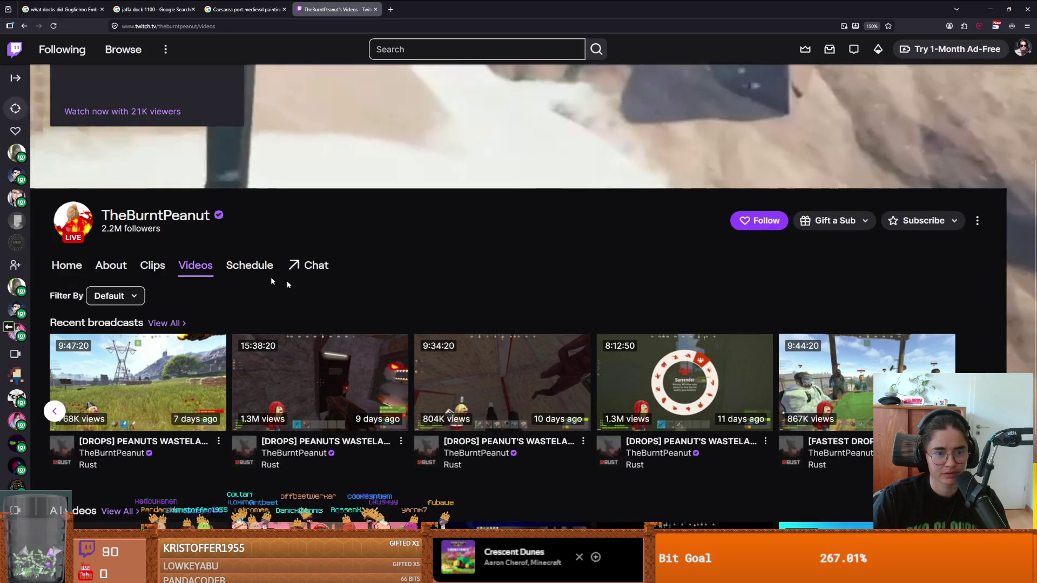
scroll(273, 281, up, 3)
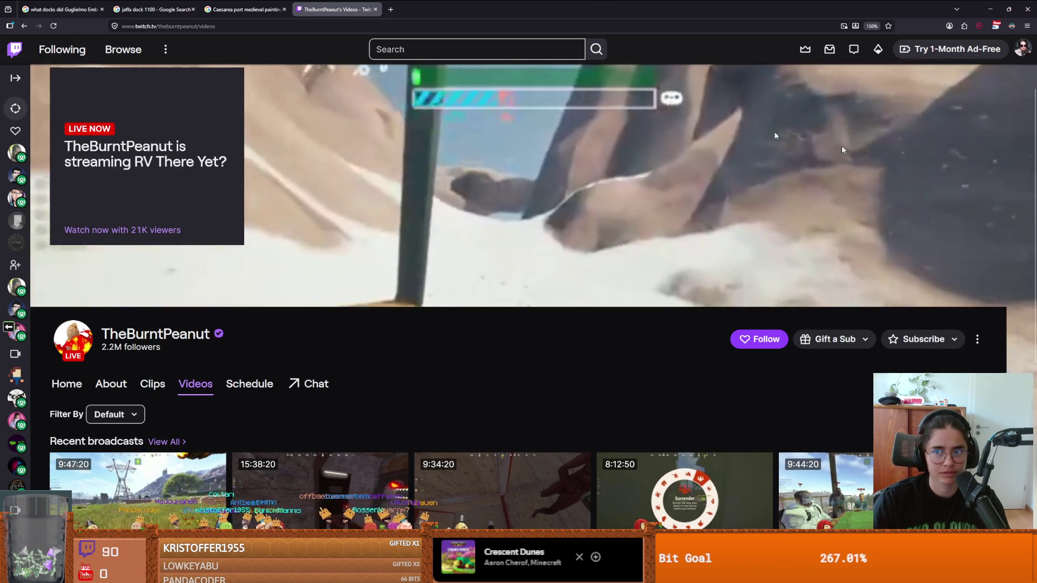
key(alt+Tab)
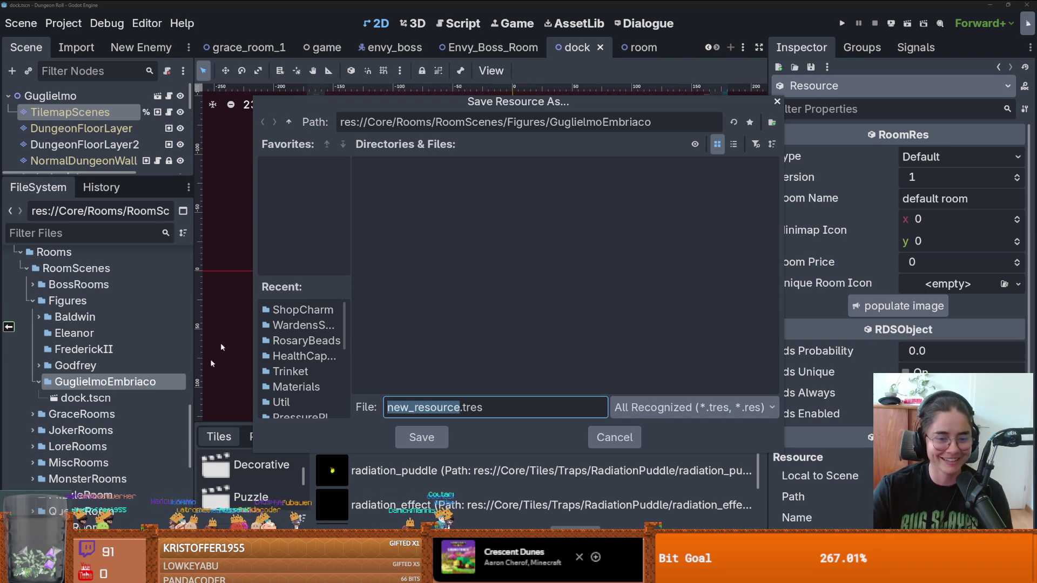
Replace new_resource with GuglielmoFigureRoom and save it as GuglielmoFigureRoom.tres.
click(460, 407)
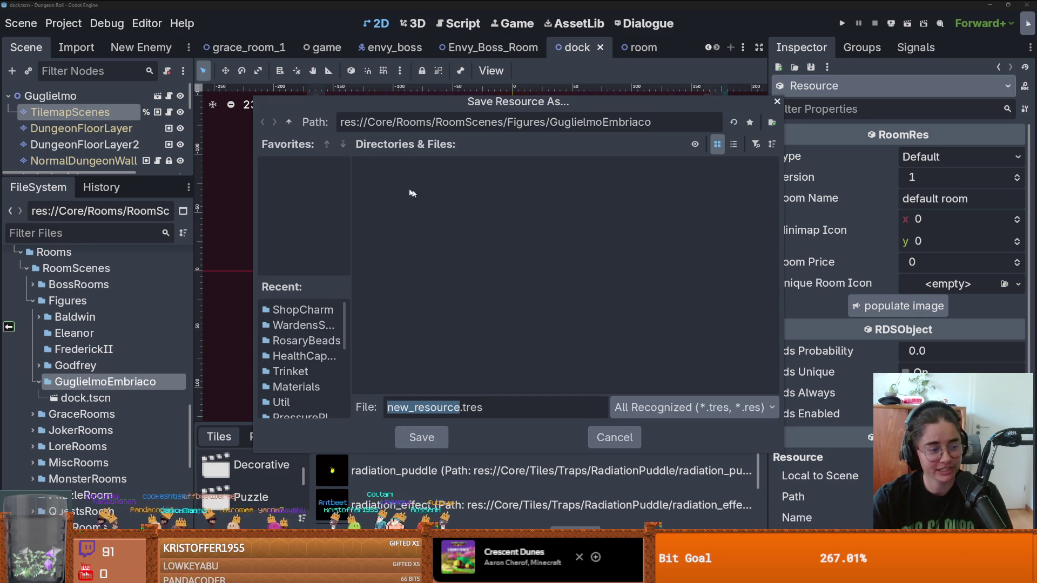
double_click(453, 407)
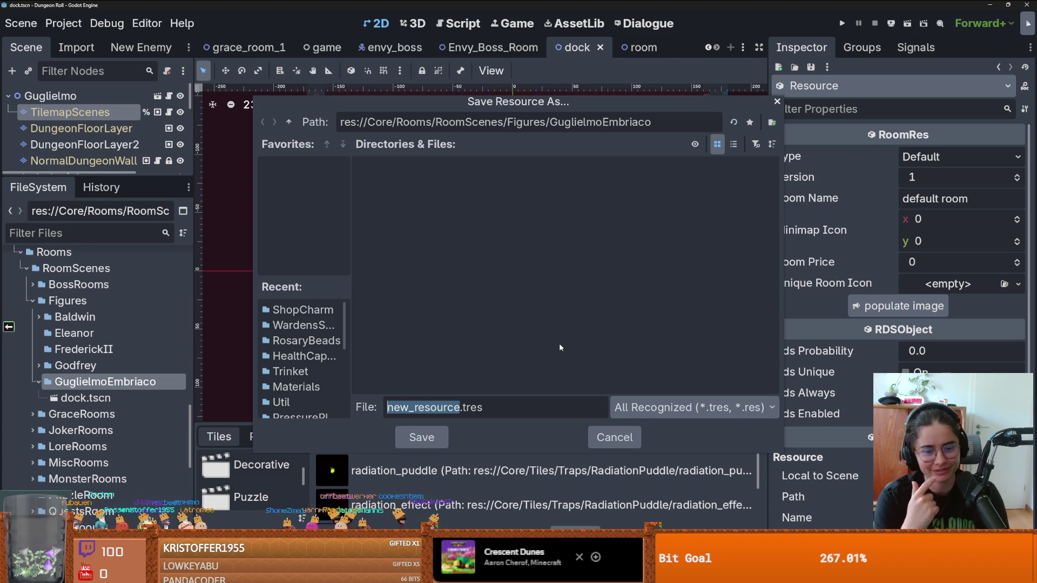
click(456, 408)
double_click(456, 407)
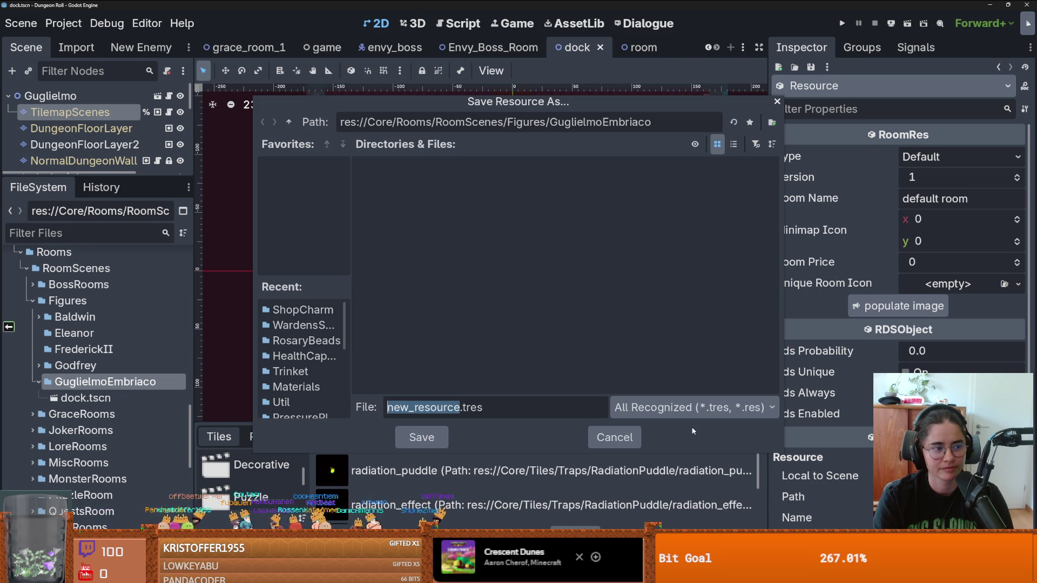
key(BackSpace)
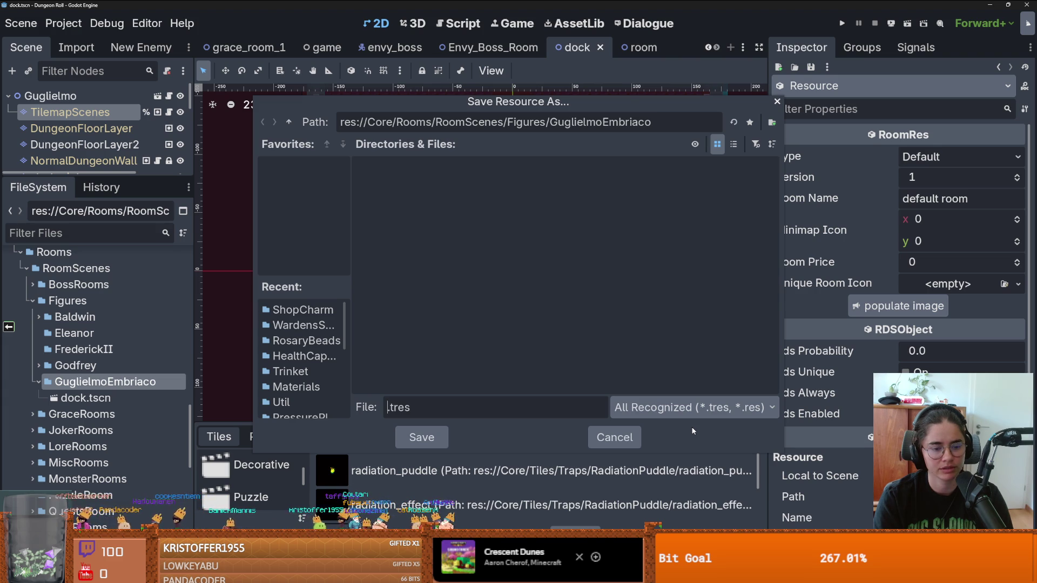
text(Gugl)
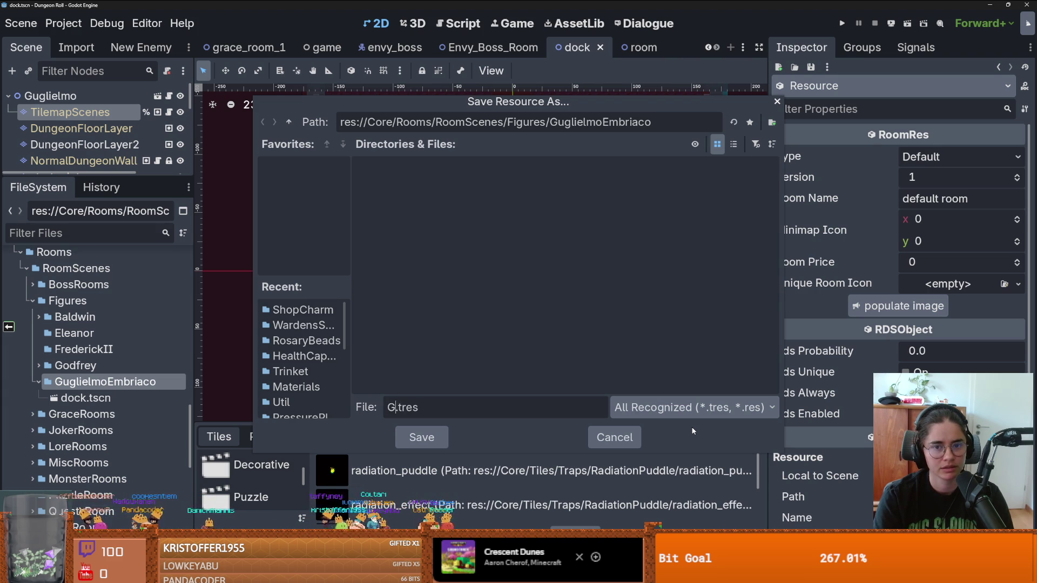
text(ielmo)
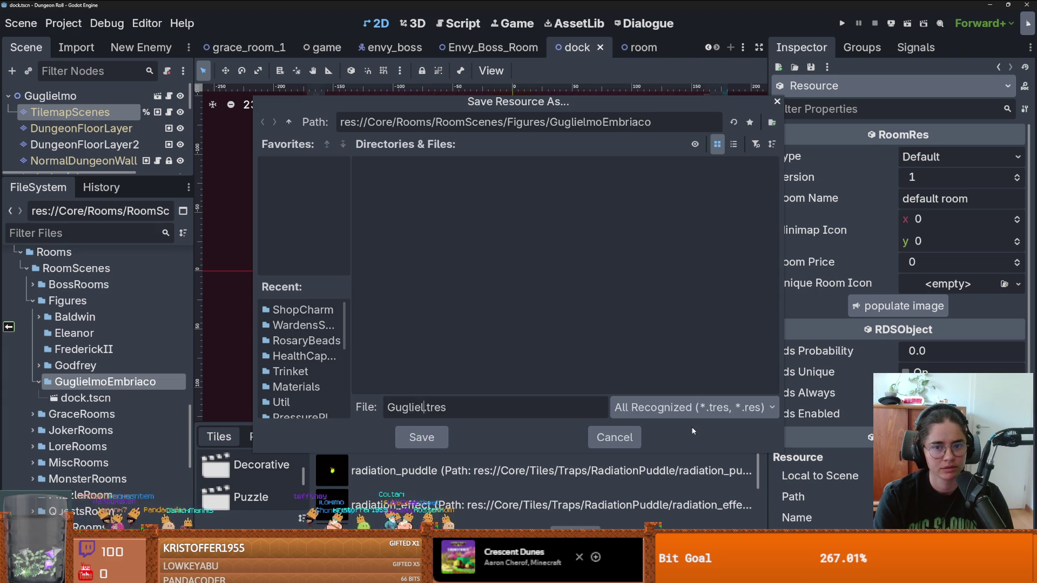
text(FigureRoom)
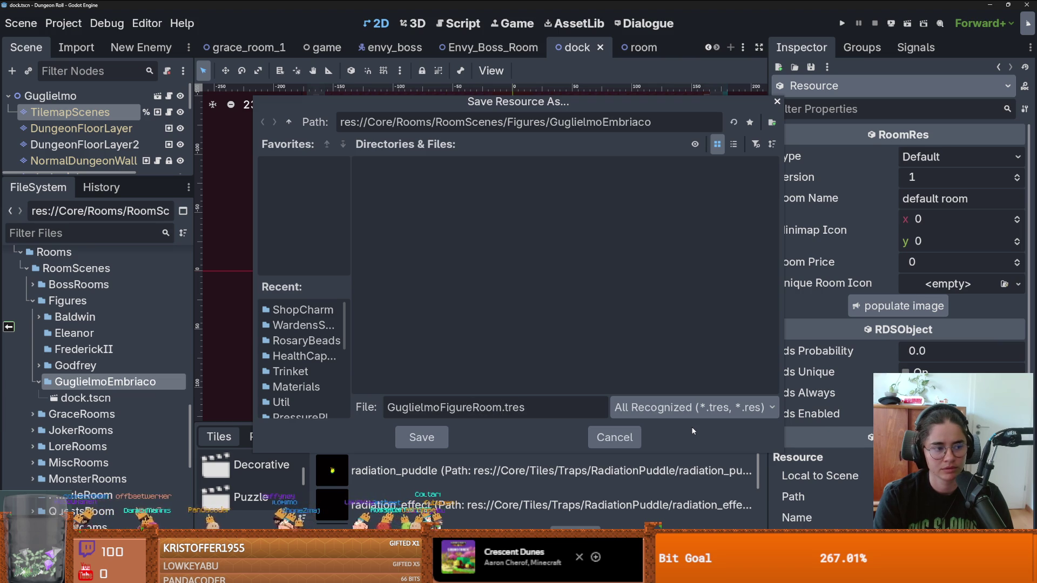
key(Return)
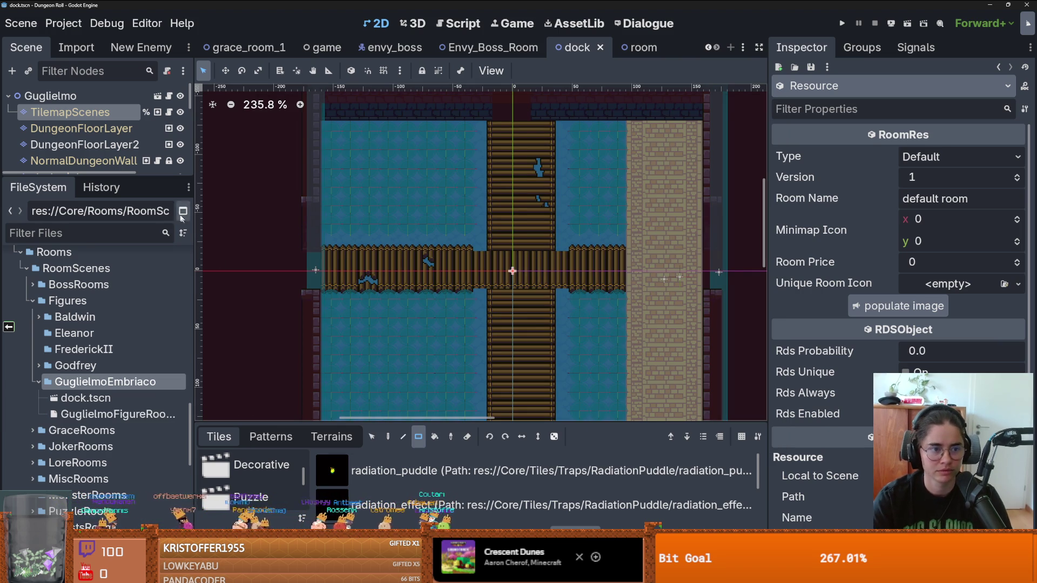
Save the dock scene, collapse RoomEnterTrigger, MonsterStaticTrap and respawn_point, then open grace_room_1.
drag(156, 175, 155, 413)
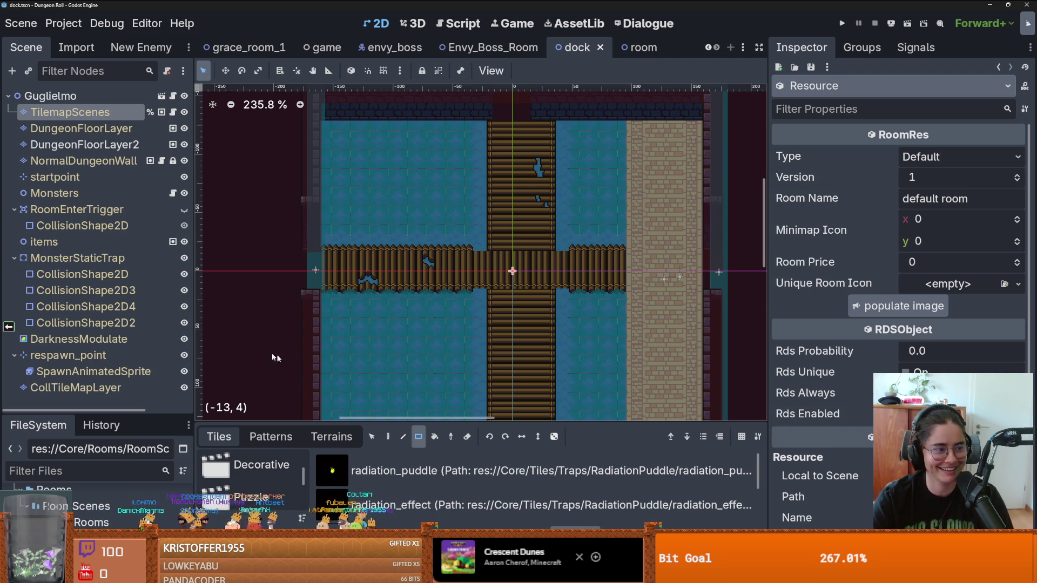
key(ctrl+s)
drag(194, 325, 249, 326)
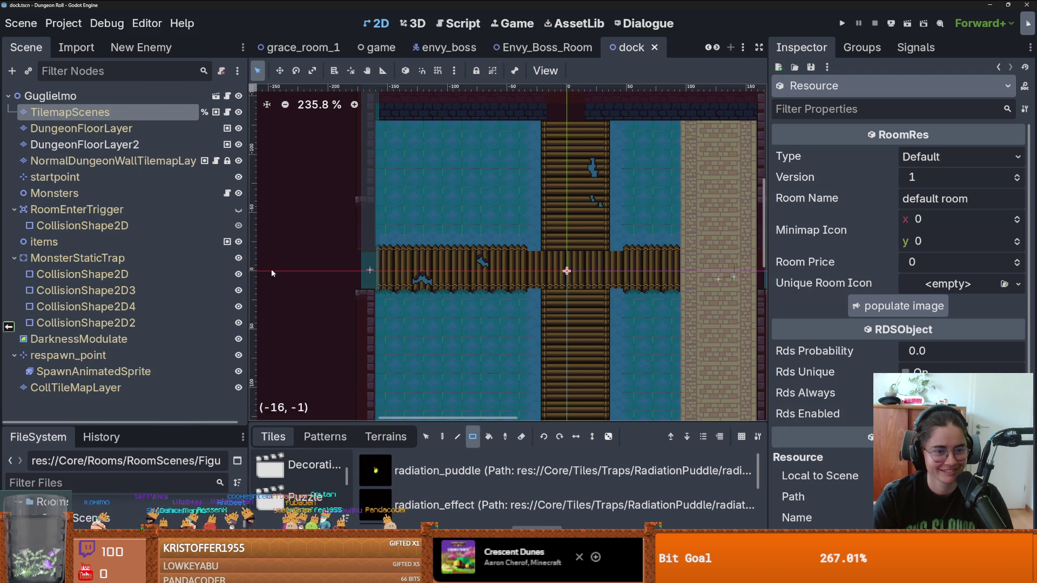
click(18, 260)
click(14, 209)
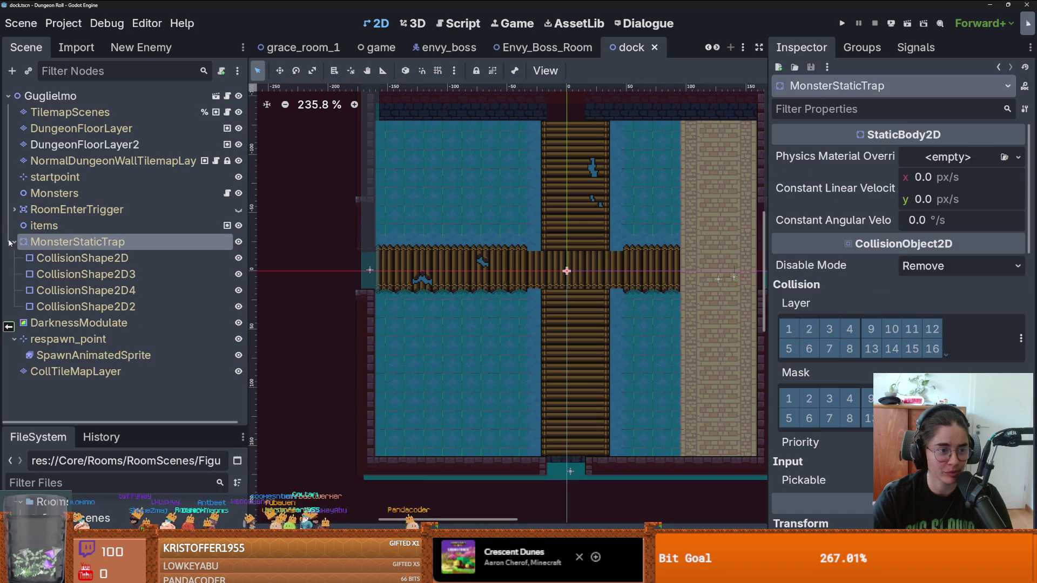
click(14, 242)
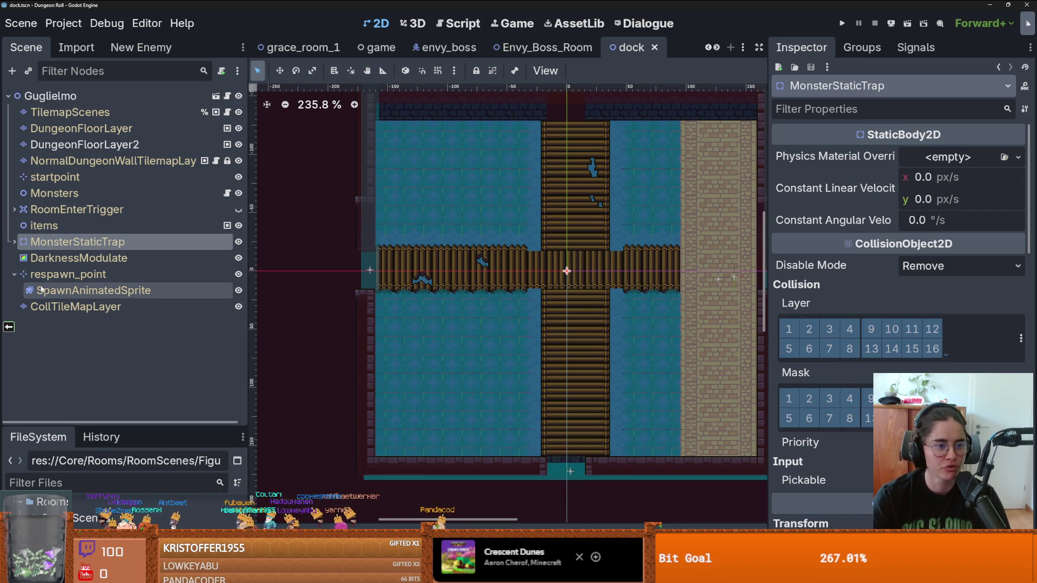
click(14, 273)
key(ctrl+s)
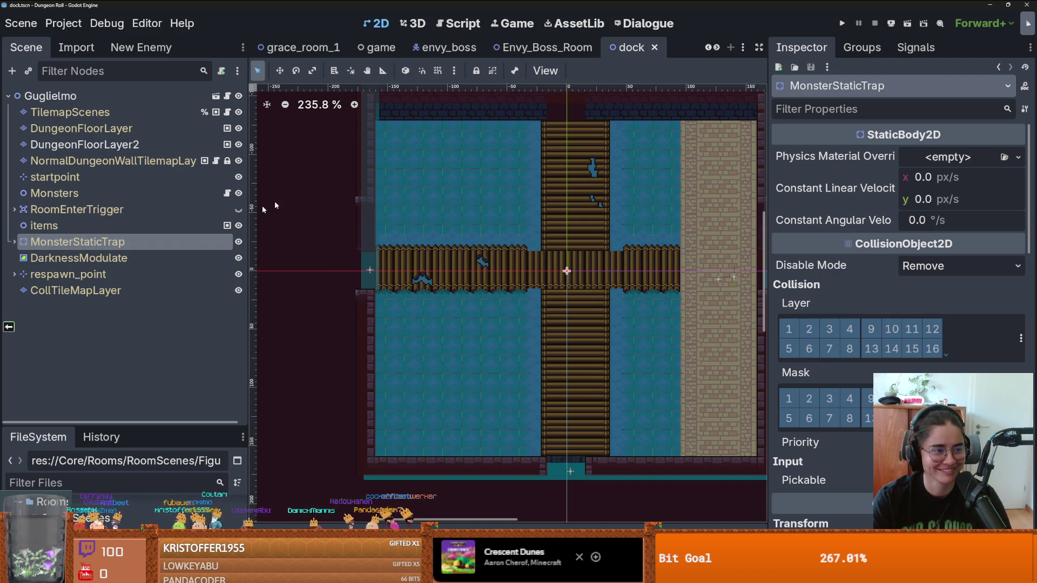
click(308, 47)
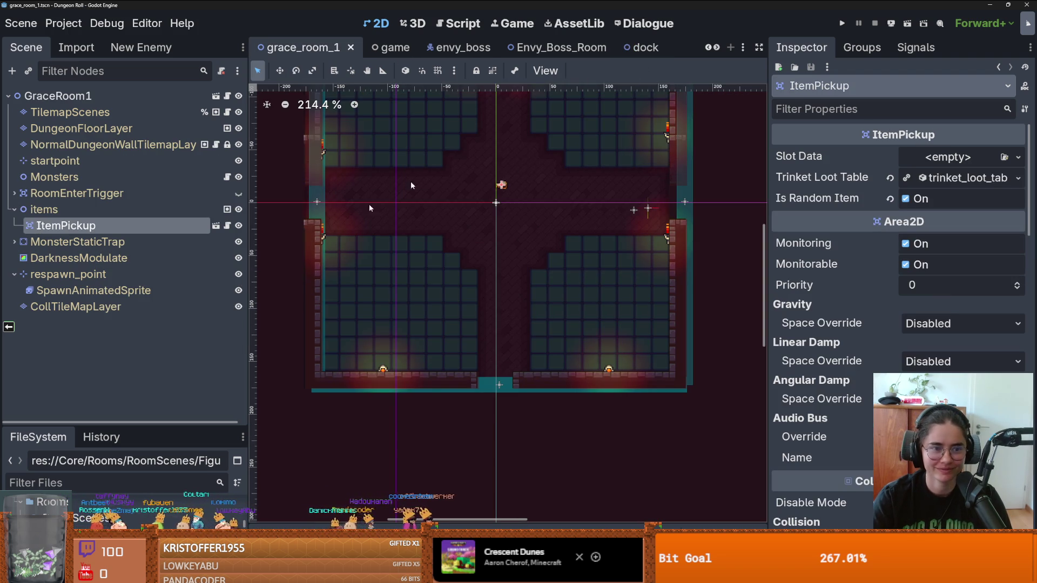
Select GuglielmoFigureRoom.tres in FileSystem and open its room Type dropdown.
drag(126, 427, 126, 246)
click(104, 304)
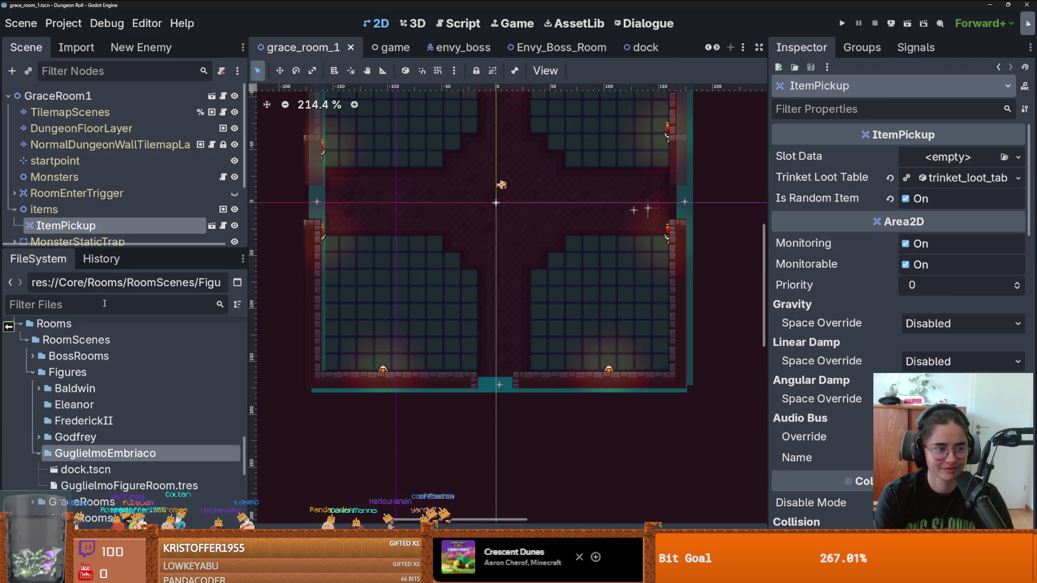
text(room)
key(BackSpace)
key(BackSpace)
key(BackSpace)
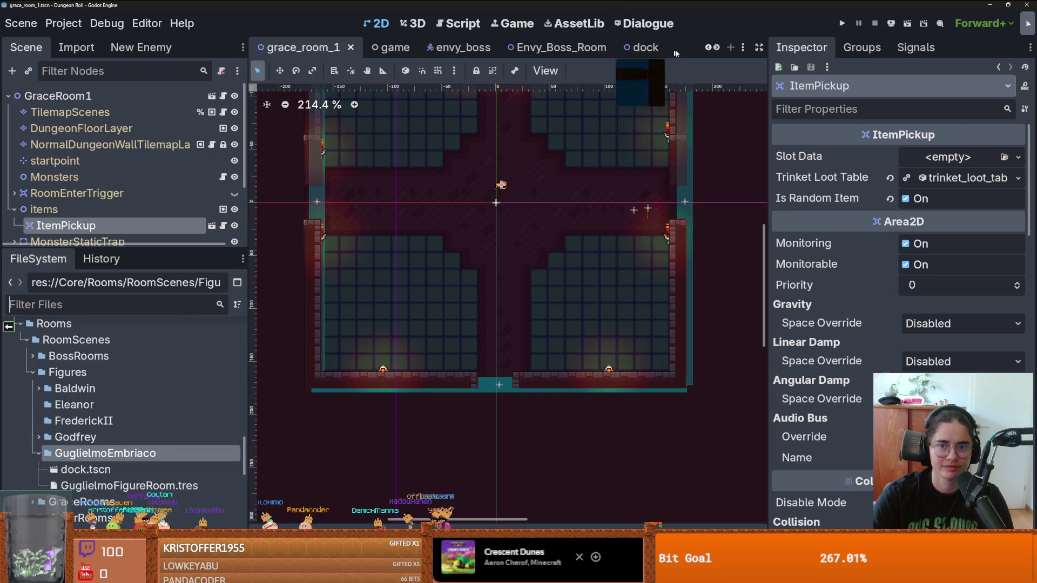
click(129, 485)
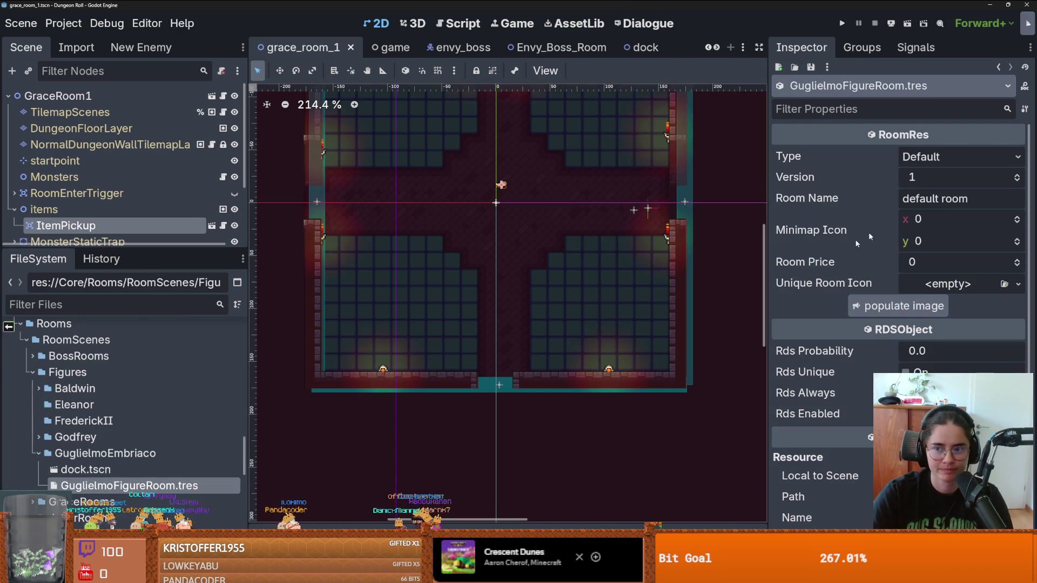
click(955, 156)
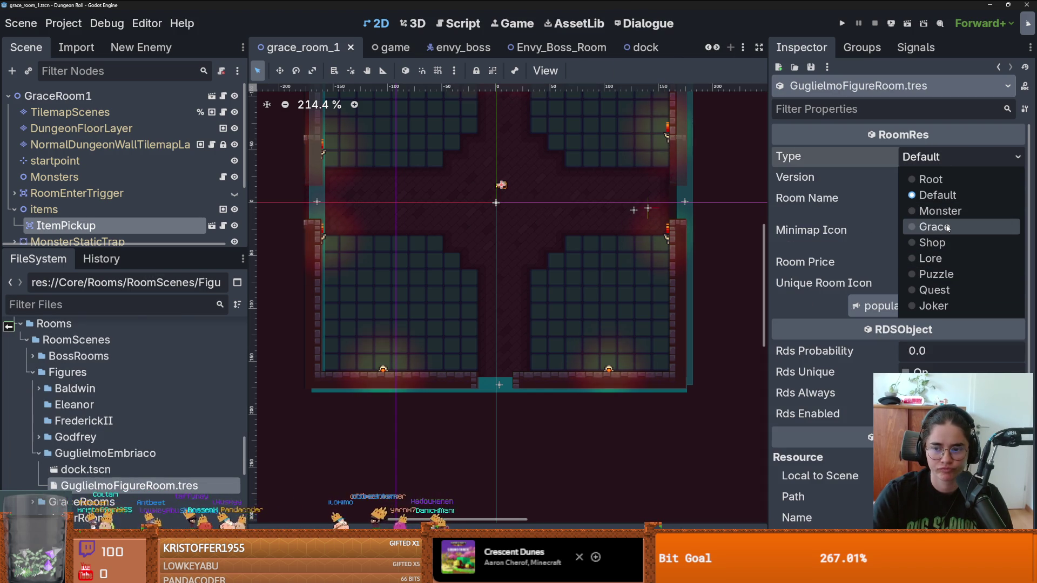
click(942, 194)
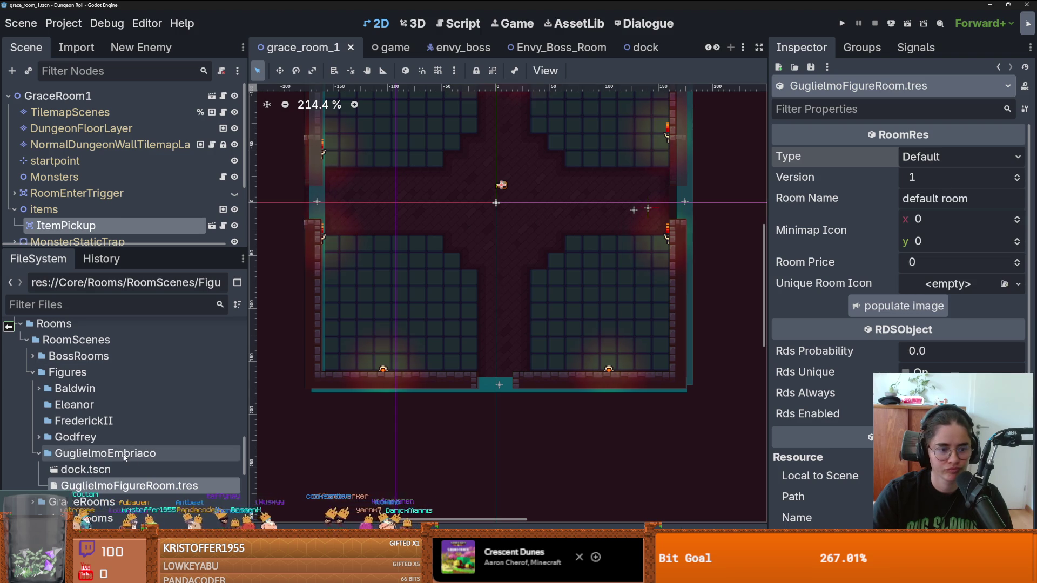
click(926, 160)
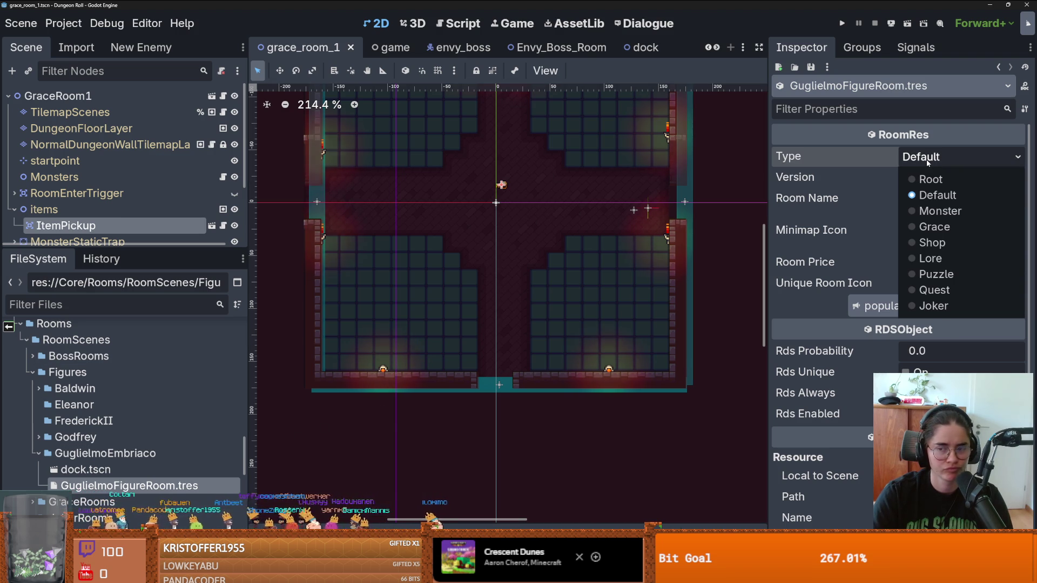
Inspect GodfreyCrusaderRoom.tres via a 'Godf' filter, then reopen GuglielmoFigureRoom's room type list.
click(84, 302)
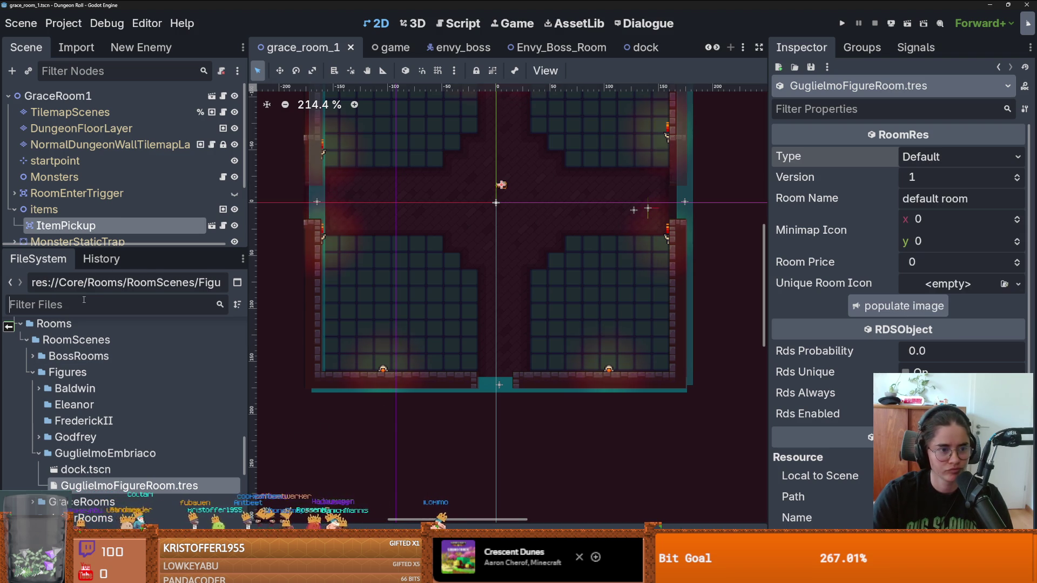
text(Godf)
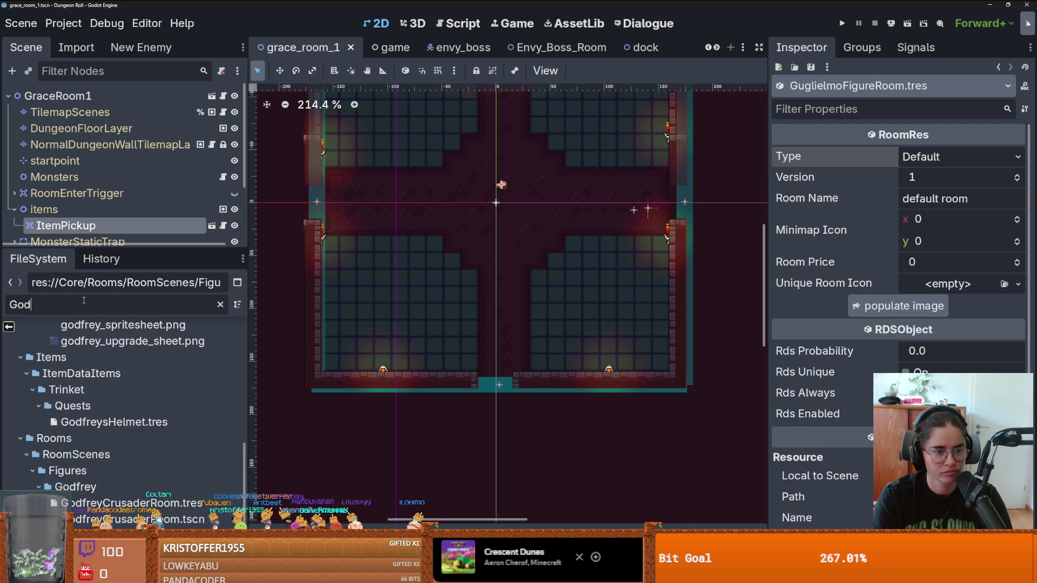
click(131, 503)
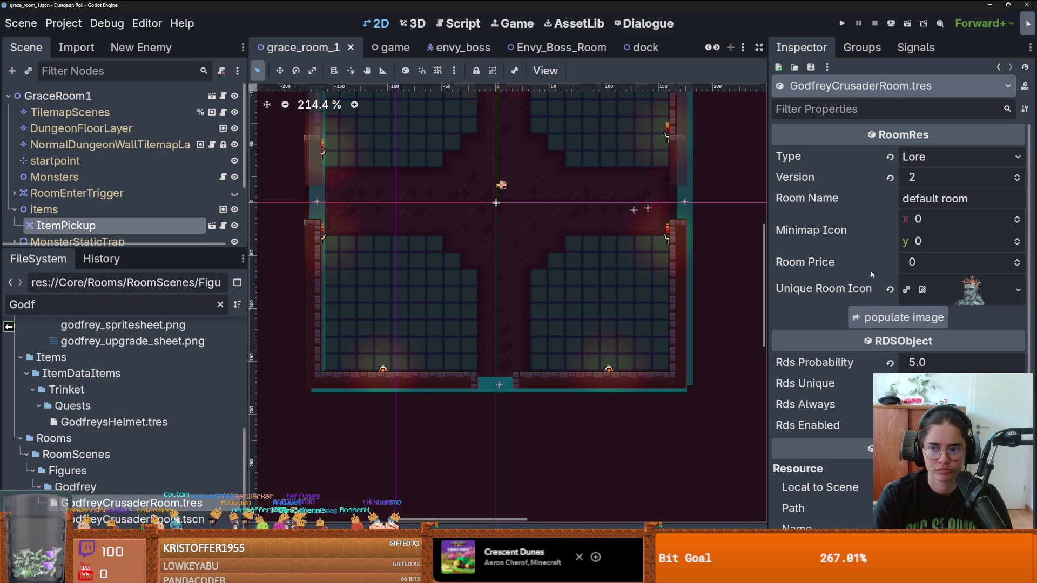
double_click(117, 304)
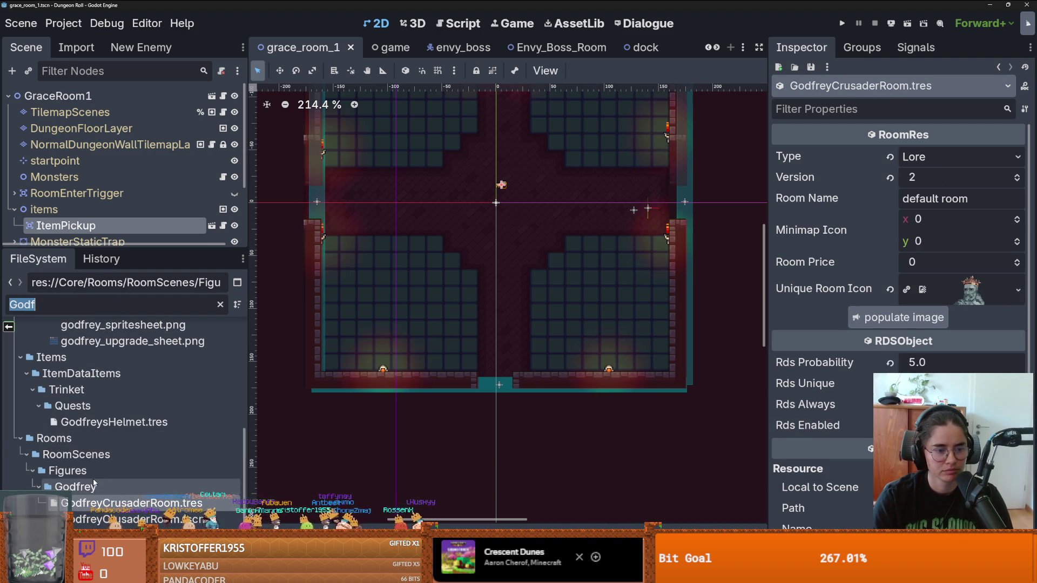
click(108, 470)
click(219, 304)
scroll(39, 408, down, 3)
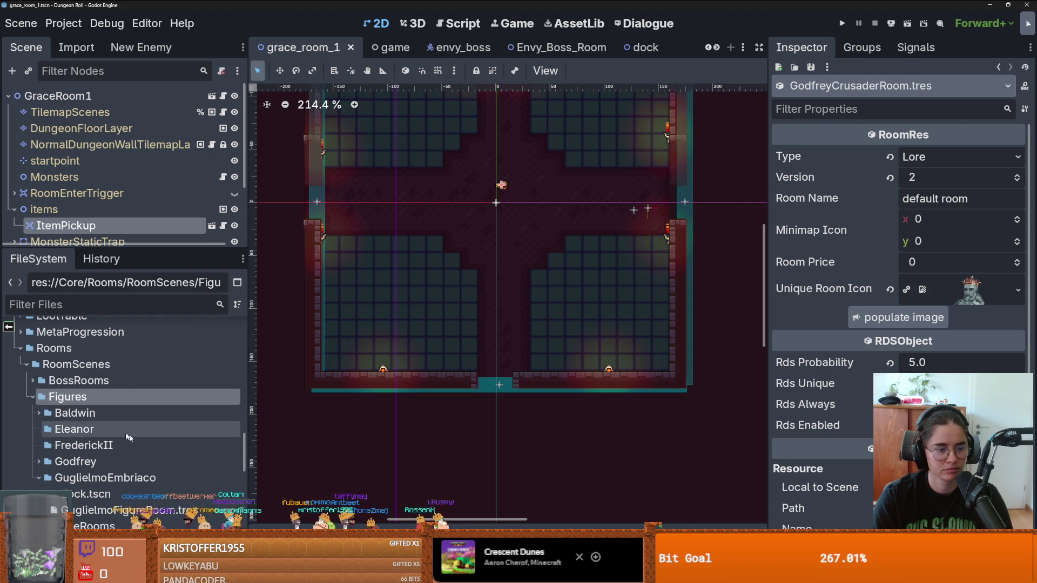
scroll(41, 426, down, 1)
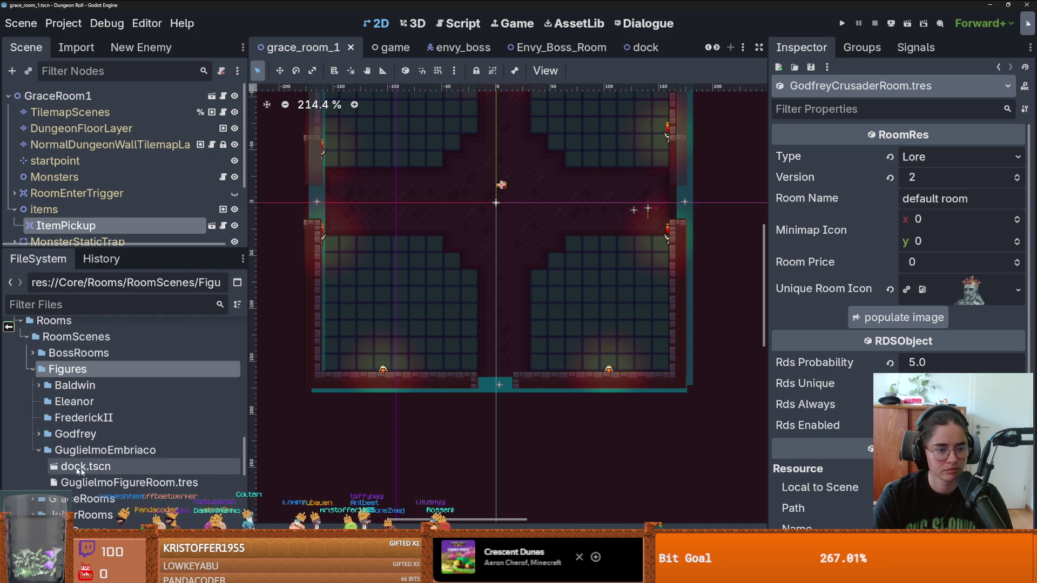
click(99, 482)
click(940, 156)
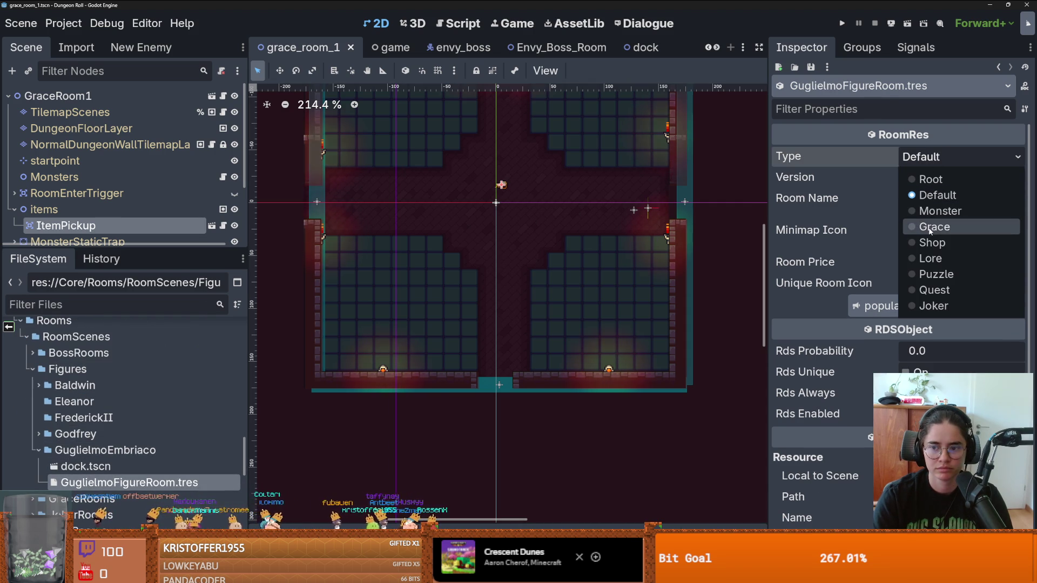
Set the room type to Lore, version to 2 and room name to Tripoli.
click(929, 258)
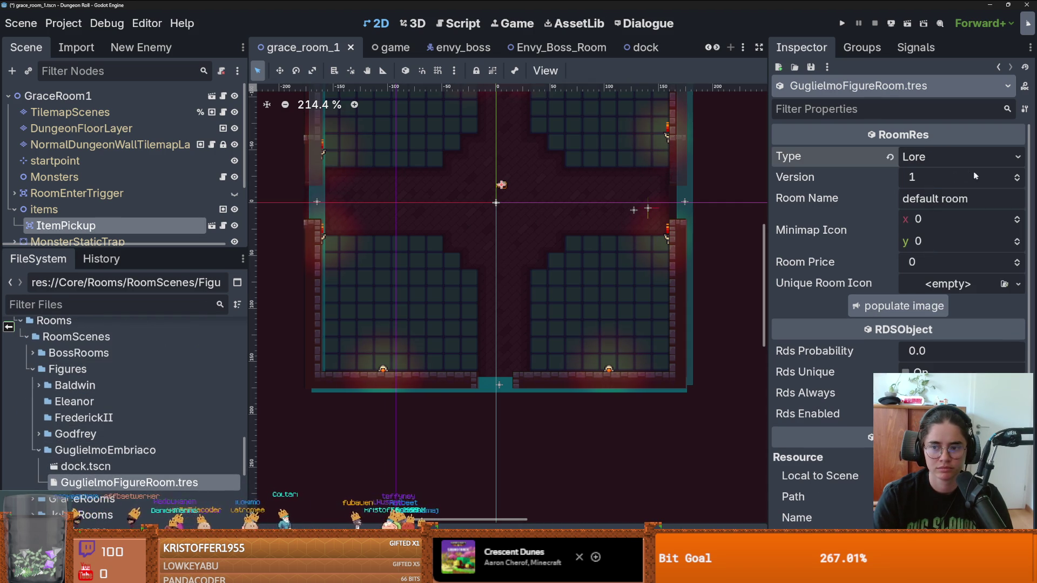
click(1006, 178)
text(2)
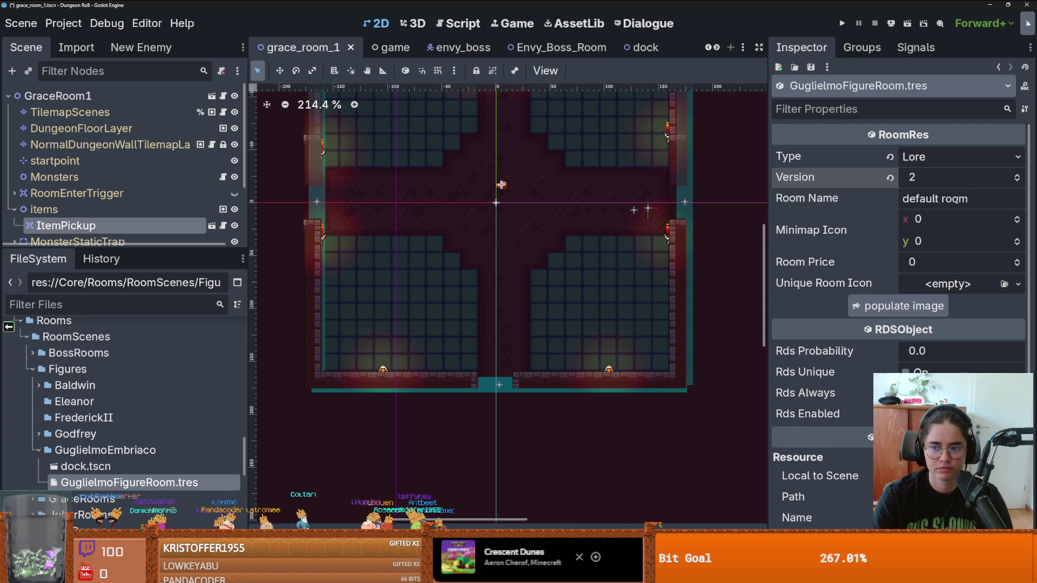
key(Tab)
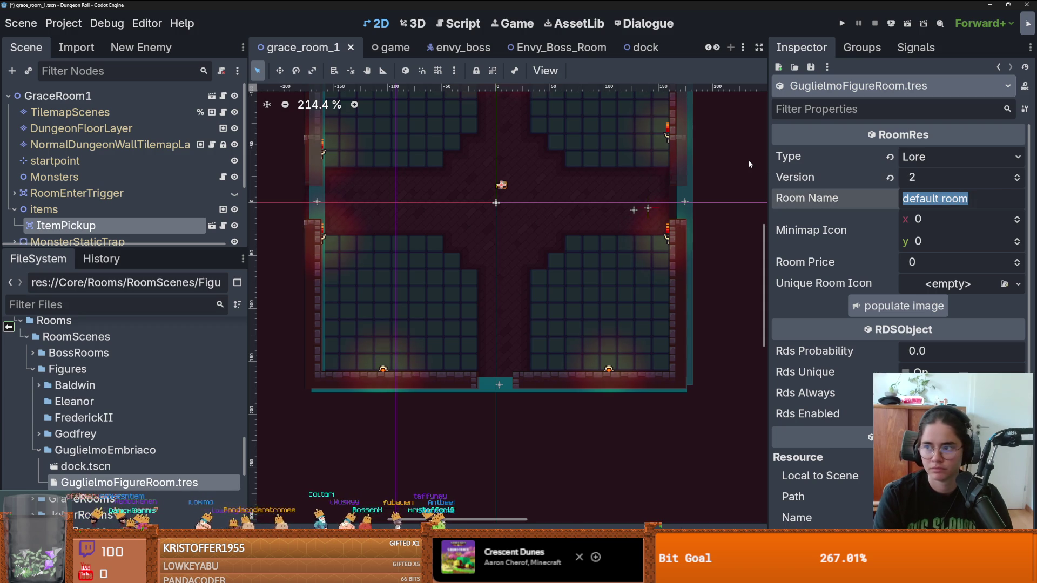
text(D)
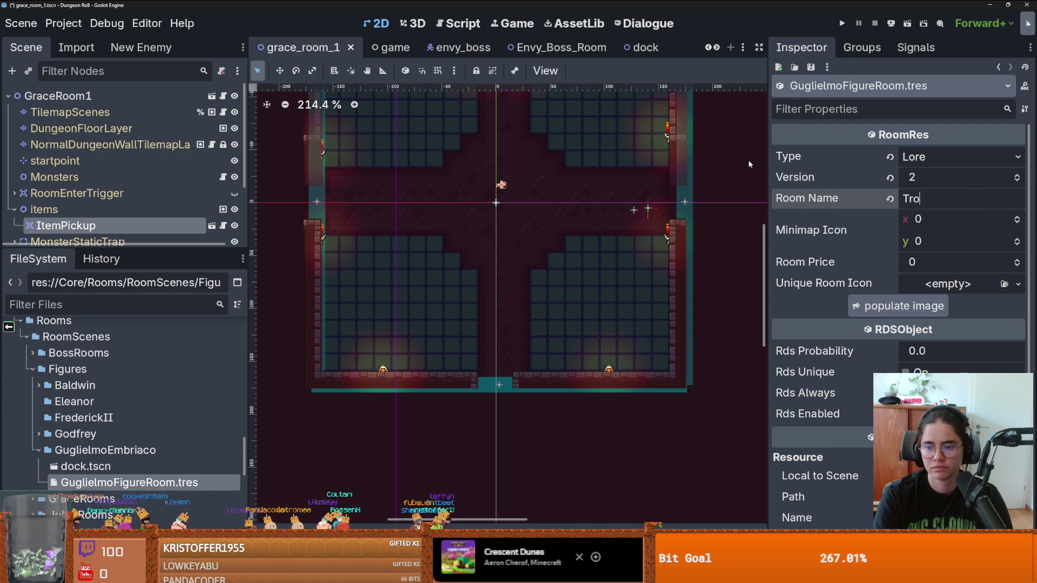
text(poli)
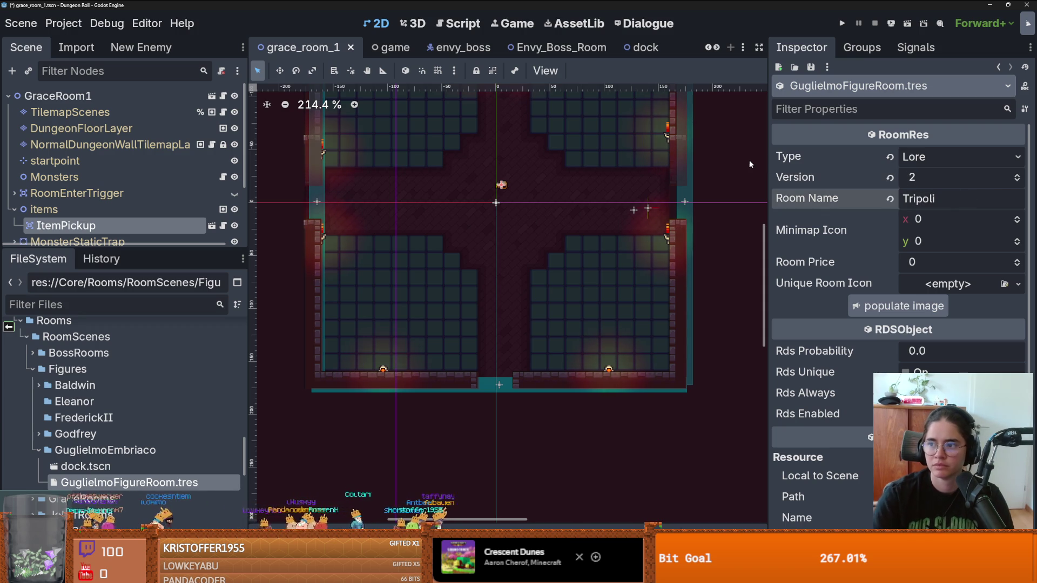
click(916, 212)
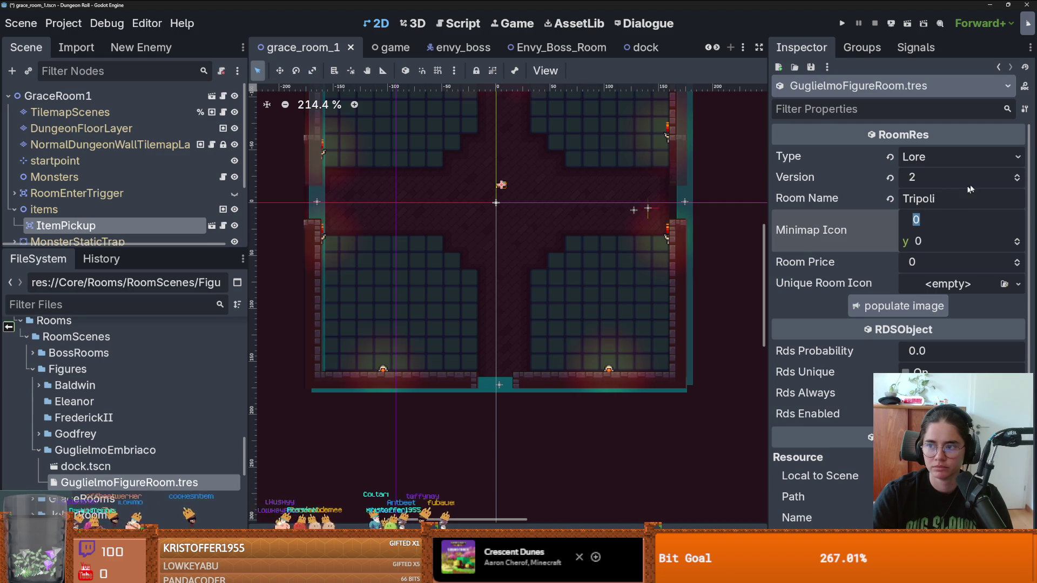
double_click(921, 198)
Check the Unique Room Icon texture options, then set Rds Probability to 1.0.
click(948, 284)
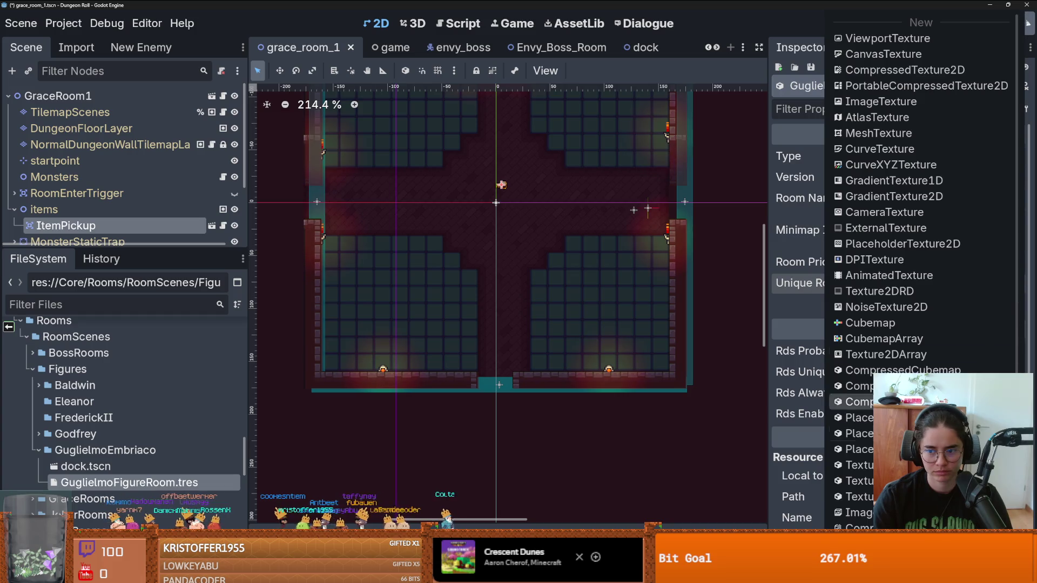
click(804, 314)
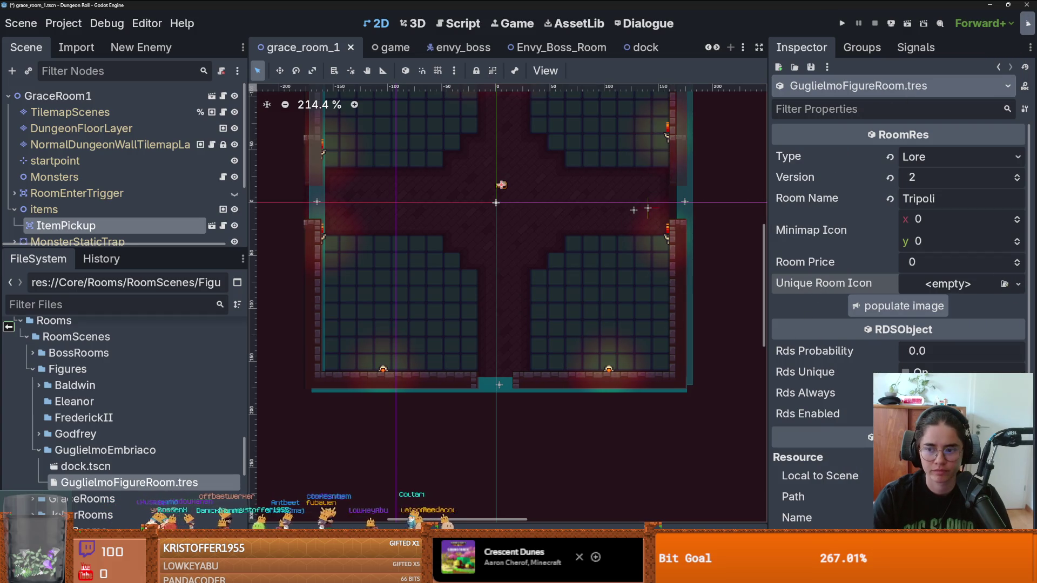
click(1018, 284)
key(Escape)
click(929, 351)
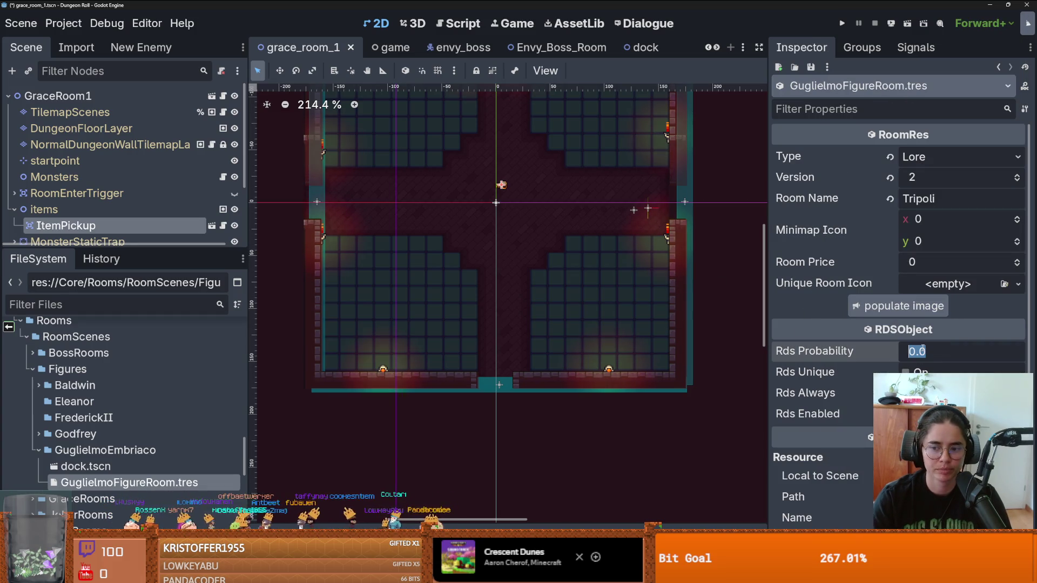
text(1)
key(Return)
Inspect GodfreyCrusaderRoom's room icon setup for reference, then return to GuglielmoFigureRoom.
click(1013, 286)
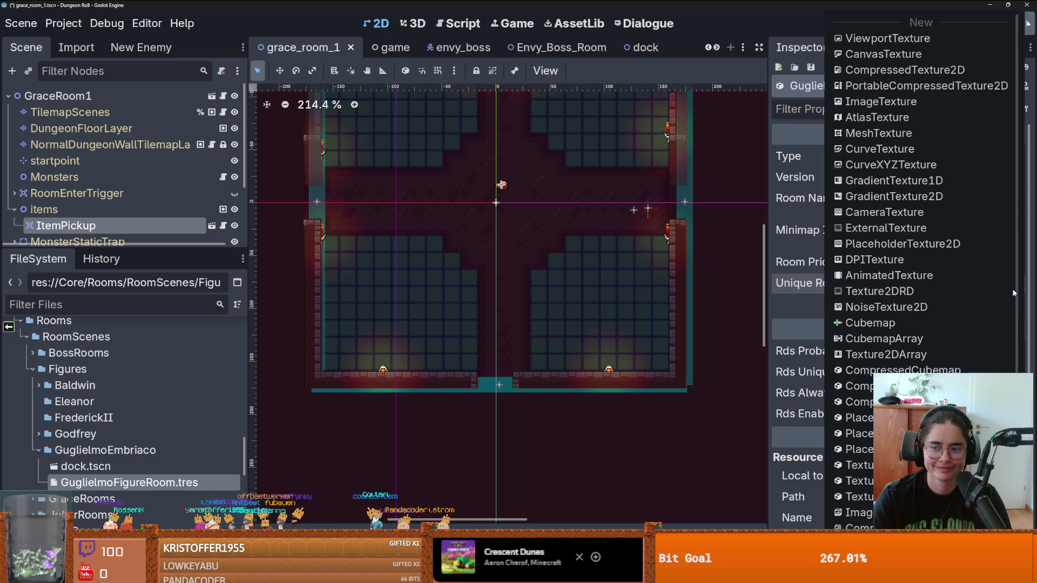
click(859, 502)
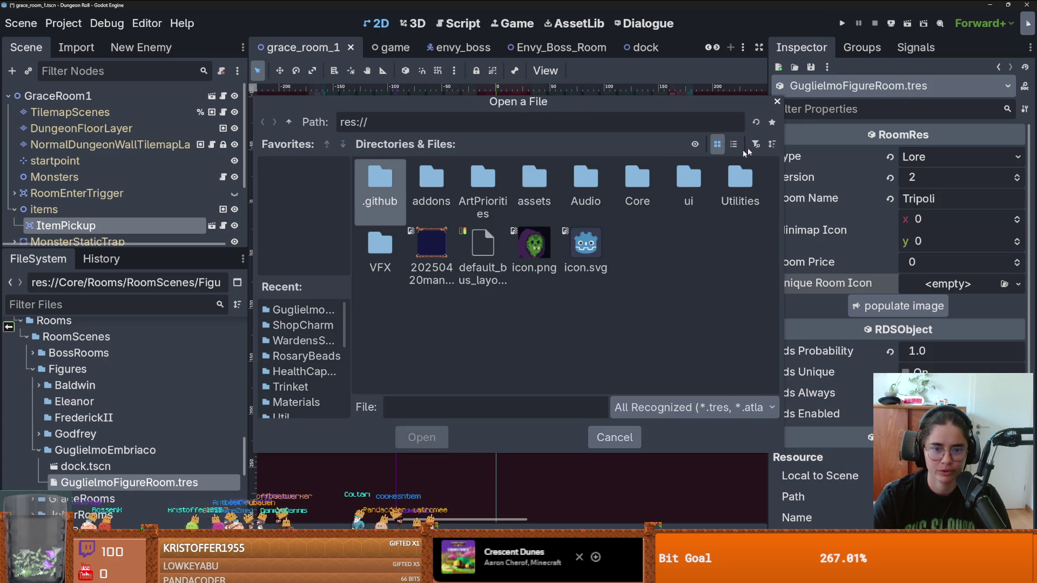
click(777, 101)
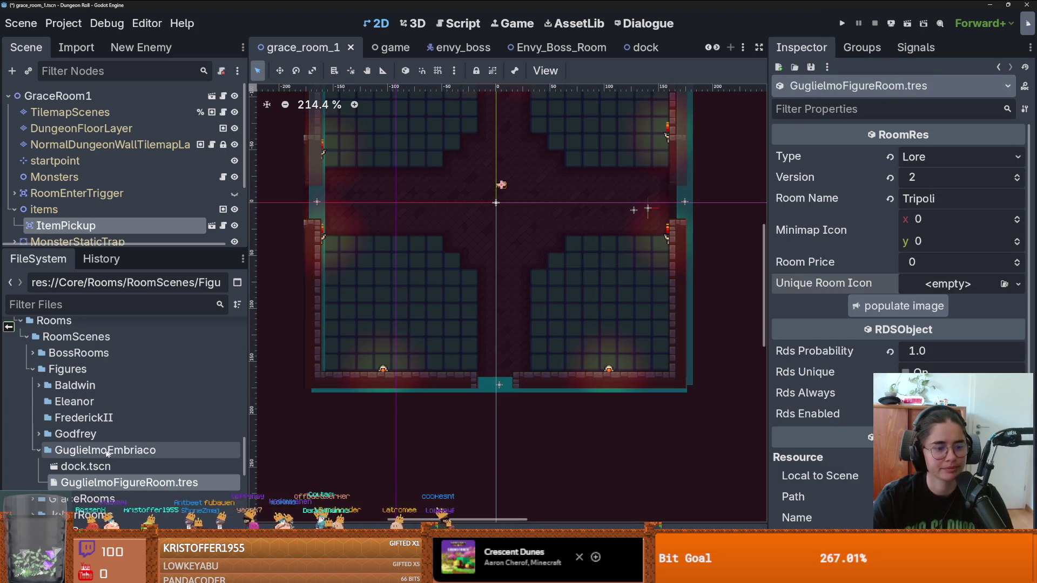
click(38, 433)
click(102, 457)
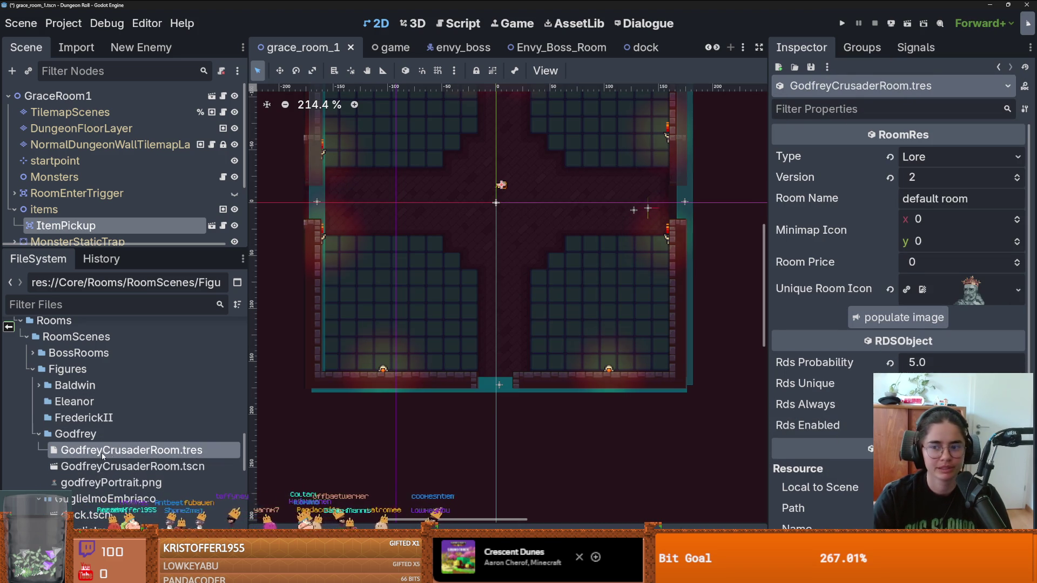
click(1018, 288)
key(Escape)
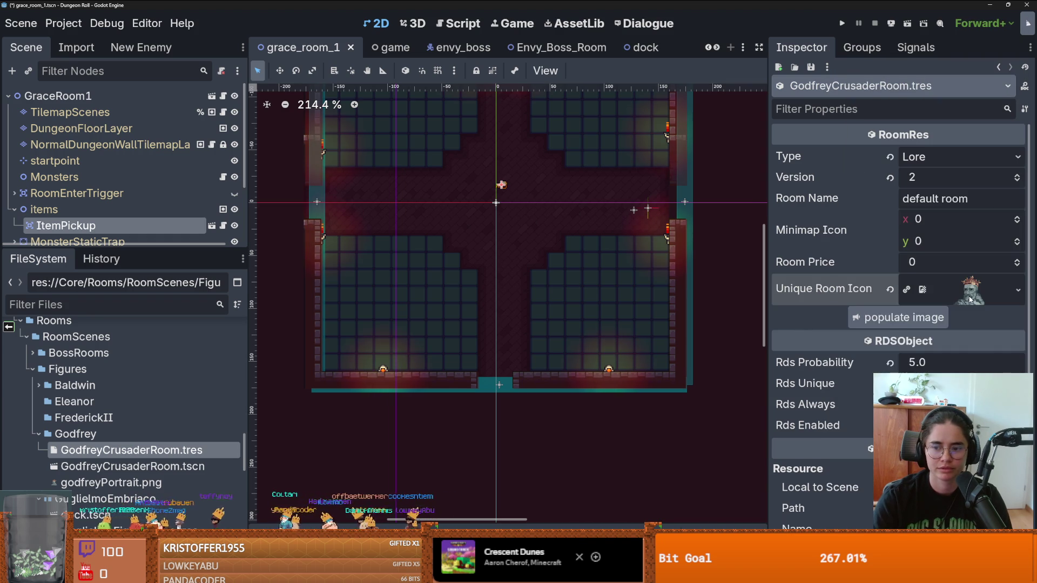
click(969, 291)
click(970, 297)
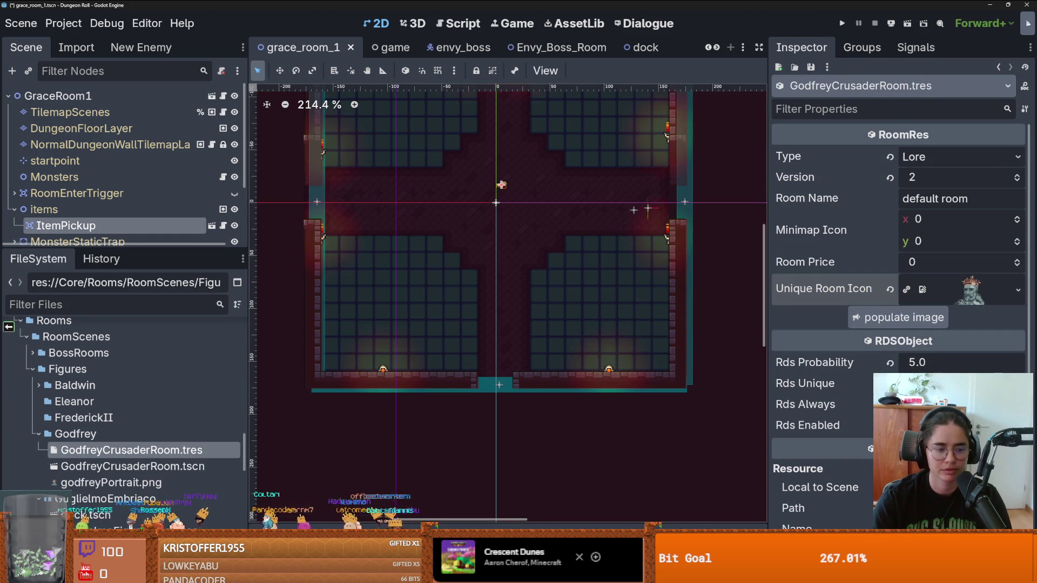
scroll(119, 405, down, 3)
click(130, 448)
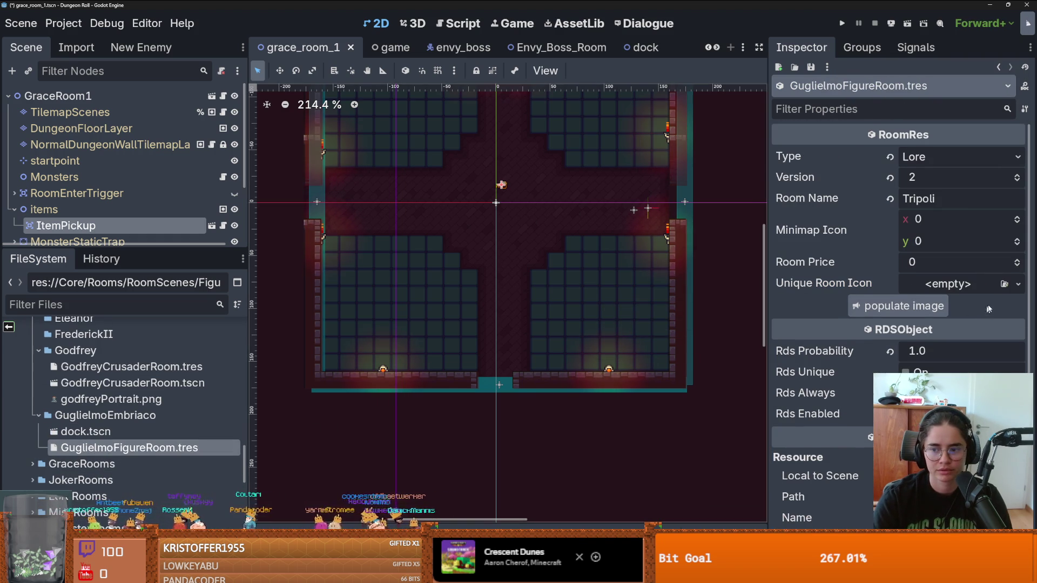
Browse the quick-load texture picker for the room icon without choosing anything.
click(1018, 284)
scroll(891, 378, down, 2)
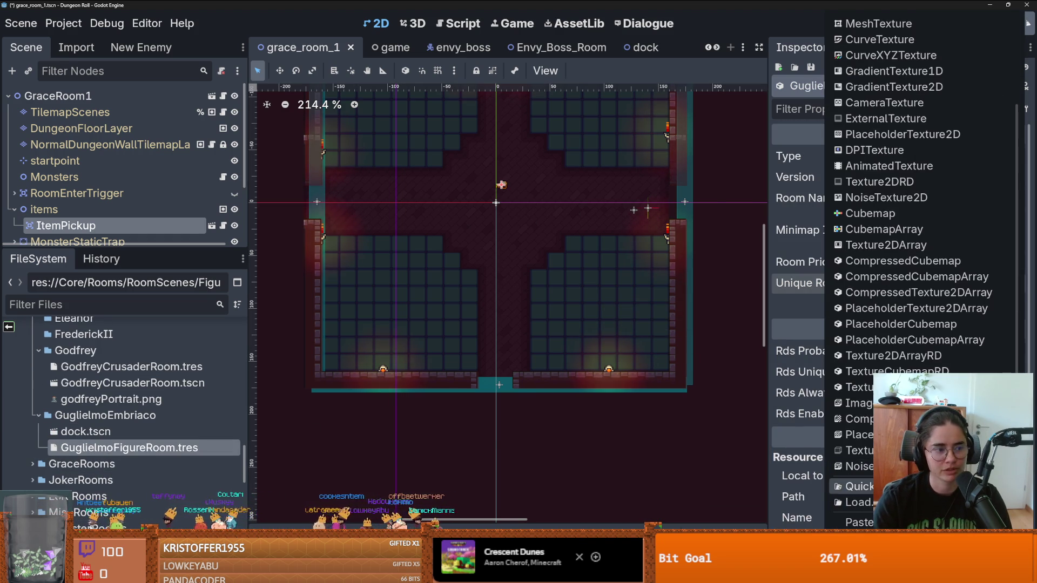
click(858, 487)
scroll(404, 276, down, 2)
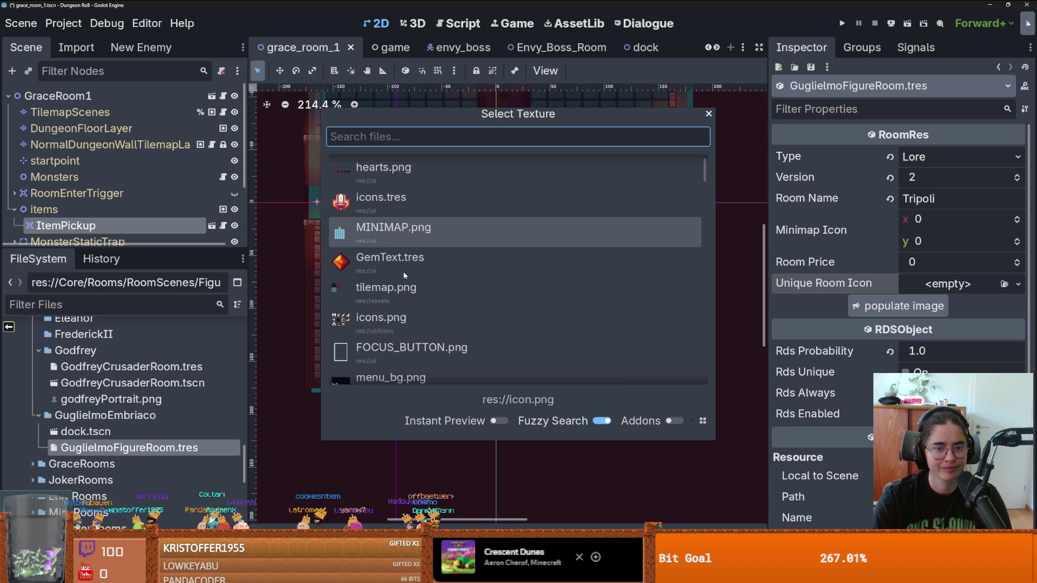
scroll(405, 276, down, 10)
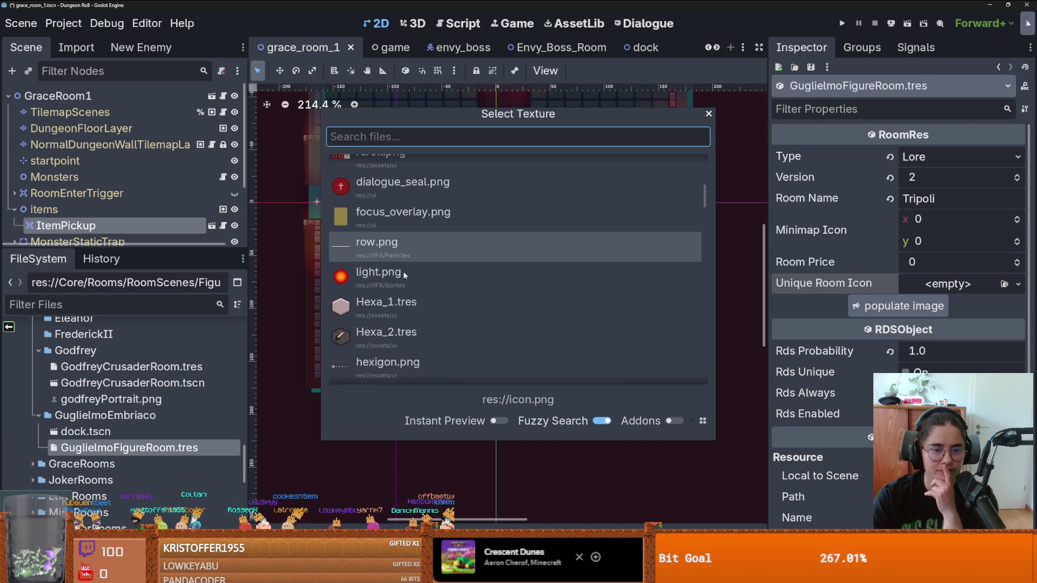
scroll(404, 276, down, 12)
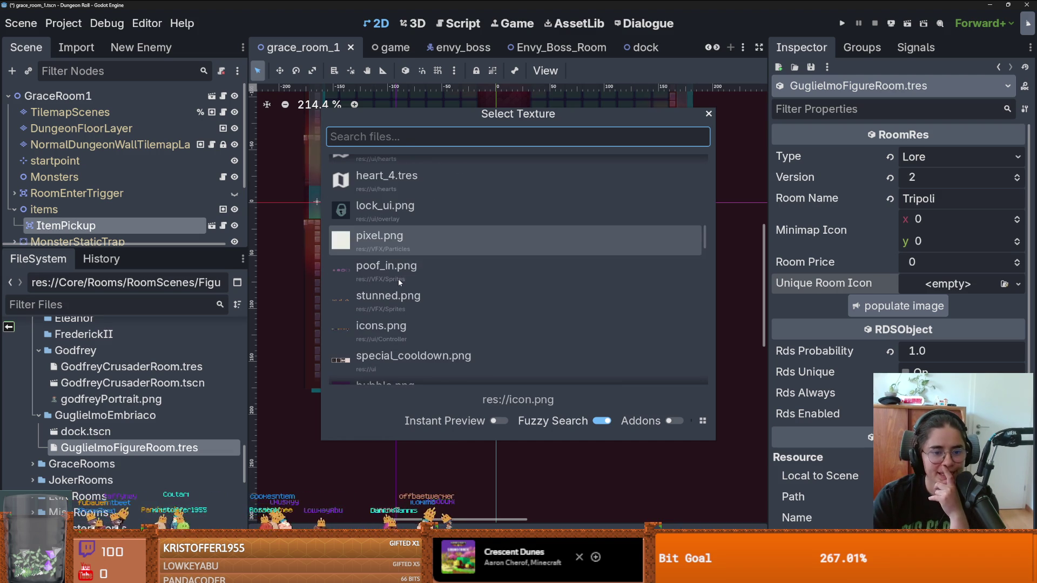
scroll(398, 281, down, 12)
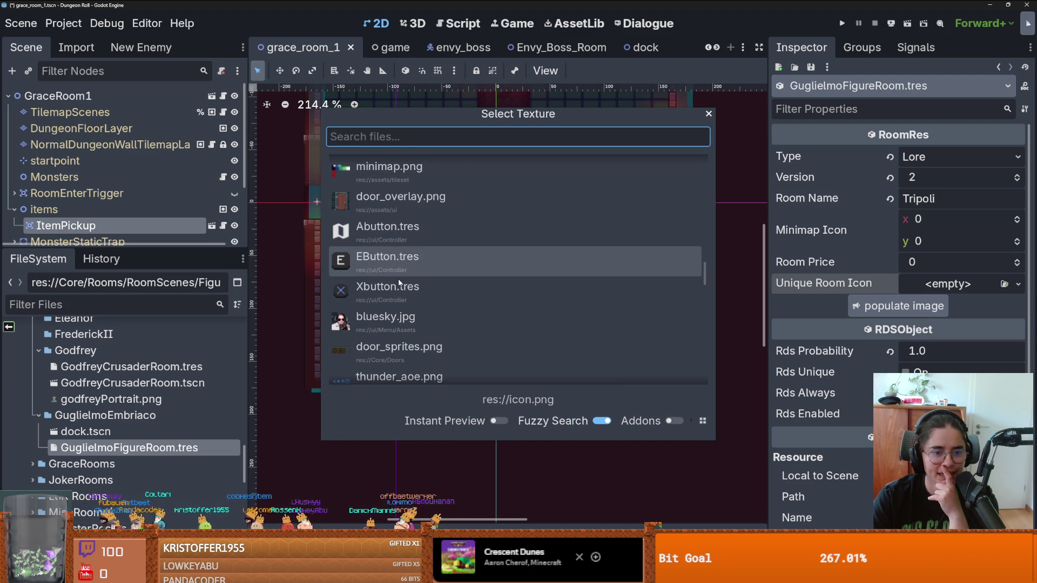
scroll(398, 280, down, 4)
click(707, 114)
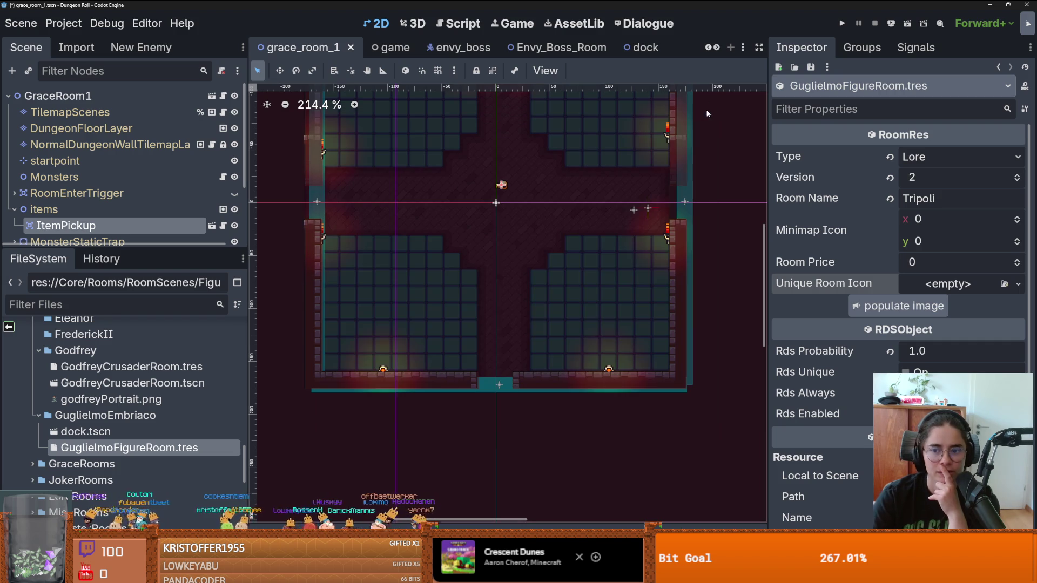
click(1018, 284)
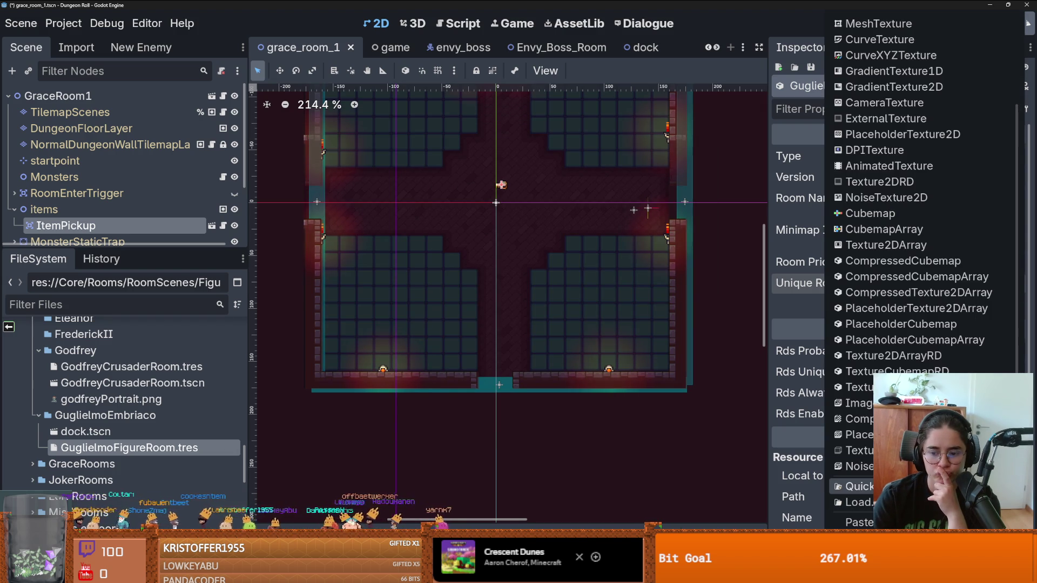
scroll(891, 165, up, 3)
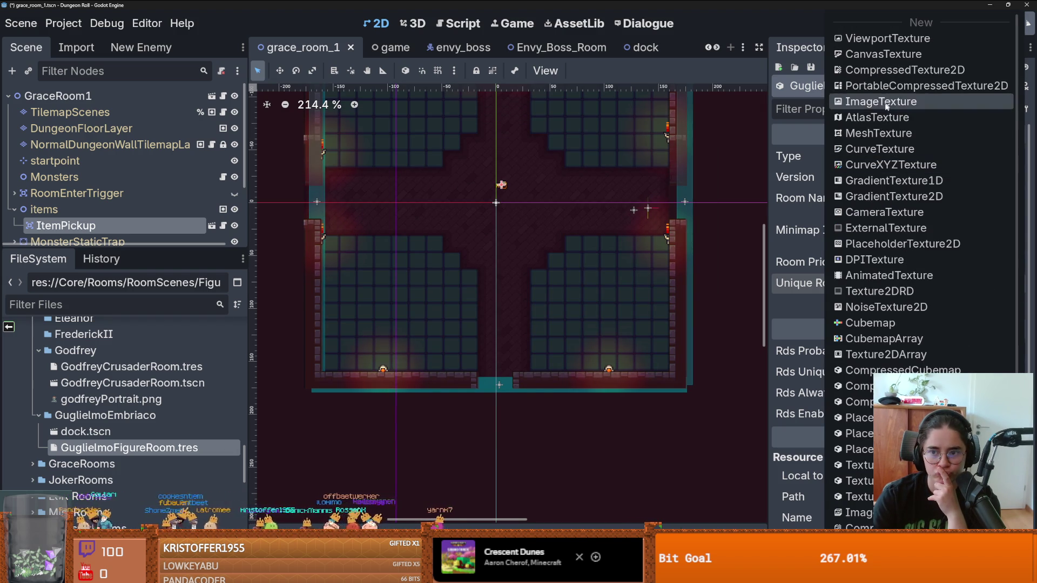
click(790, 149)
Load a floor props texture, searched with 'floor', as the icon's atlas.
click(951, 283)
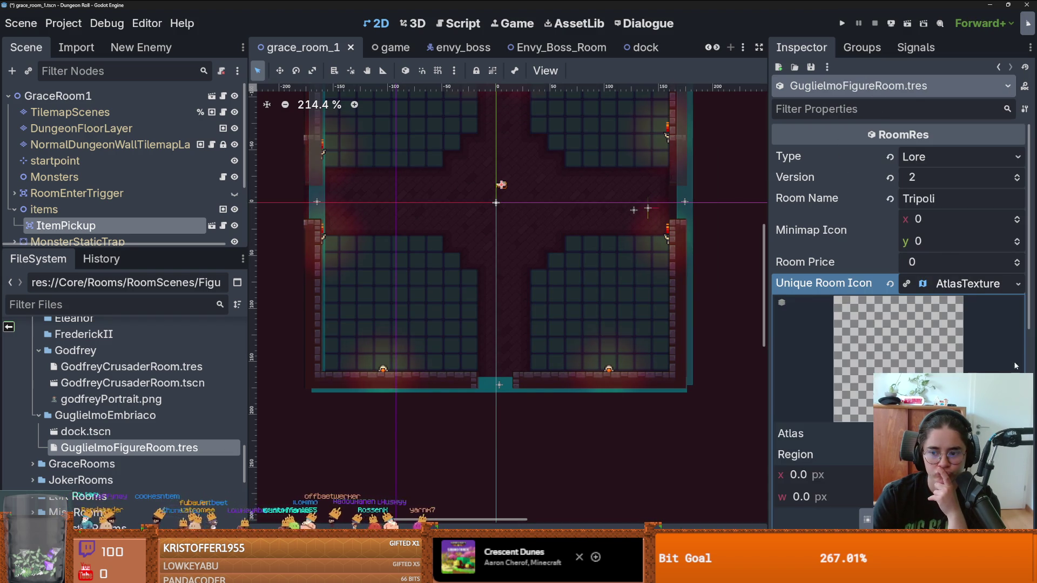
click(1018, 284)
click(853, 502)
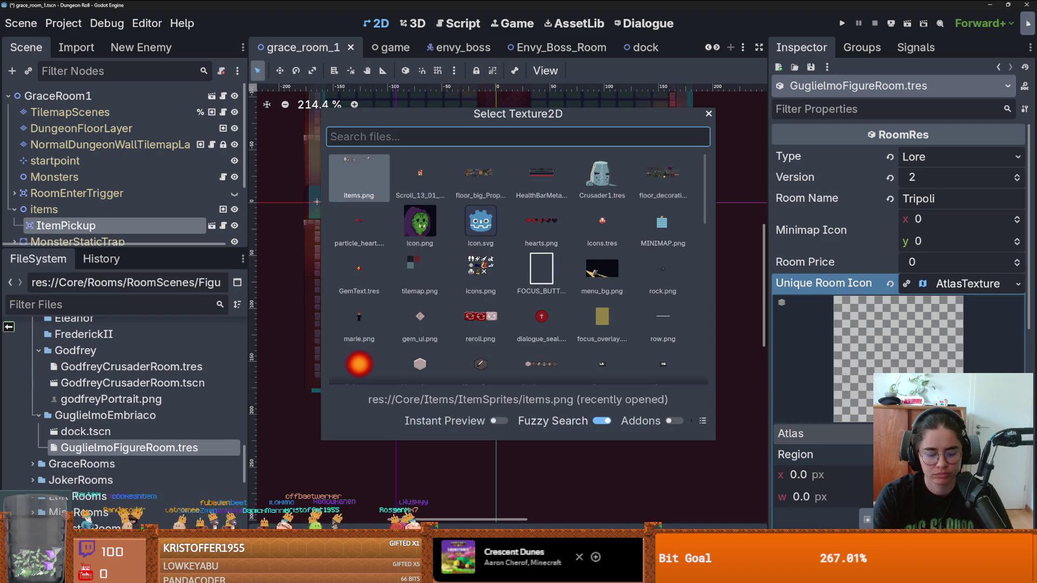
text(floor)
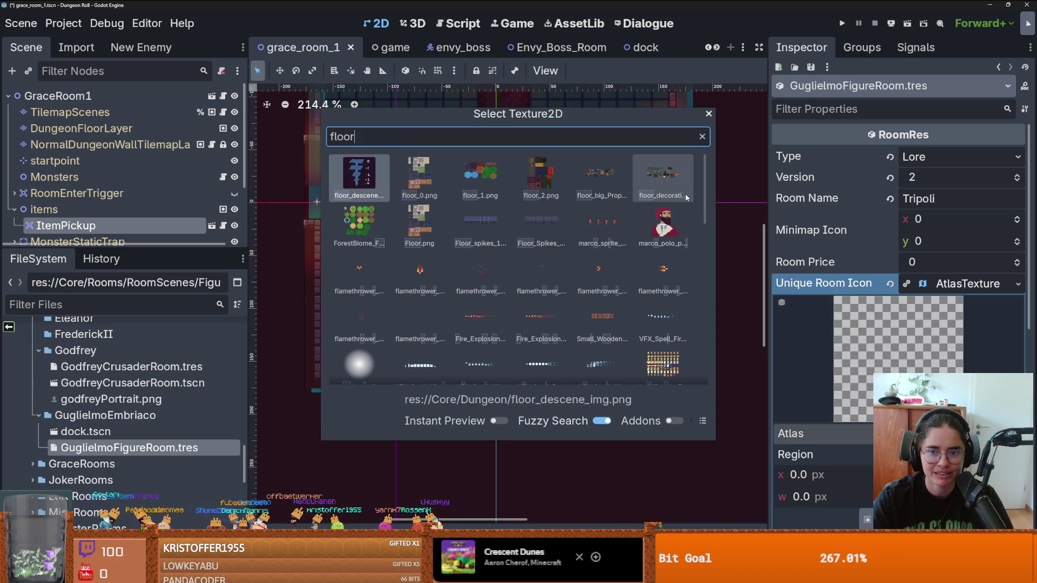
double_click(683, 197)
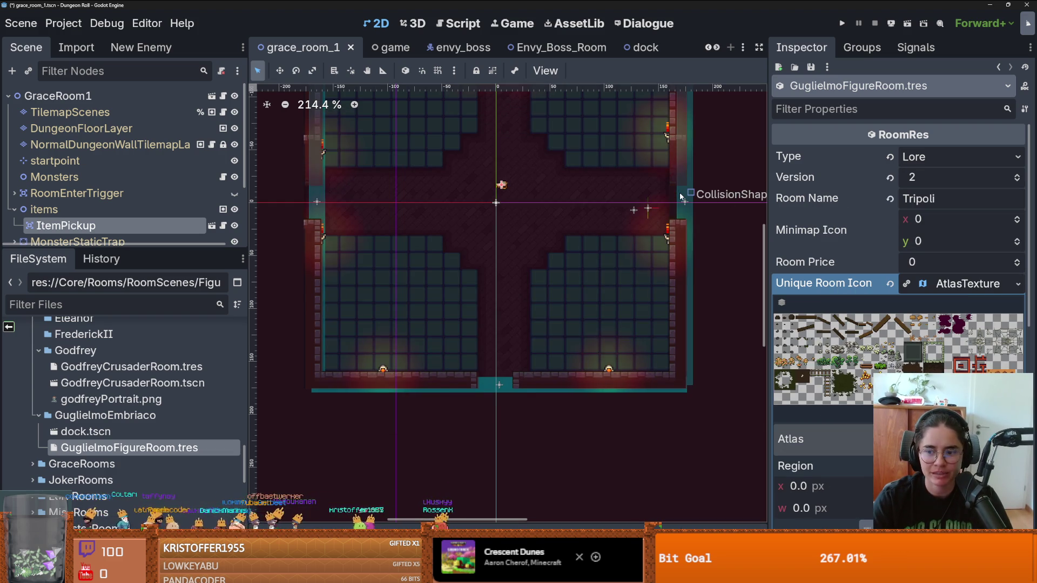
click(1018, 283)
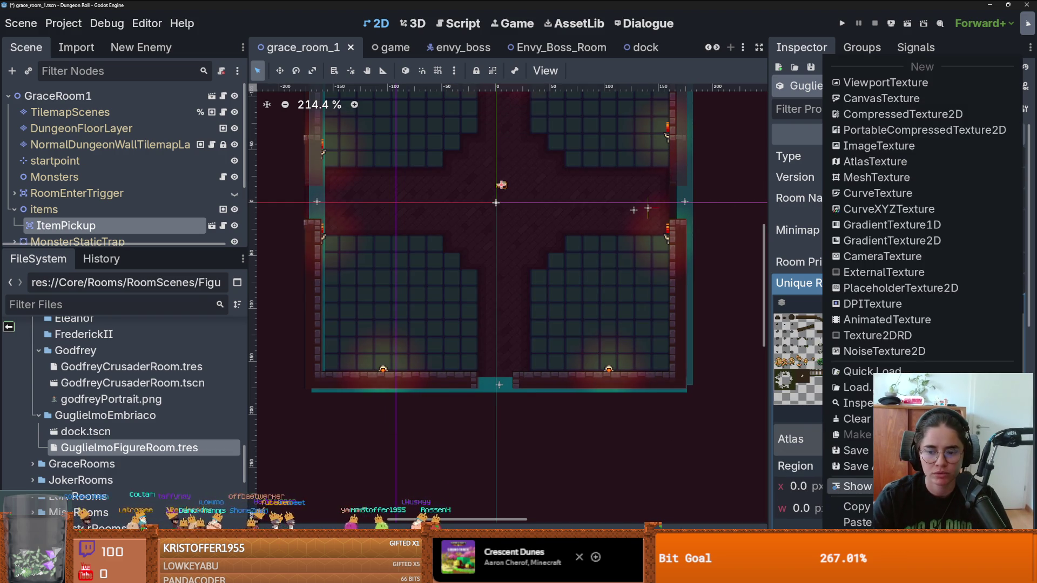
click(872, 371)
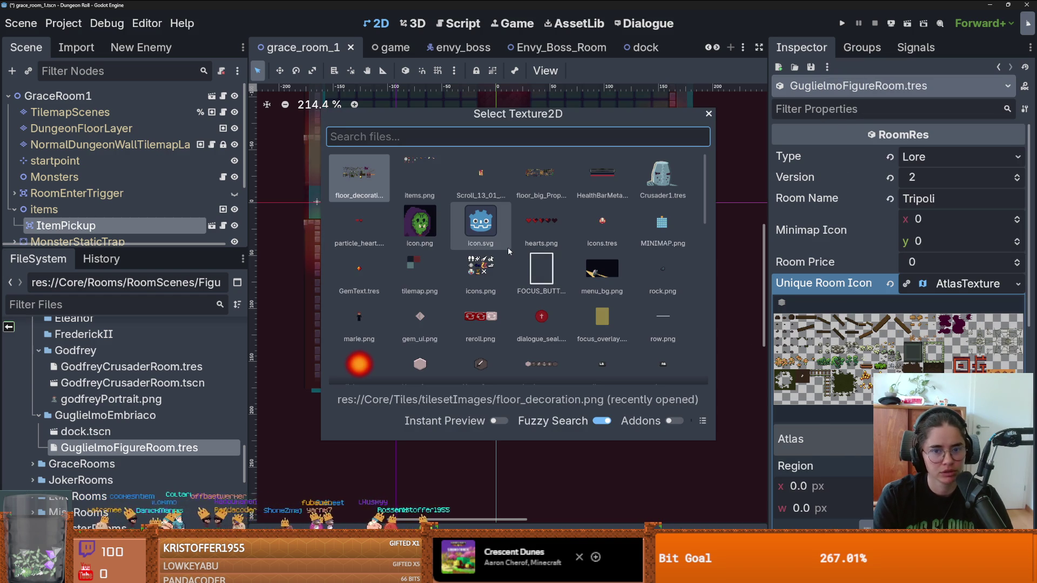
text(floor)
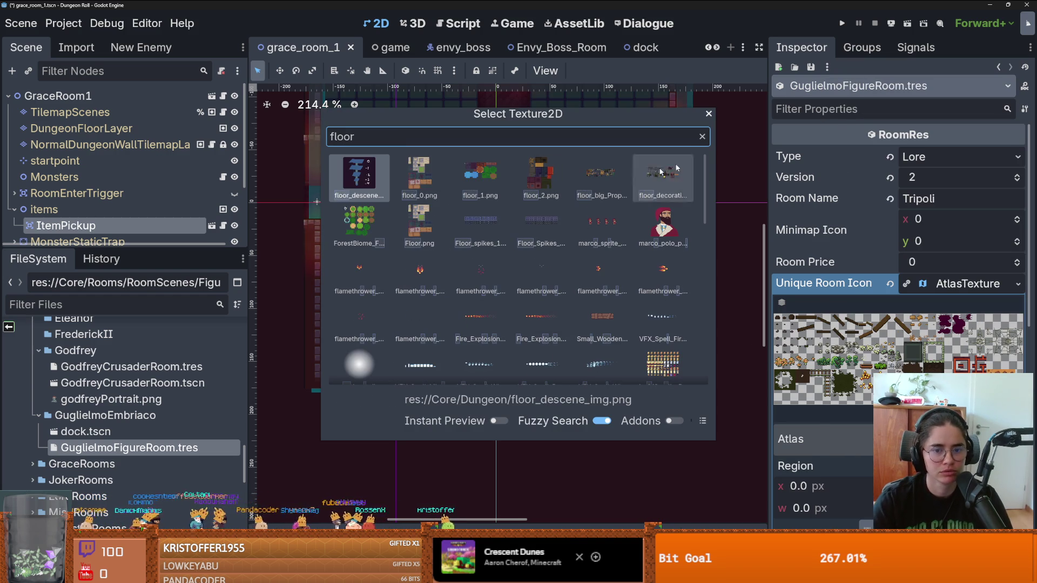
double_click(609, 186)
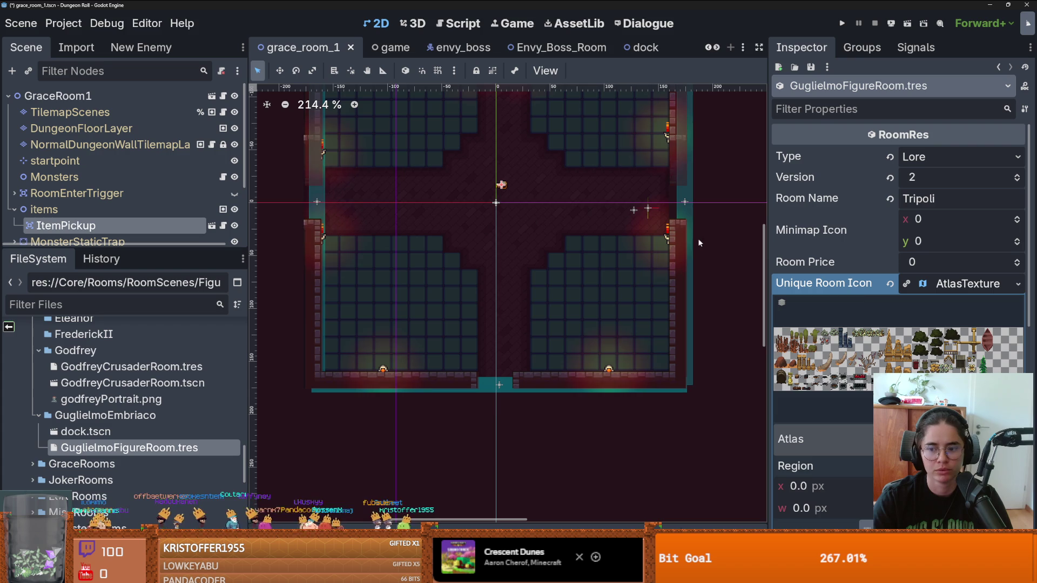
Crop the atlas region to just the boat sprite in the Region Editor.
scroll(725, 232, up, 4)
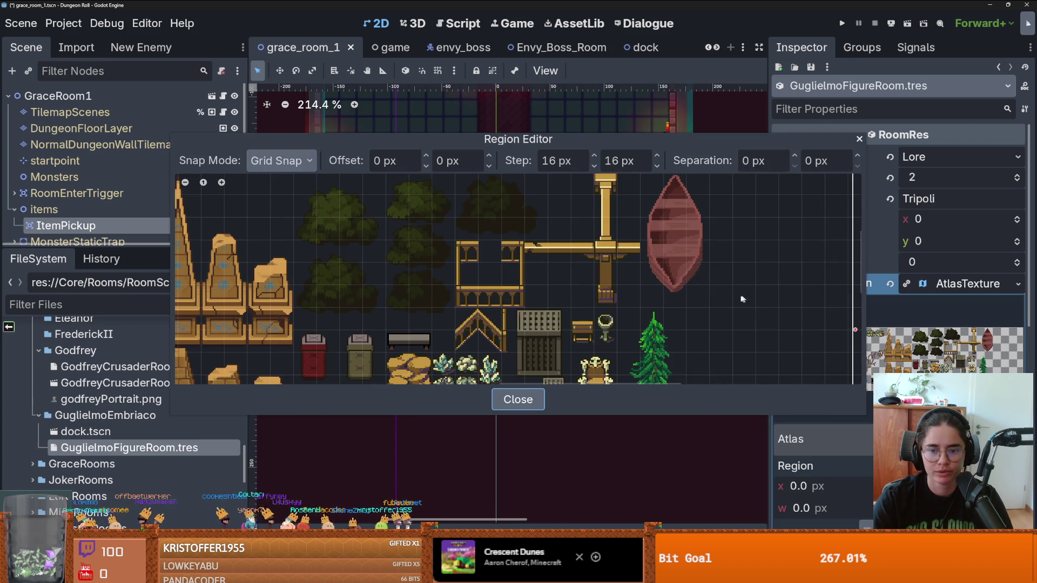
scroll(741, 303, down, 1)
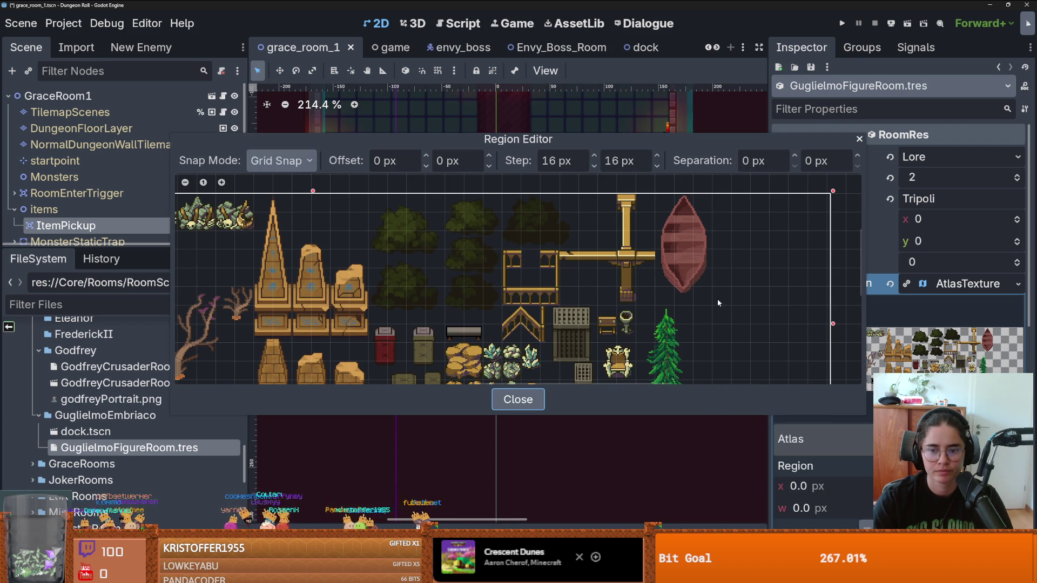
drag(726, 304, 662, 200)
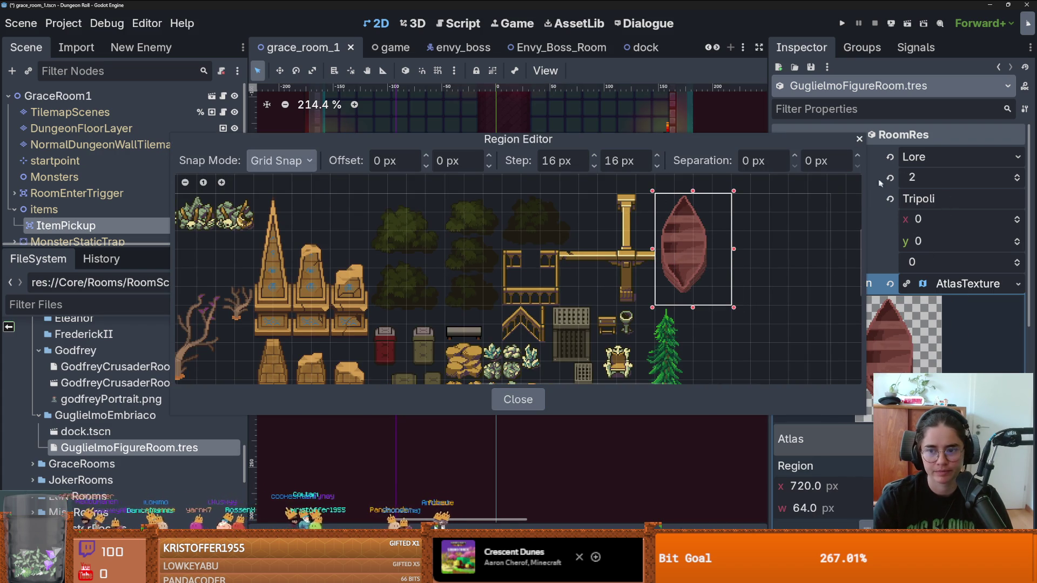
click(859, 139)
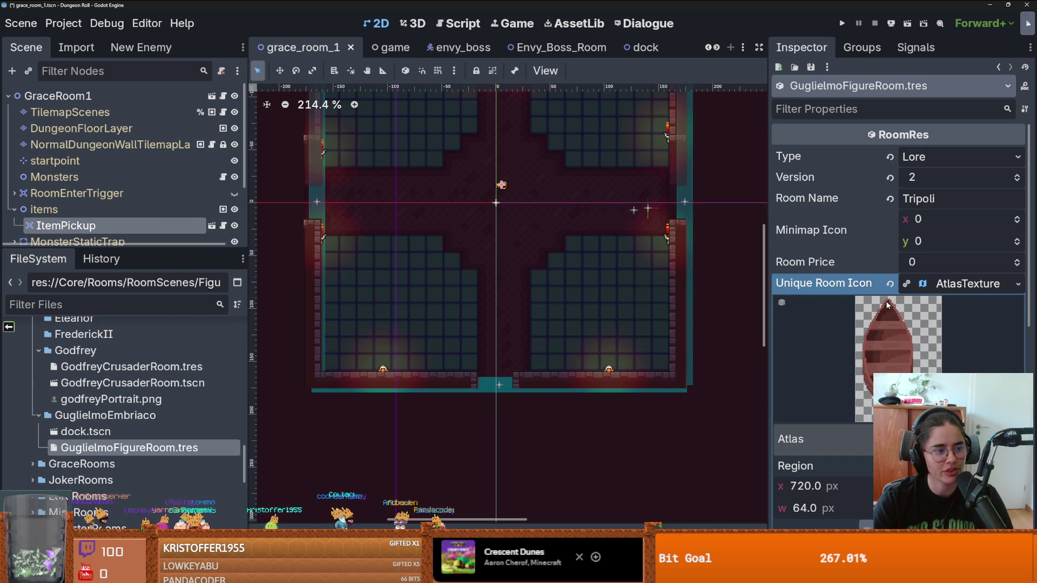
click(945, 285)
Save the grace_room_1 scene.
key(ctrl+s)
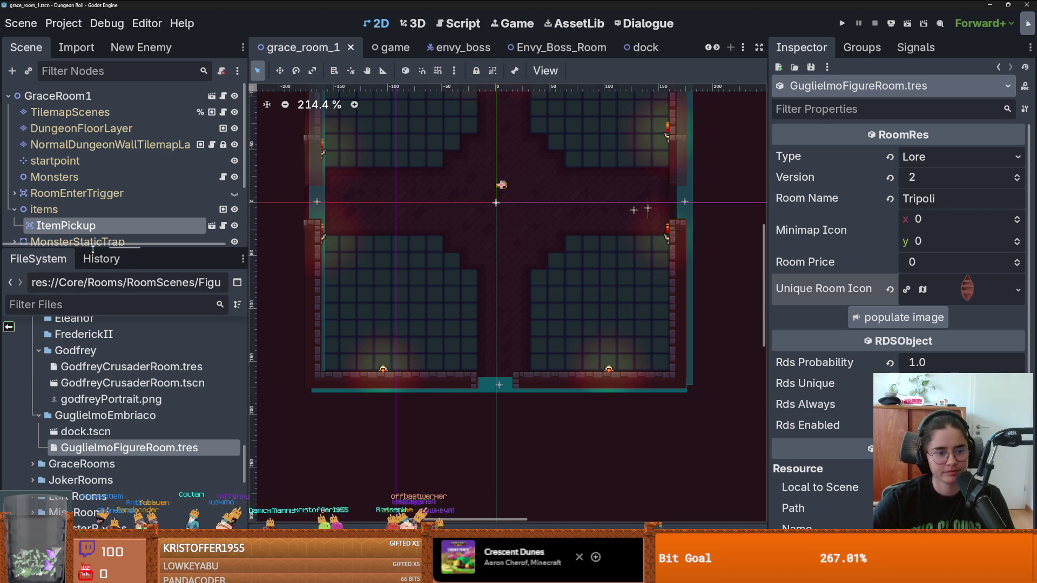
mouse_move(93, 249)
mouse_down()
mouse_move(93, 326)
mouse_move(94, 266)
mouse_up()
key(ctrl+s)
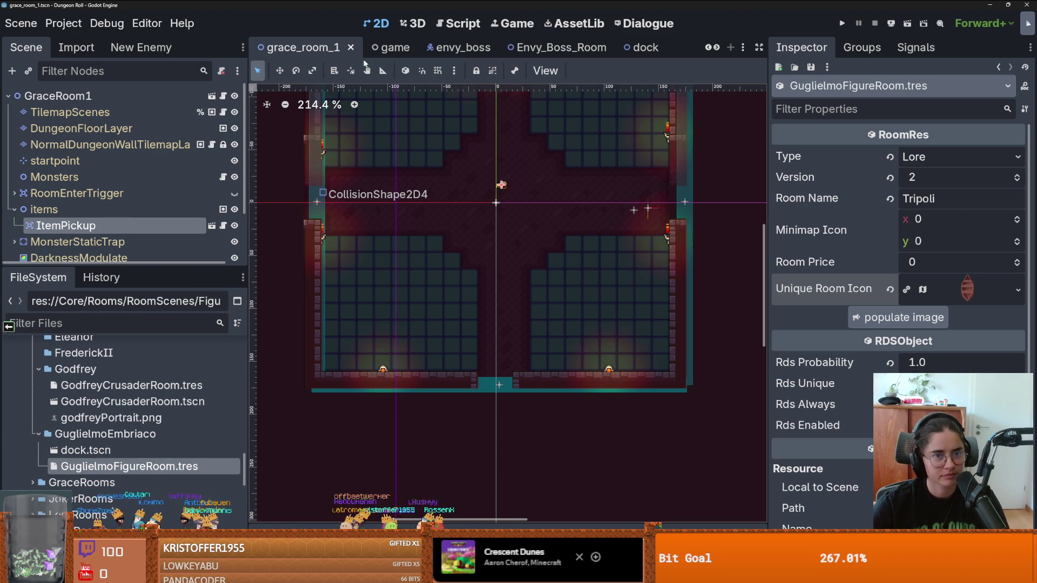
Switch to the Dungeon scene, select RoomTilemapLayer and show the LoreRooms collection in the TileSet editor.
click(716, 47)
click(707, 48)
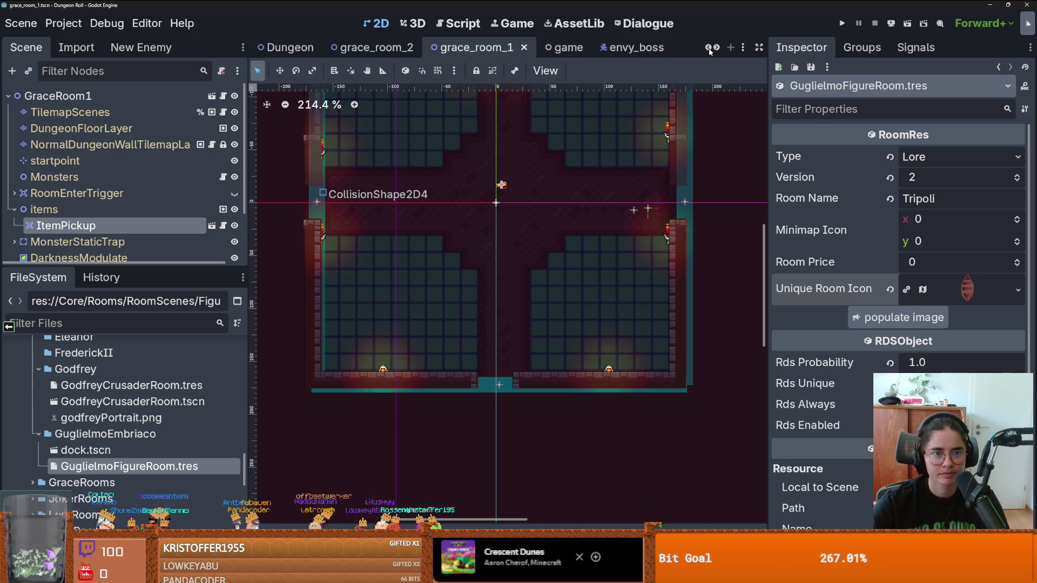
click(708, 47)
click(584, 47)
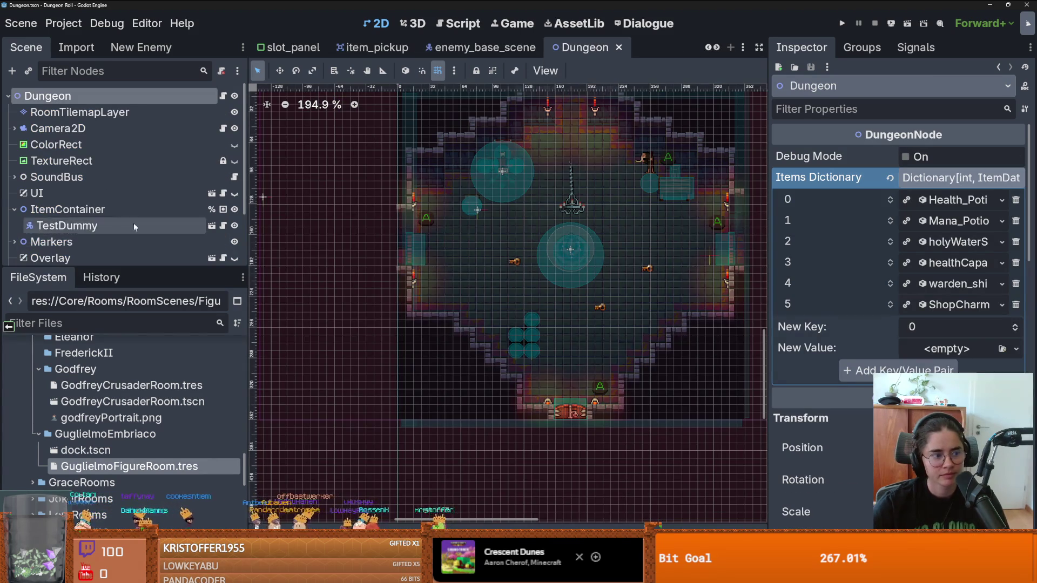
click(75, 113)
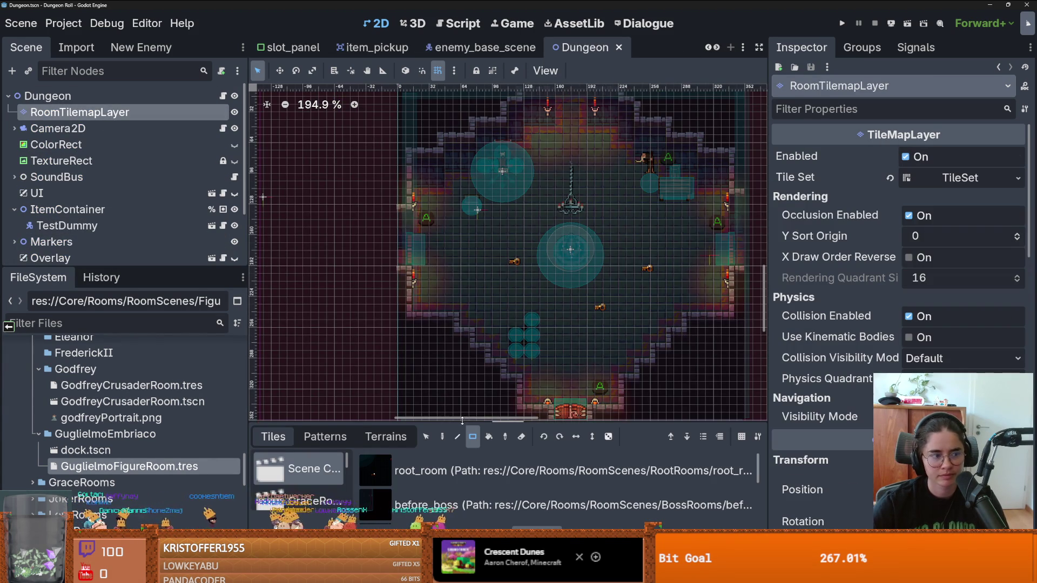
mouse_move(462, 421)
mouse_down()
mouse_move(486, 232)
mouse_move(522, 171)
mouse_up()
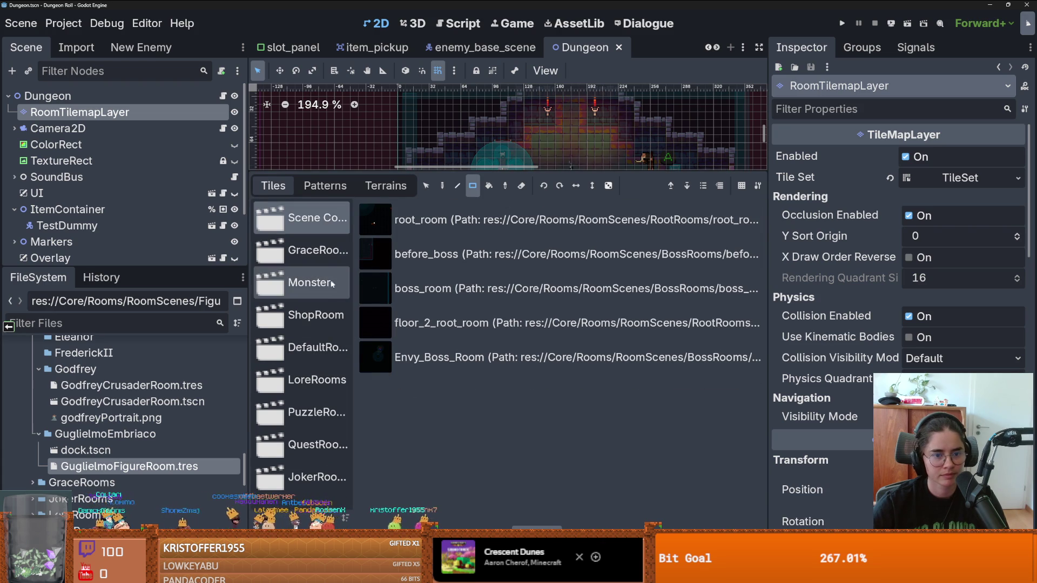
click(317, 380)
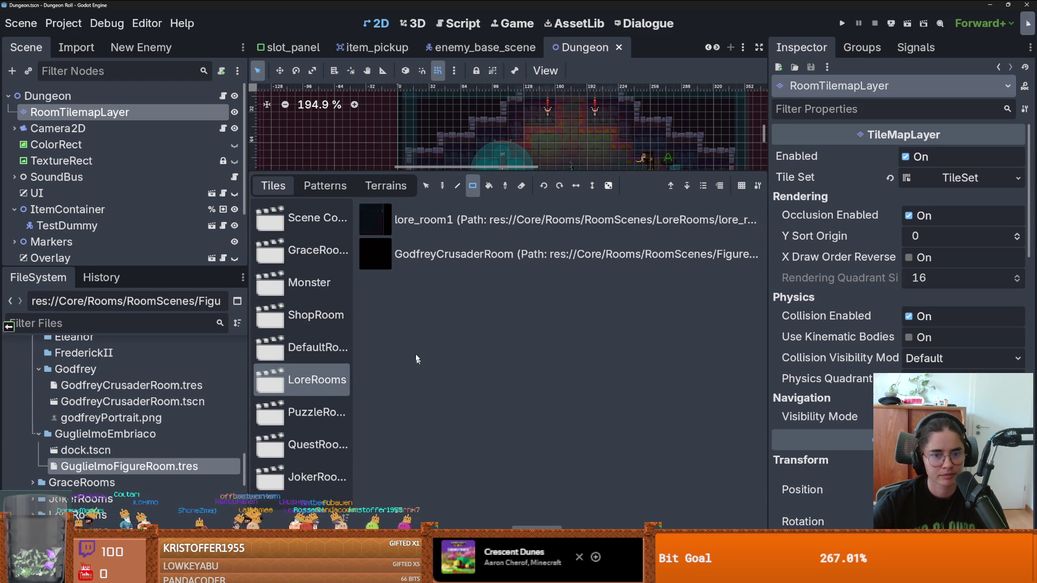
click(484, 527)
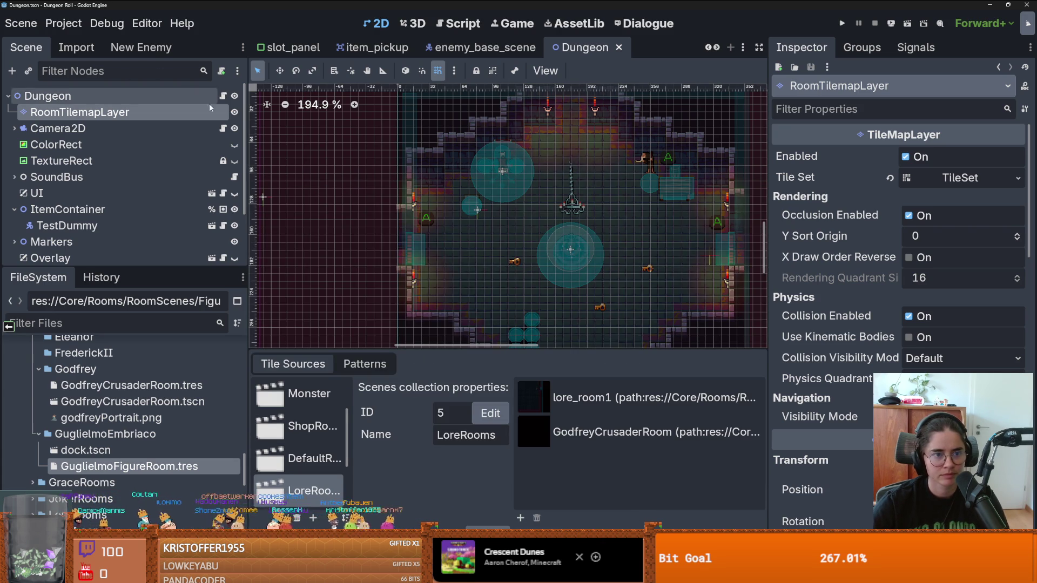
Add Figures/GuglielmoEmbriaco/dock.tscn to the LoreRooms scenes collection.
click(522, 518)
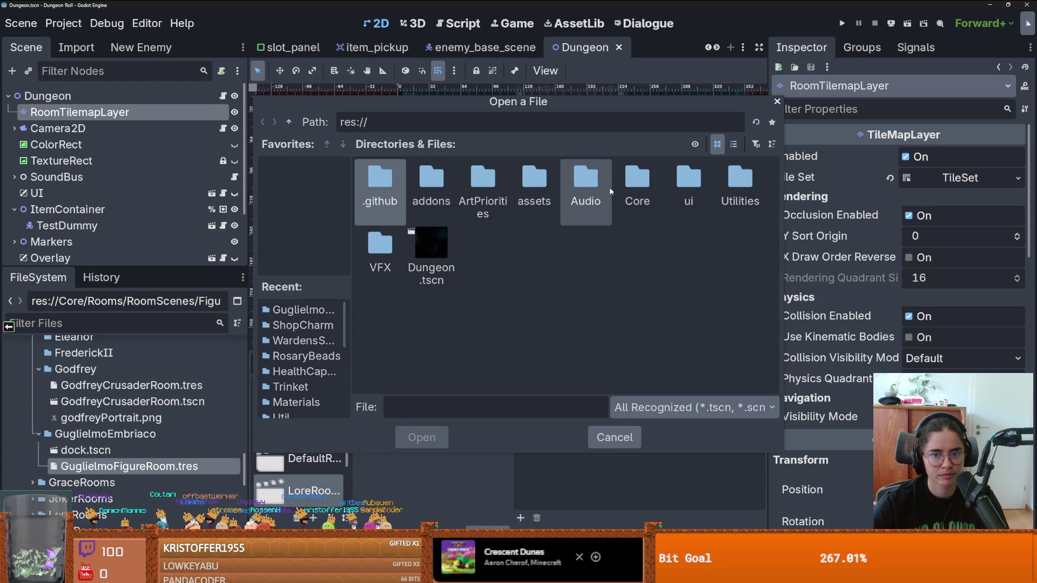
double_click(637, 178)
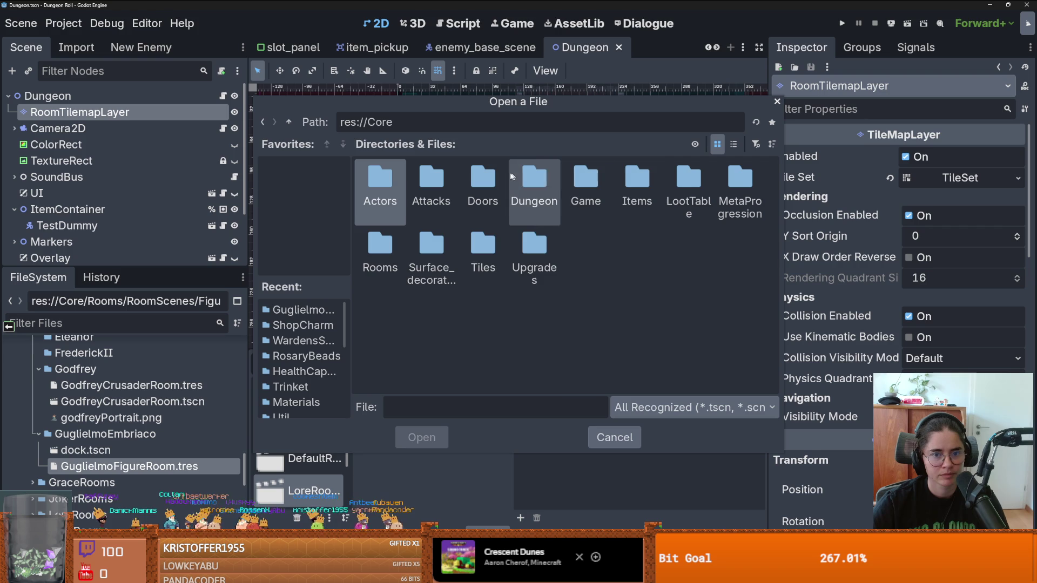
double_click(381, 248)
double_click(384, 178)
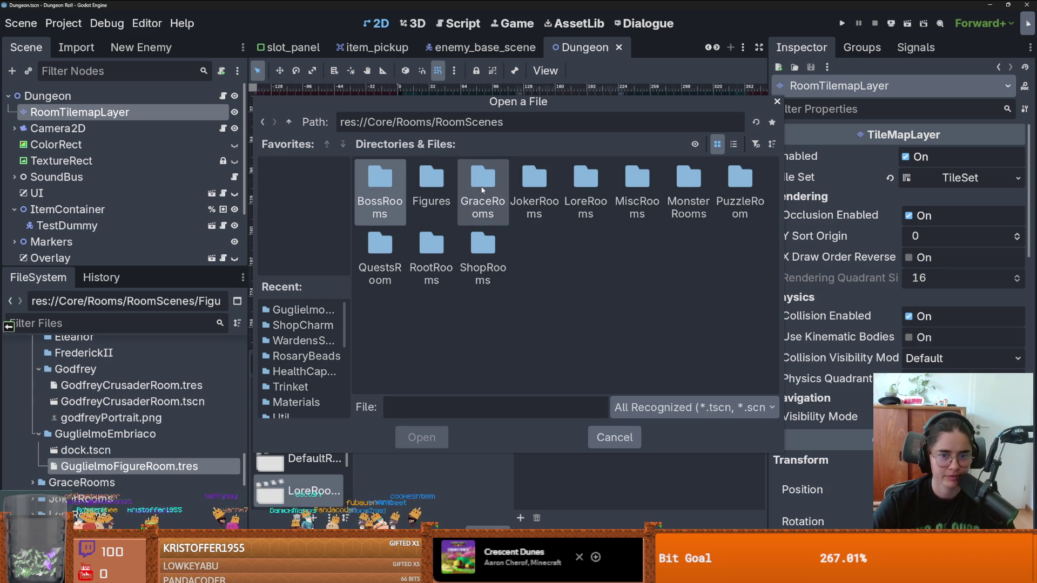
double_click(578, 184)
click(289, 122)
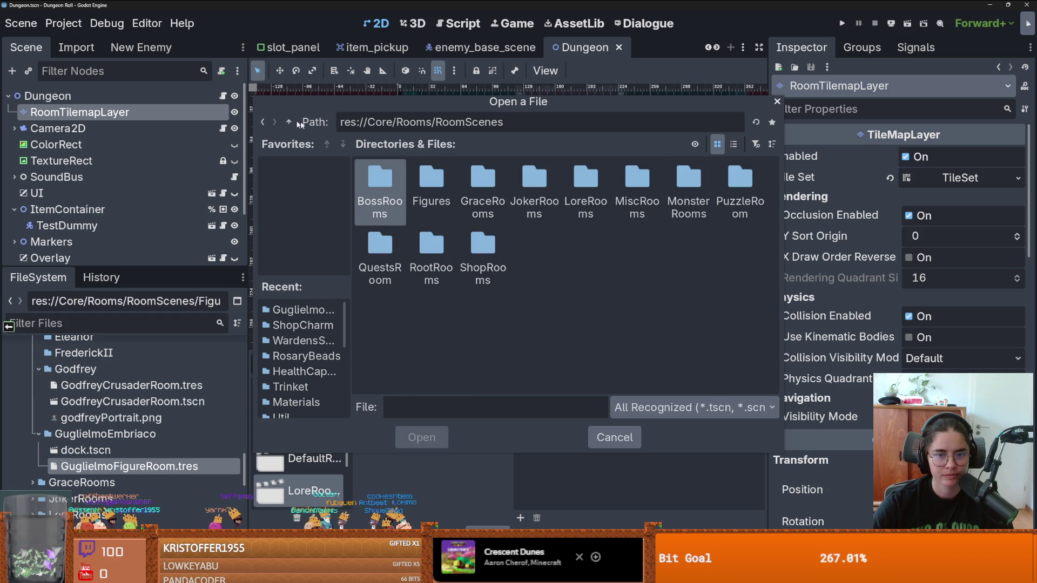
double_click(432, 174)
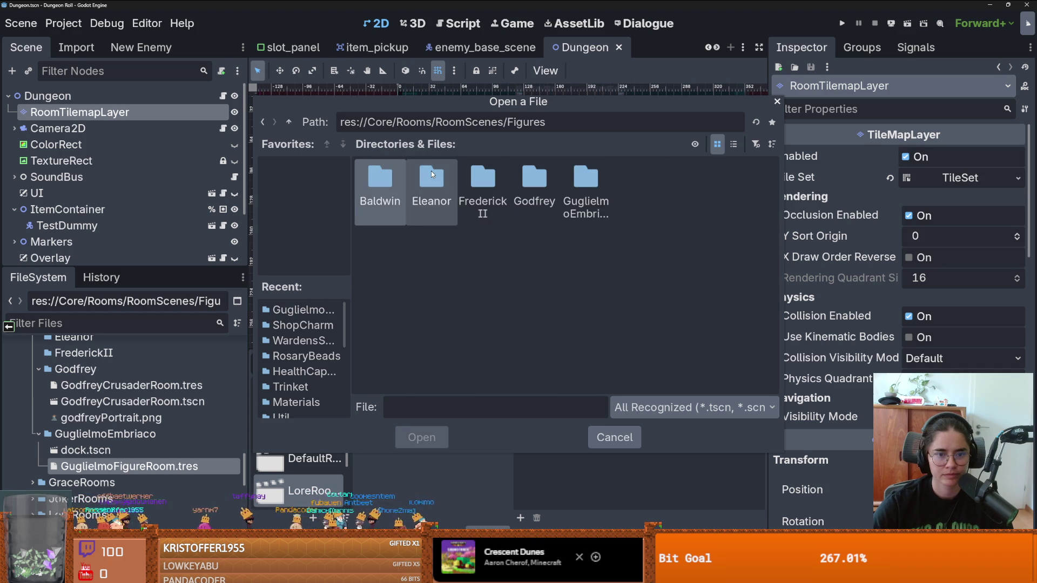
double_click(572, 181)
double_click(381, 191)
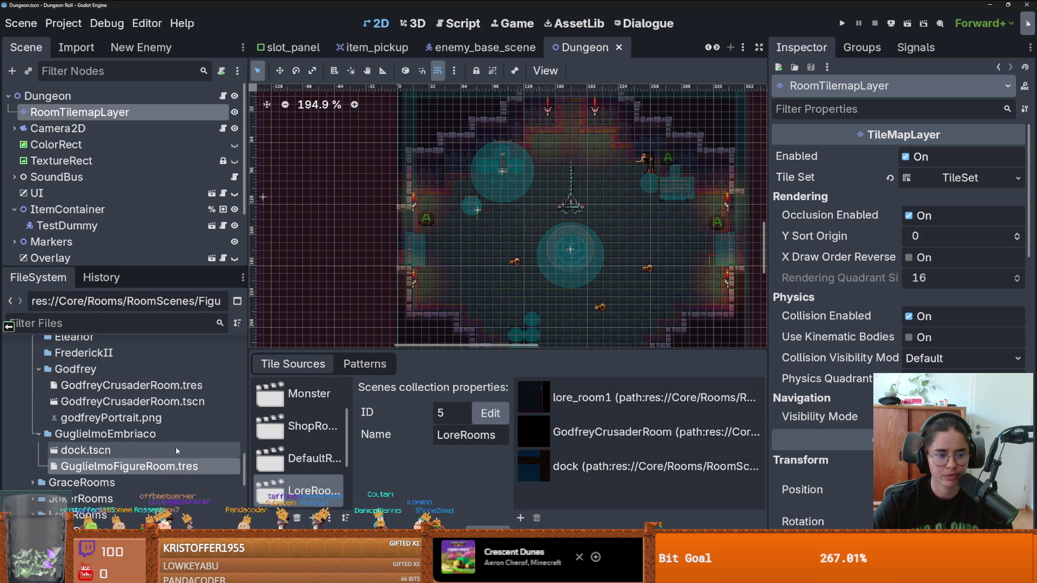
Raise GuglielmoFigureRoom's version to 3, then run and stop the game.
click(176, 464)
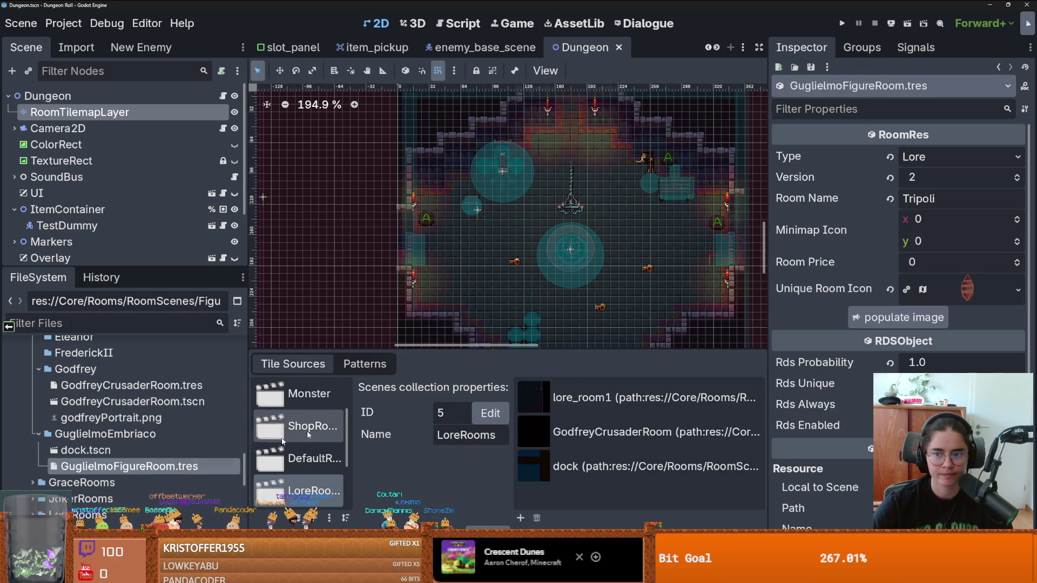
click(1016, 178)
click(842, 23)
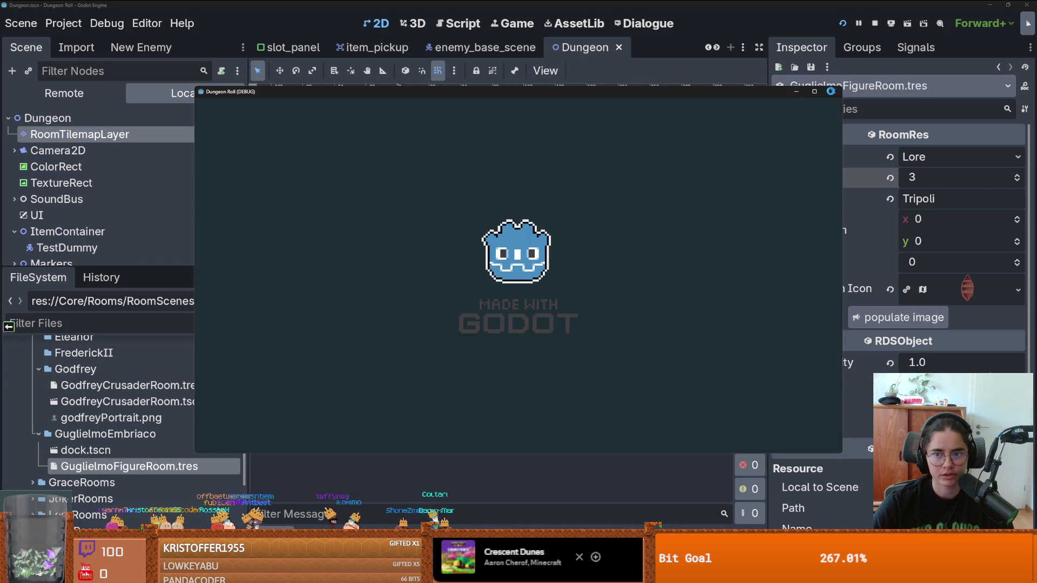
click(831, 93)
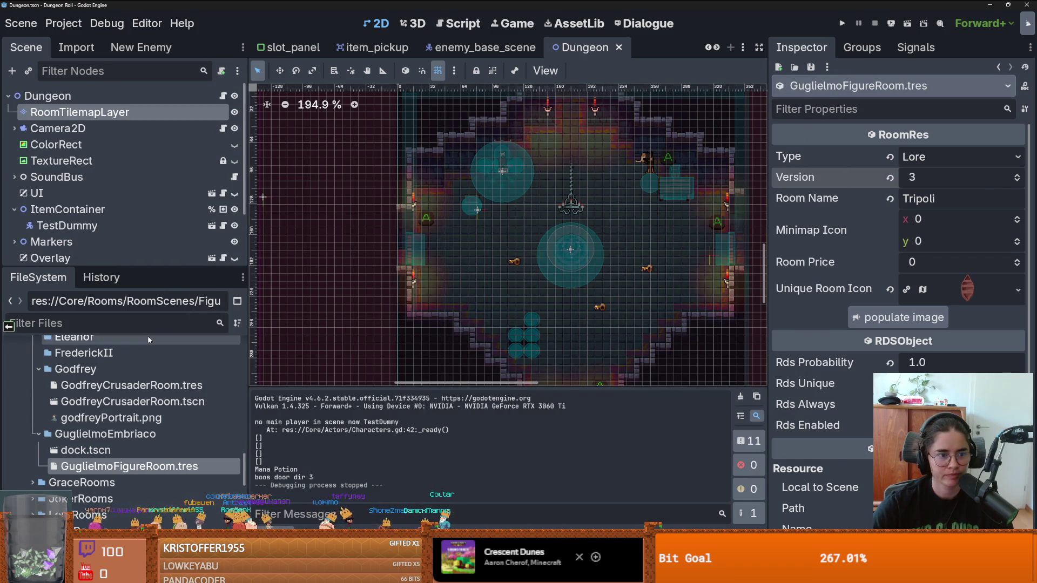
Open RoomLootTable.tres from the filtered FileSystem and add a new empty entry.
text(f)
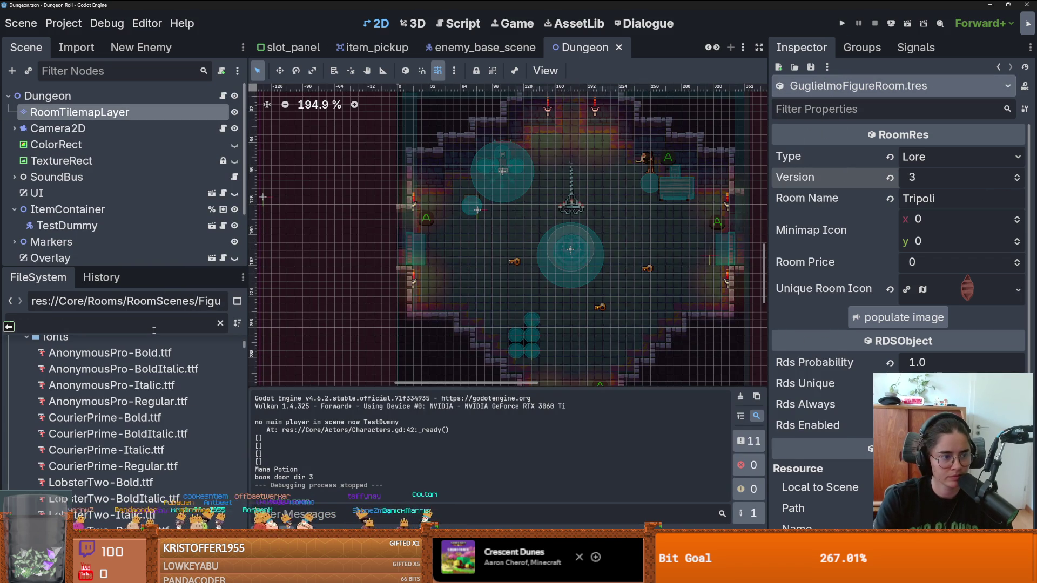
text(oom)
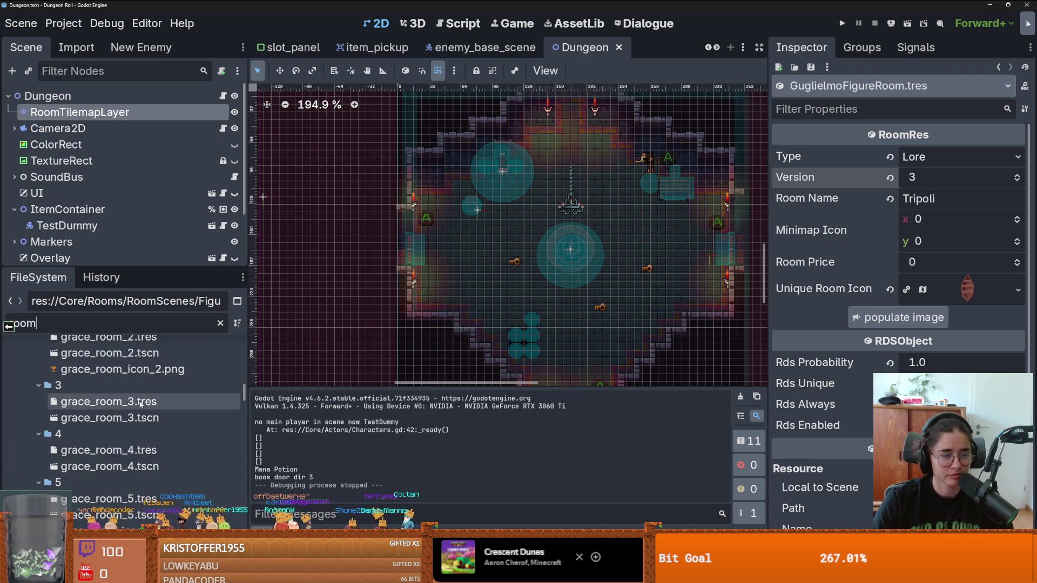
scroll(140, 402, up, 8)
scroll(141, 403, up, 10)
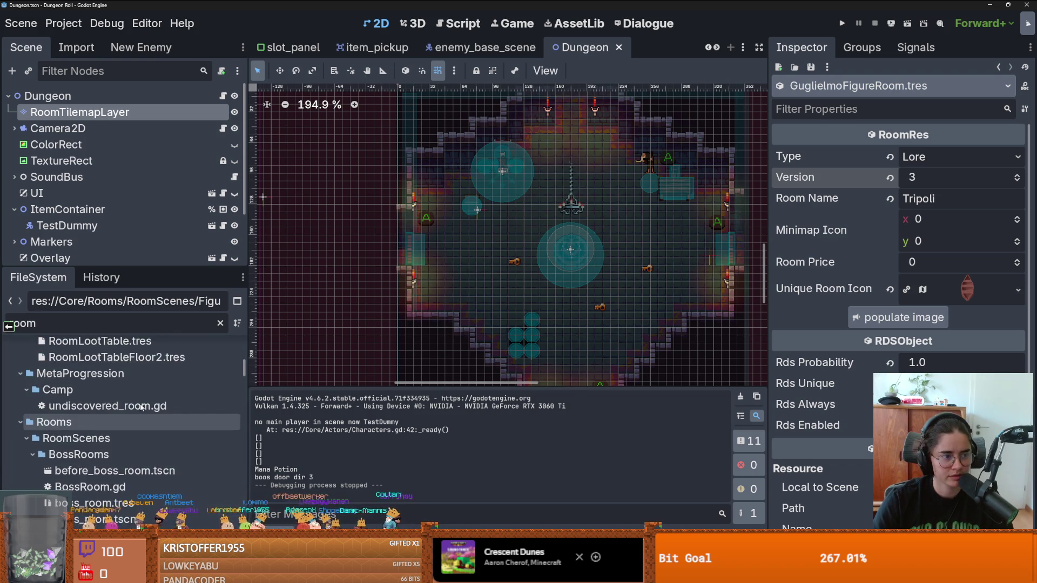
scroll(119, 409, up, 5)
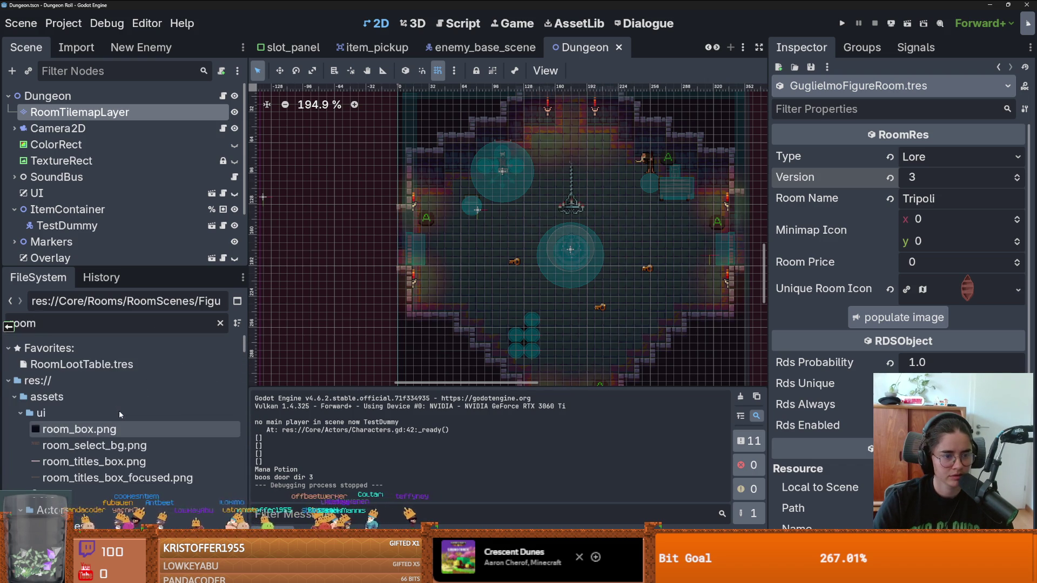
click(114, 370)
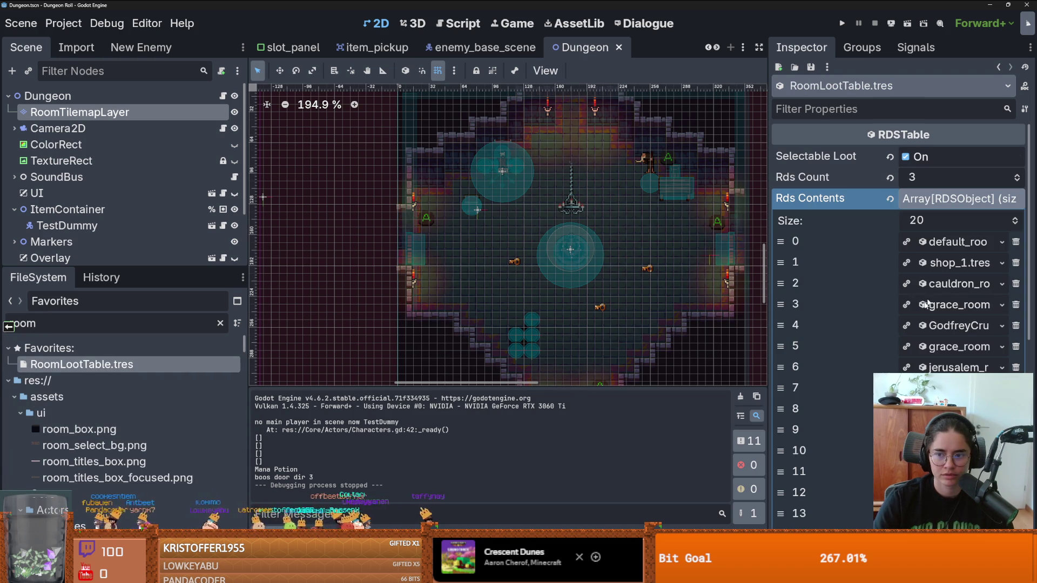
click(1017, 218)
scroll(961, 303, down, 6)
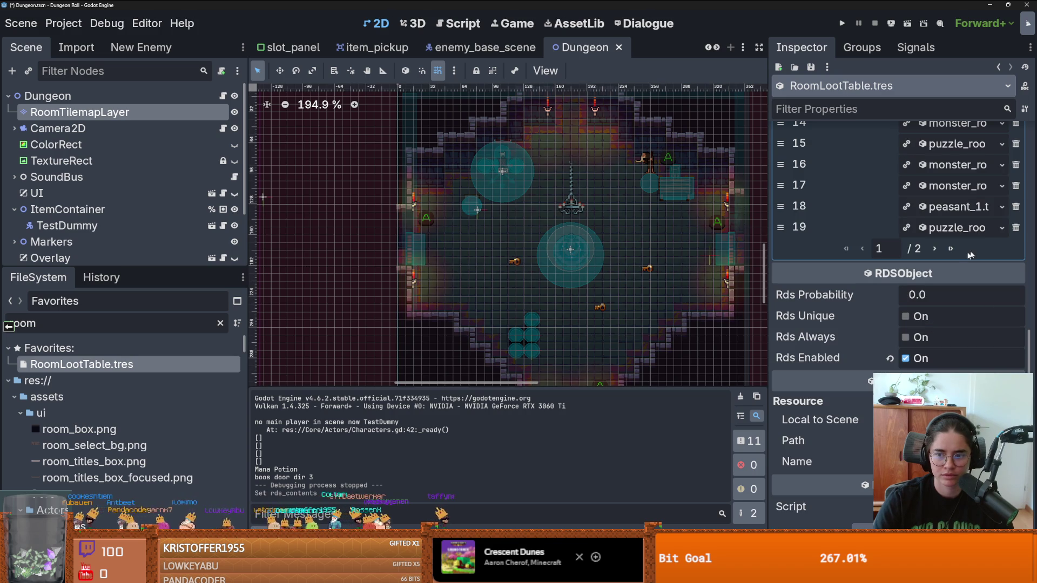
click(935, 248)
Drop GuglielmoFigureRoom.tres into loot entry 20, save, and run the project.
scroll(120, 436, down, 10)
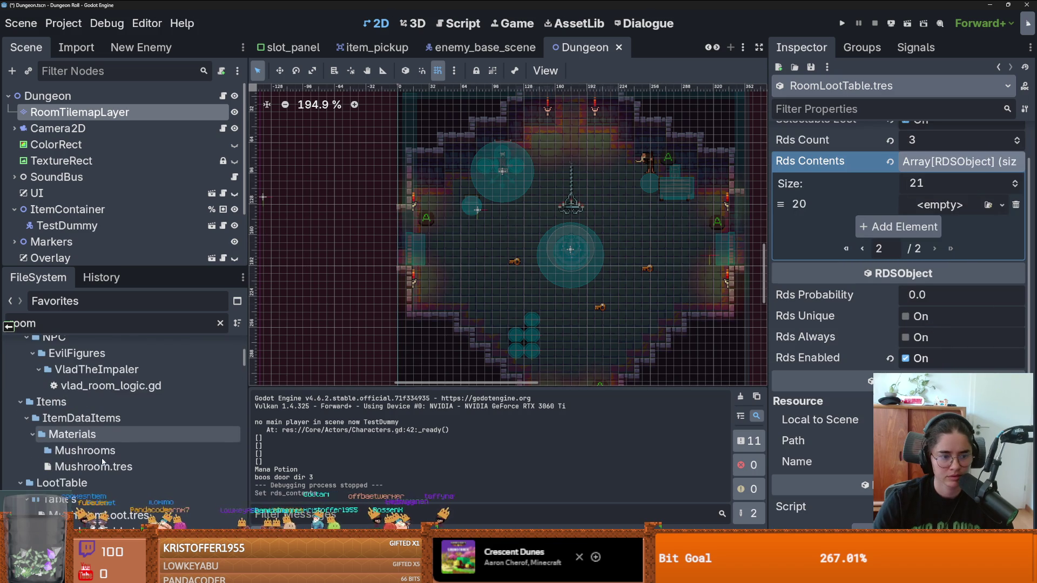
scroll(119, 435, up, 3)
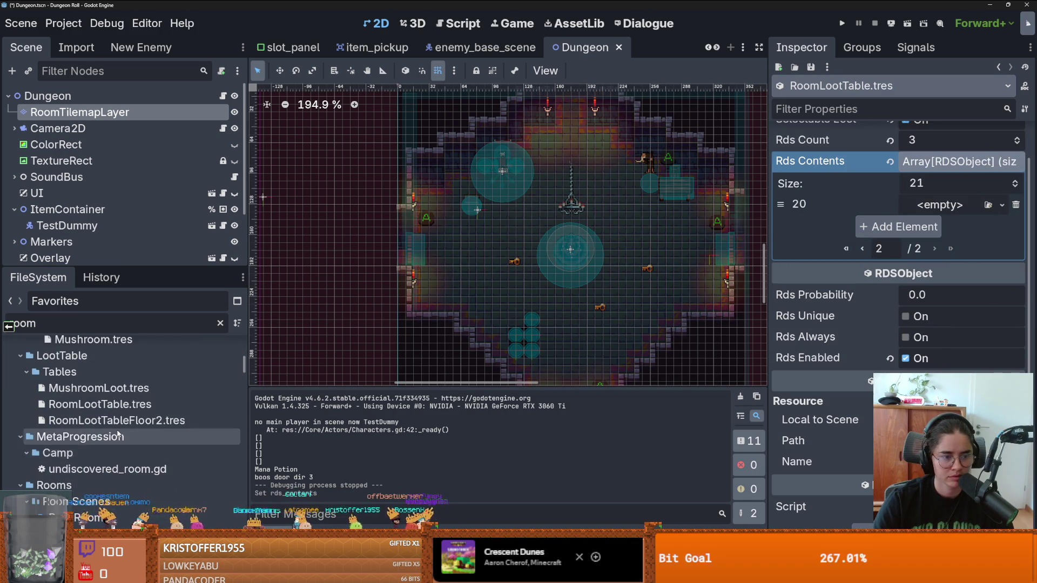
scroll(116, 431, down, 8)
scroll(115, 430, down, 5)
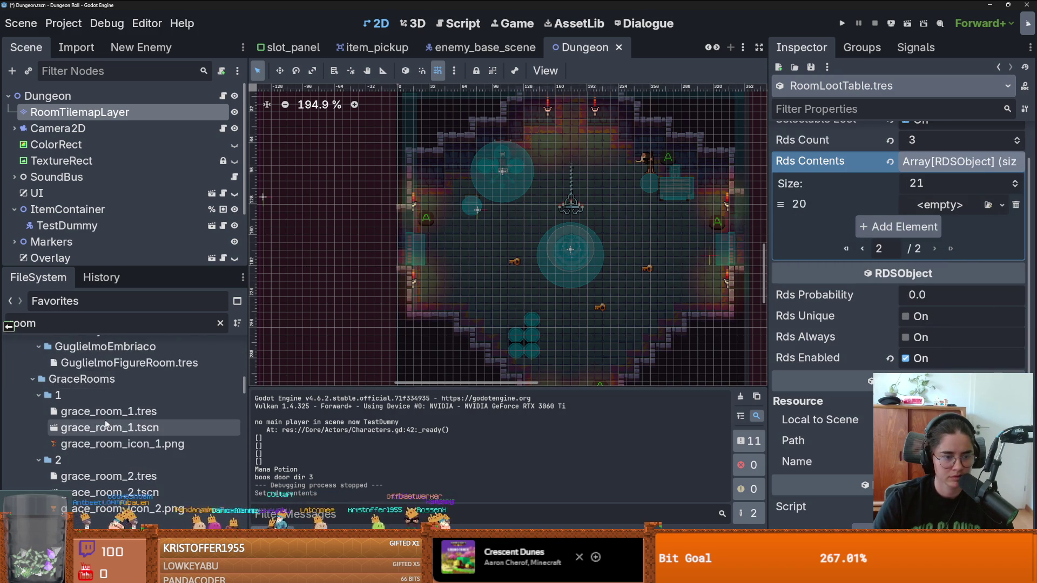
scroll(118, 435, up, 3)
click(119, 439)
mouse_move(119, 439)
mouse_down()
mouse_move(939, 227)
mouse_move(939, 204)
mouse_up()
key(ctrl+s)
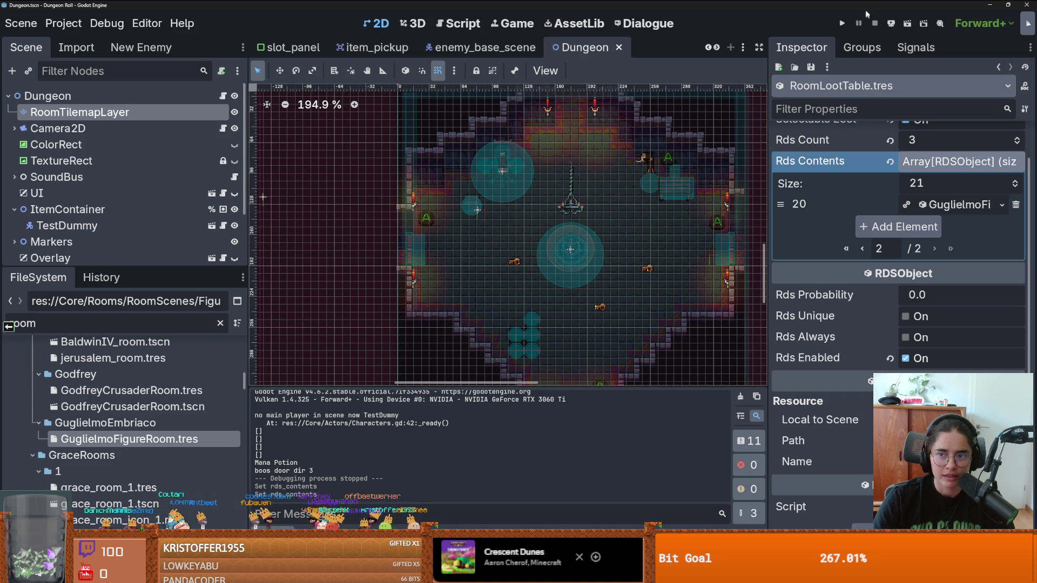
click(842, 23)
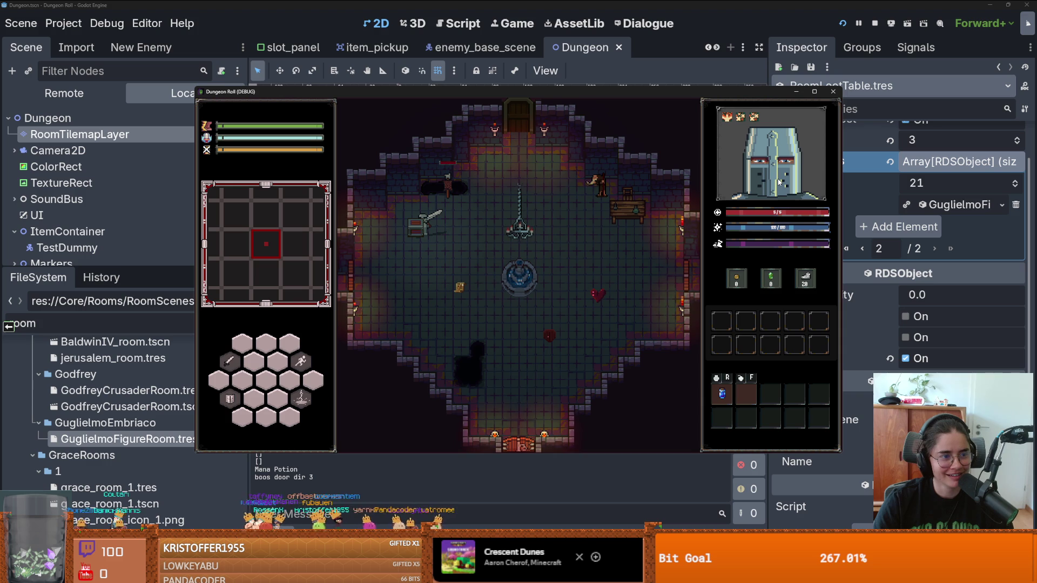
Maximize the game window, break the crate and collect the 2 coins.
click(817, 92)
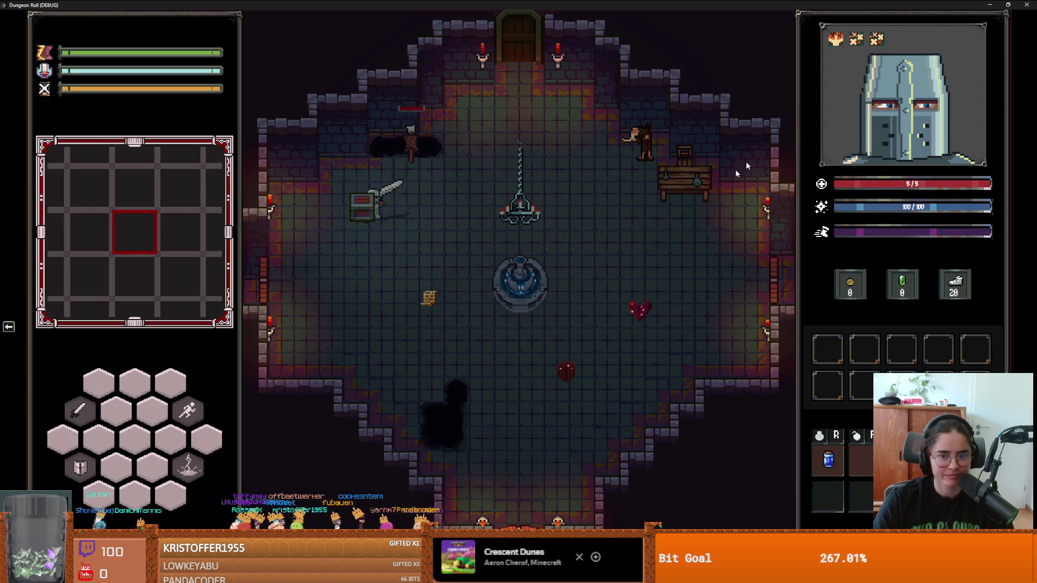
click(292, 214)
click(292, 214)
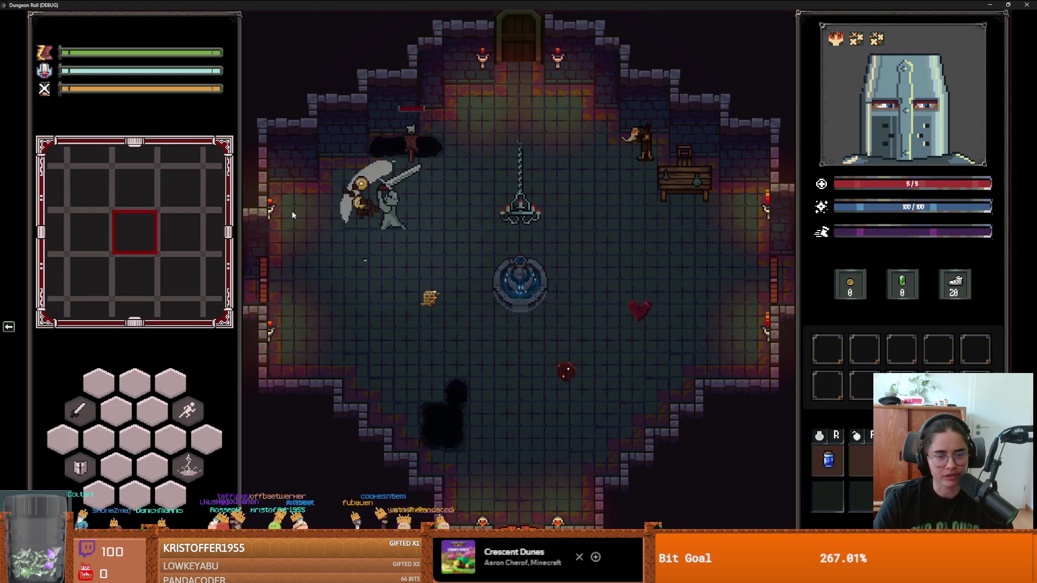
click(292, 214)
key(s)
key(a)
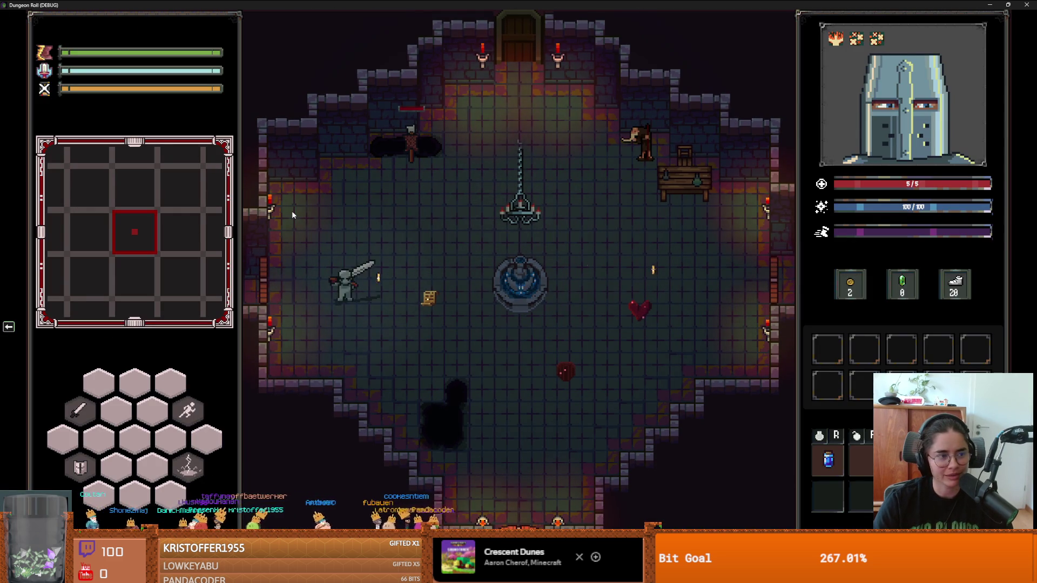
key(d)
key(w)
At the north door, choose Puzzle Room 4 as the next room.
key(d)
key(w)
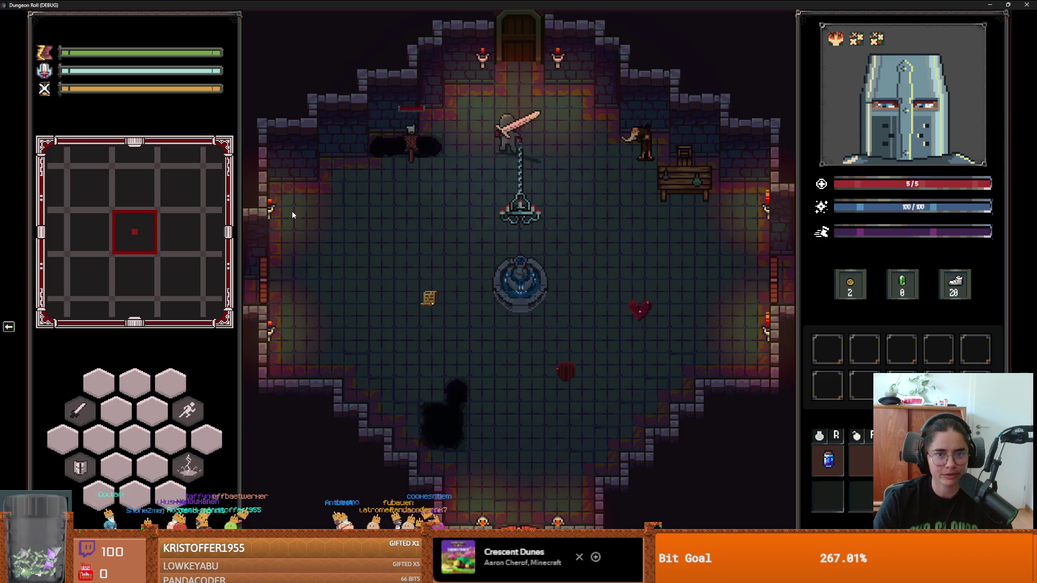
key(e)
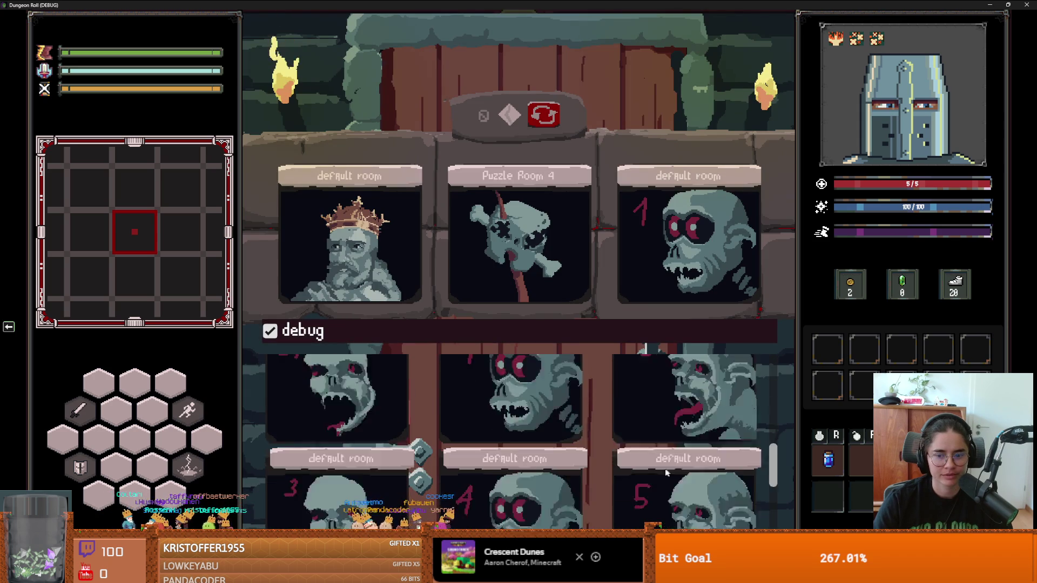
click(699, 488)
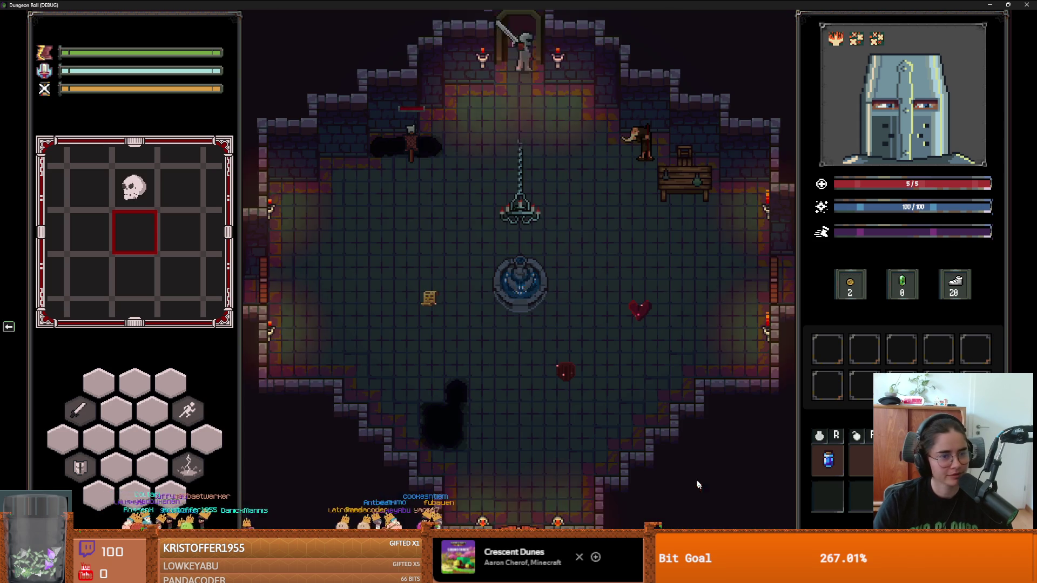
Walk the knight along the dock's vertical and horizontal bridges, then step into the water.
key(w)
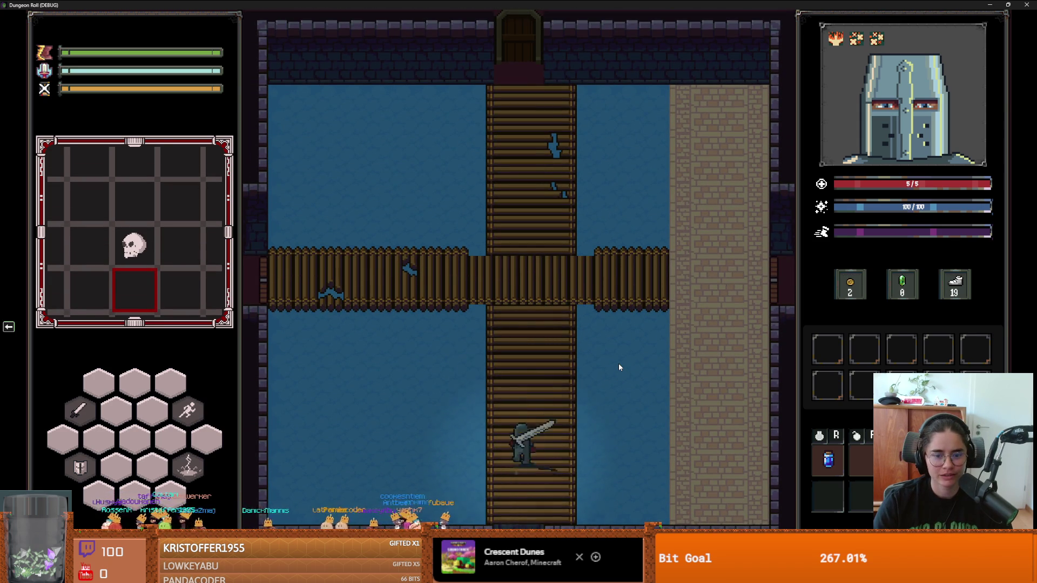
key(a)
key(a)
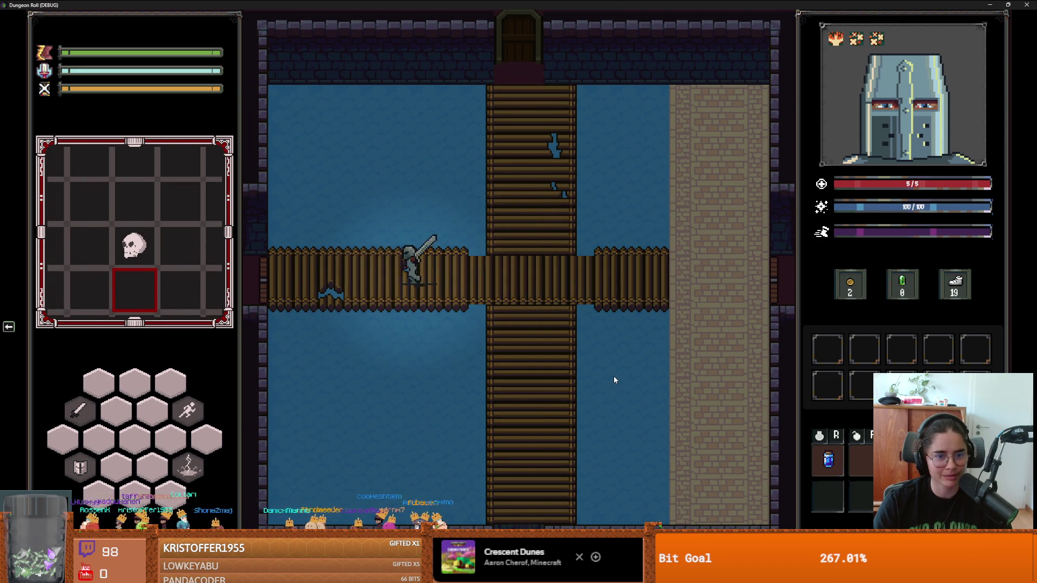
key(d)
key(d)
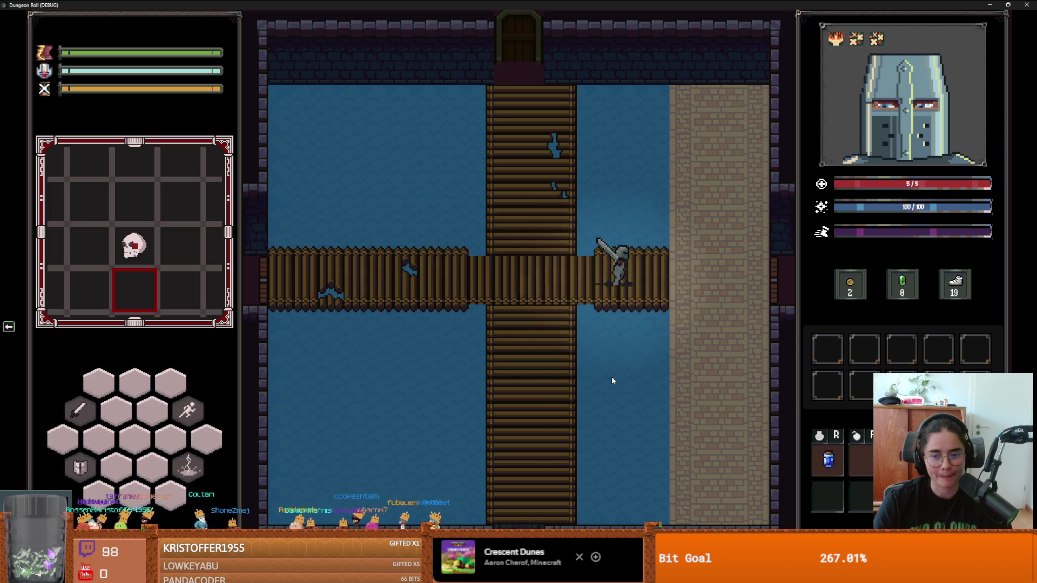
key(s)
key(a)
key(a)
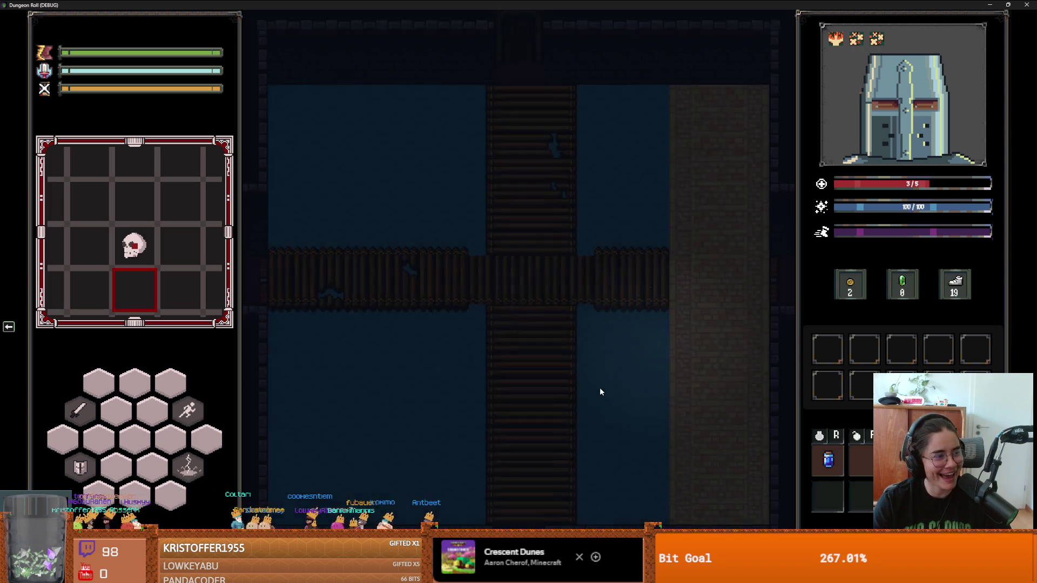
key(a)
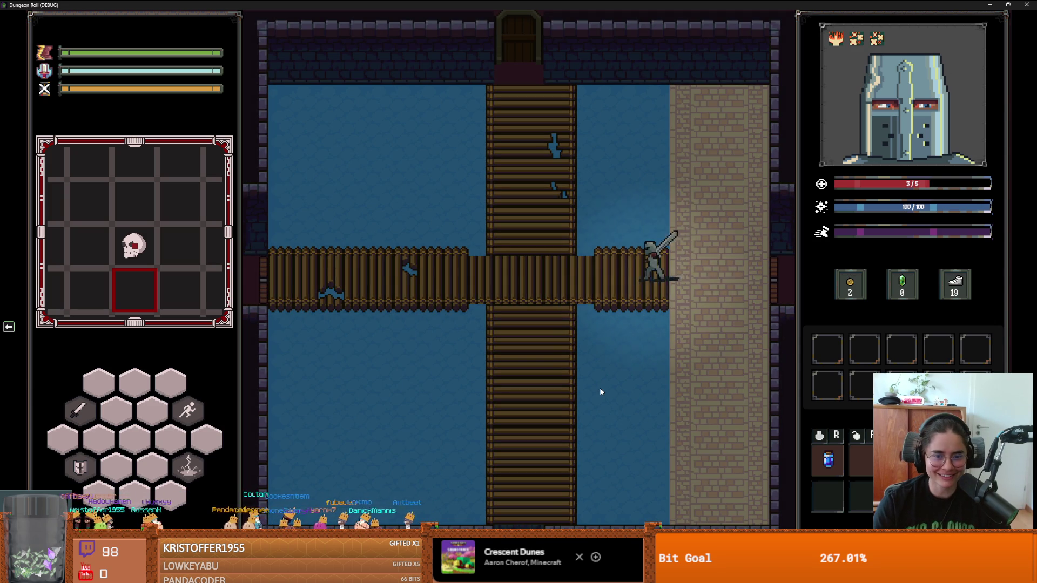
key(w)
key(w)
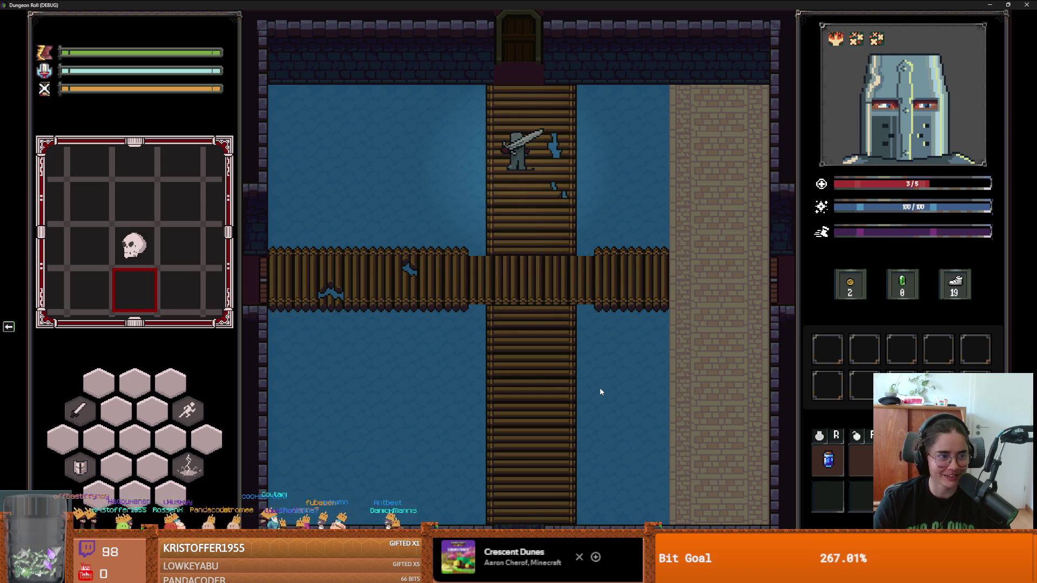
key(a)
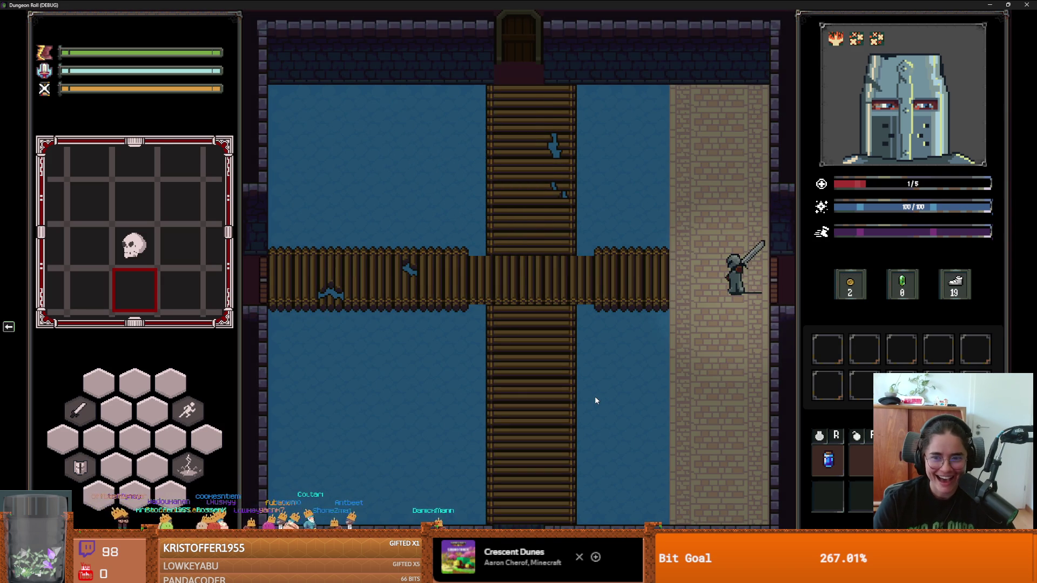
Walk the respawned knight over the bridges and stone path back onto the wooden bridge, then close the game.
key(a)
key(a)
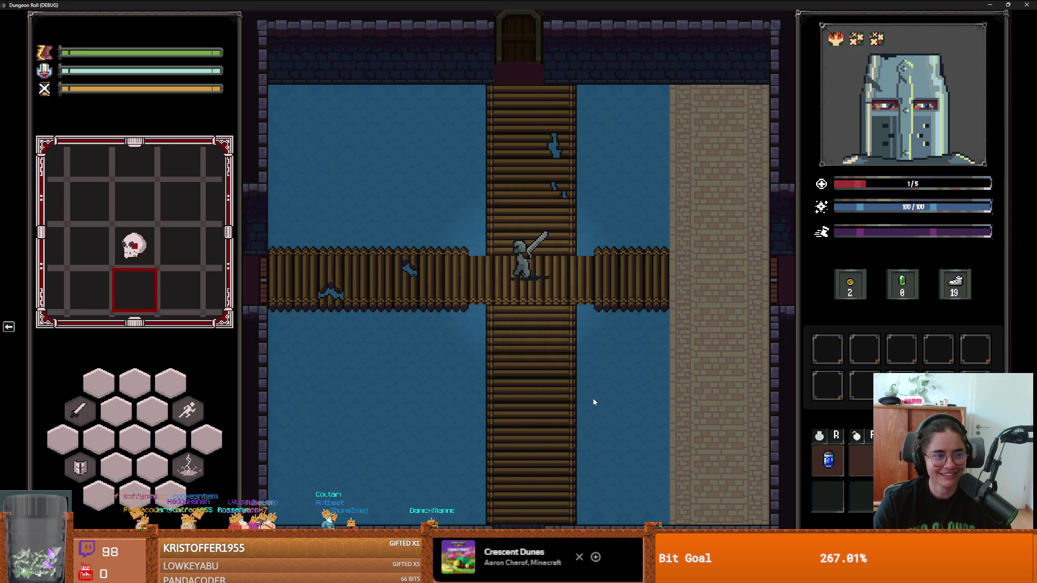
key(d)
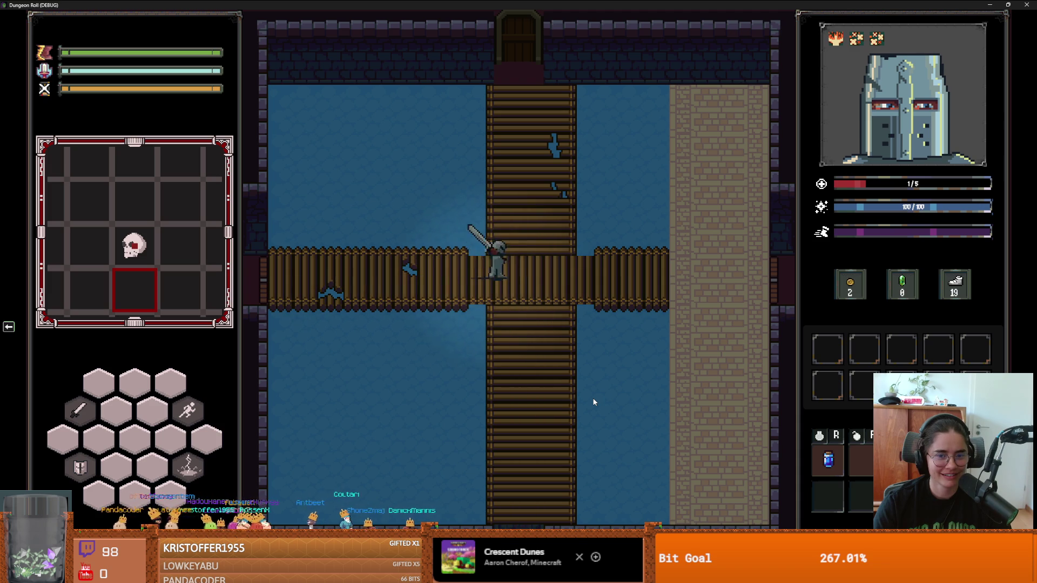
key(s)
key(w)
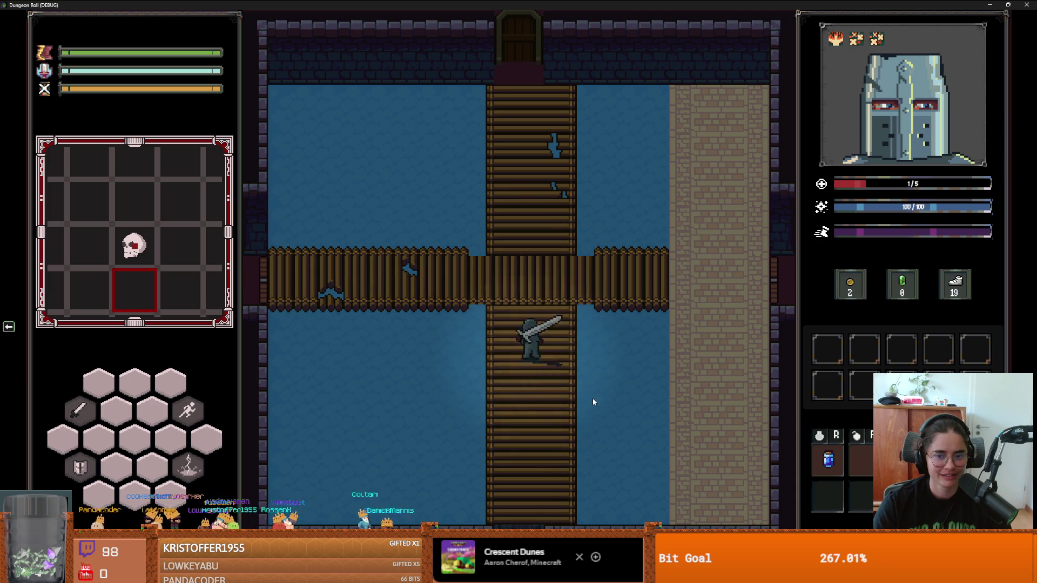
key(s)
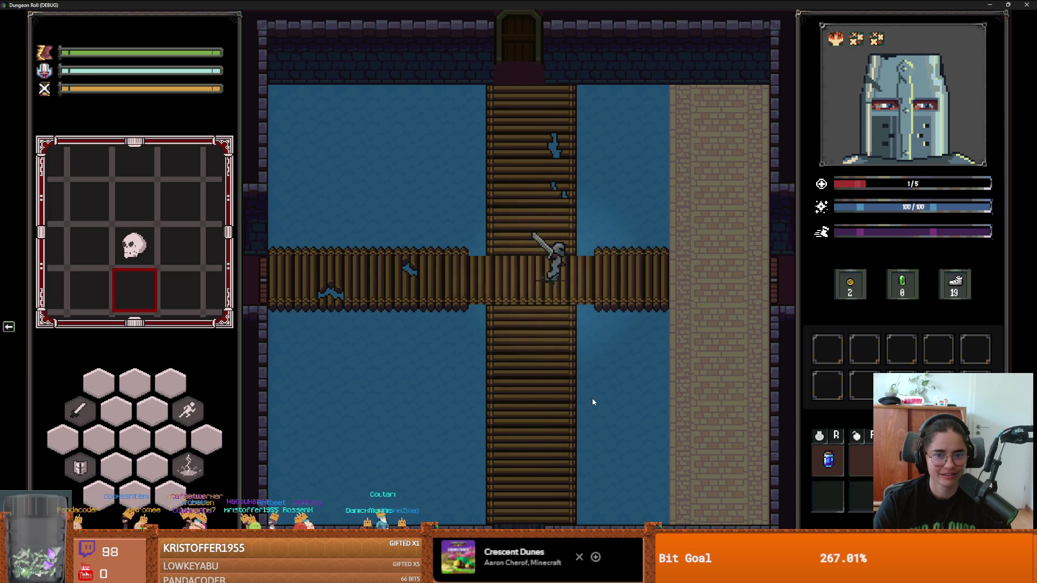
key(d)
key(w)
key(d)
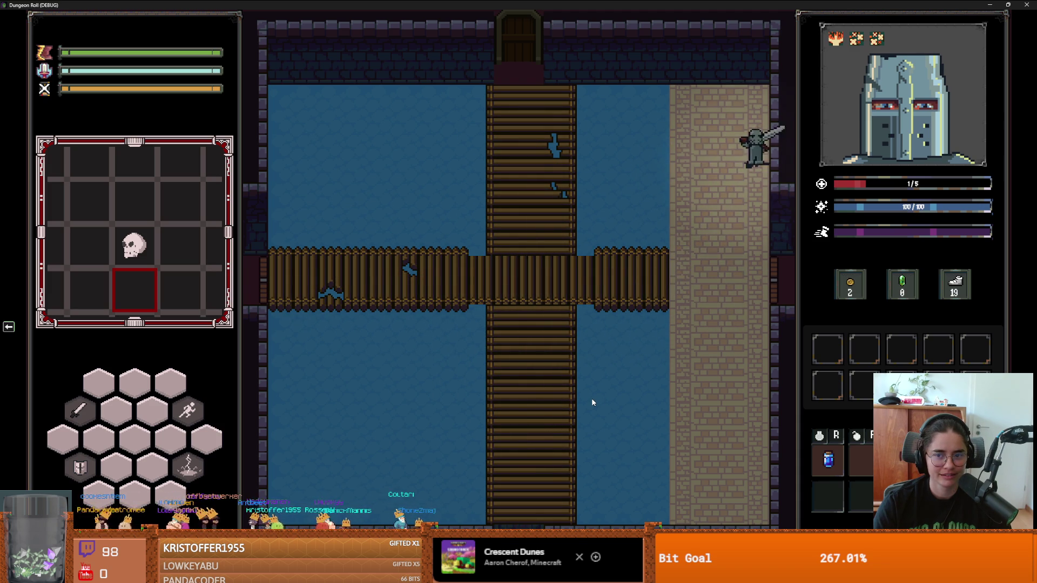
key(s)
key(w)
key(a)
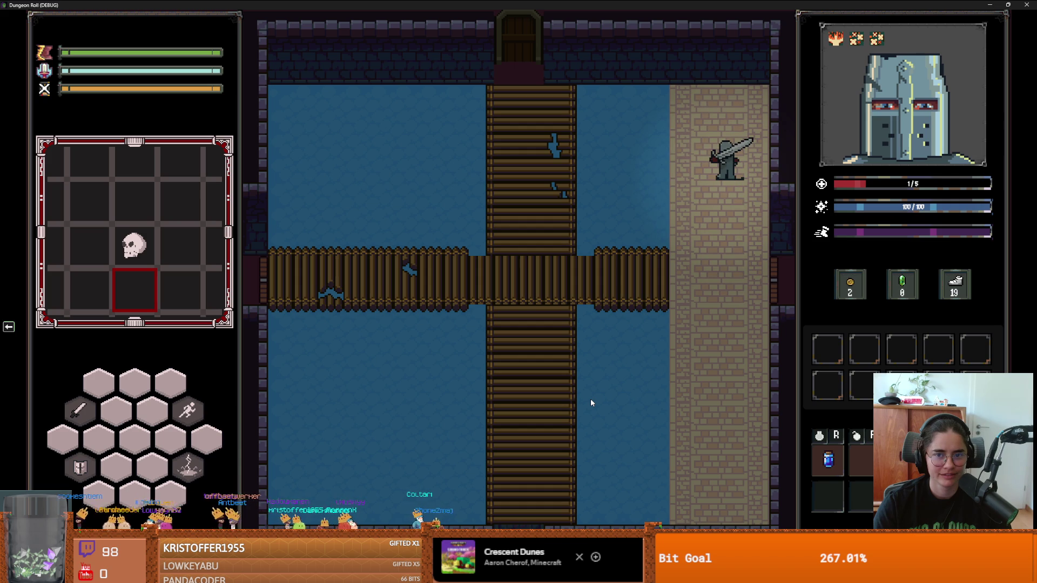
key(s)
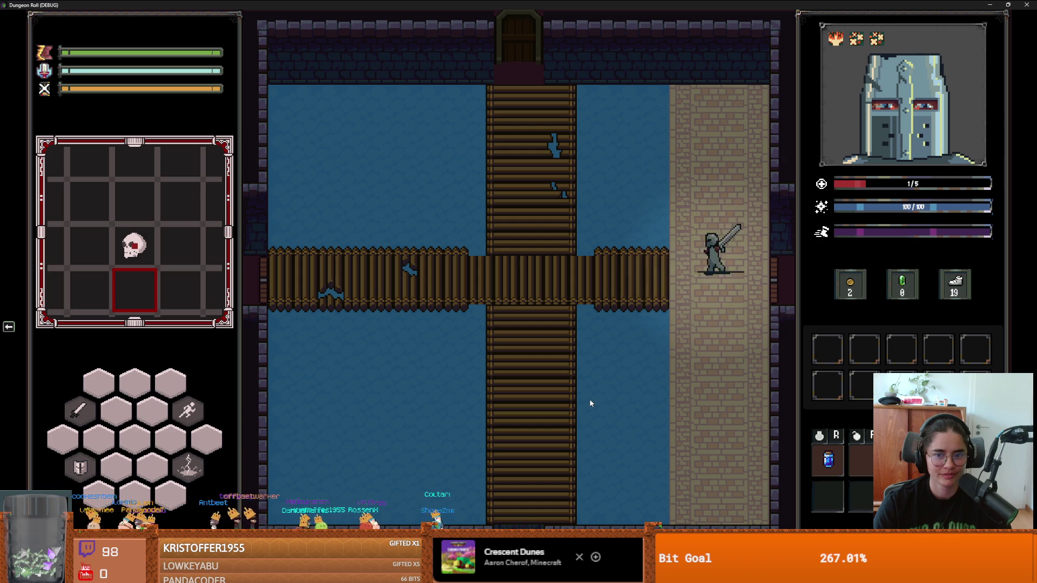
key(a)
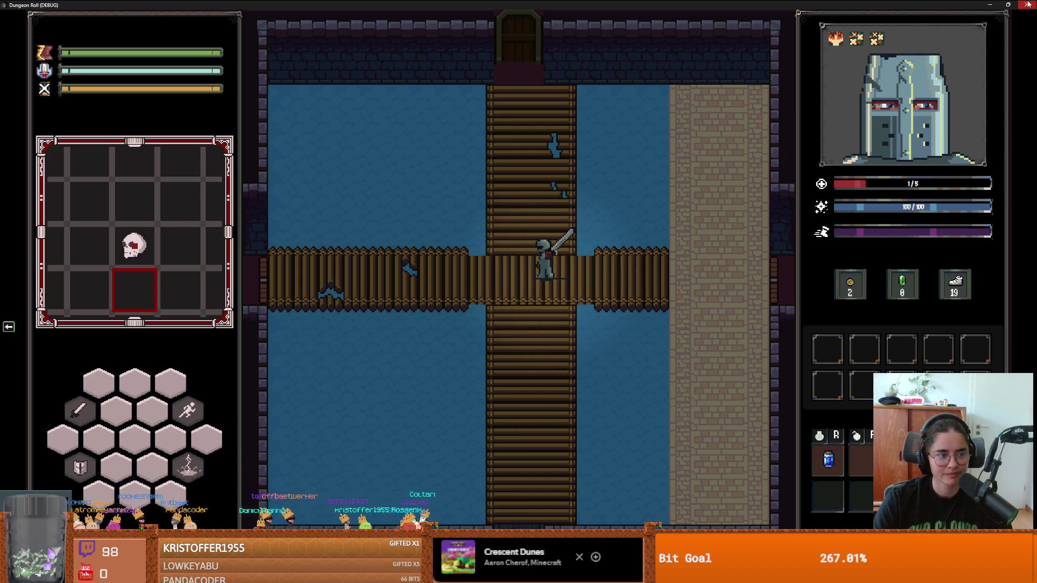
click(1028, 5)
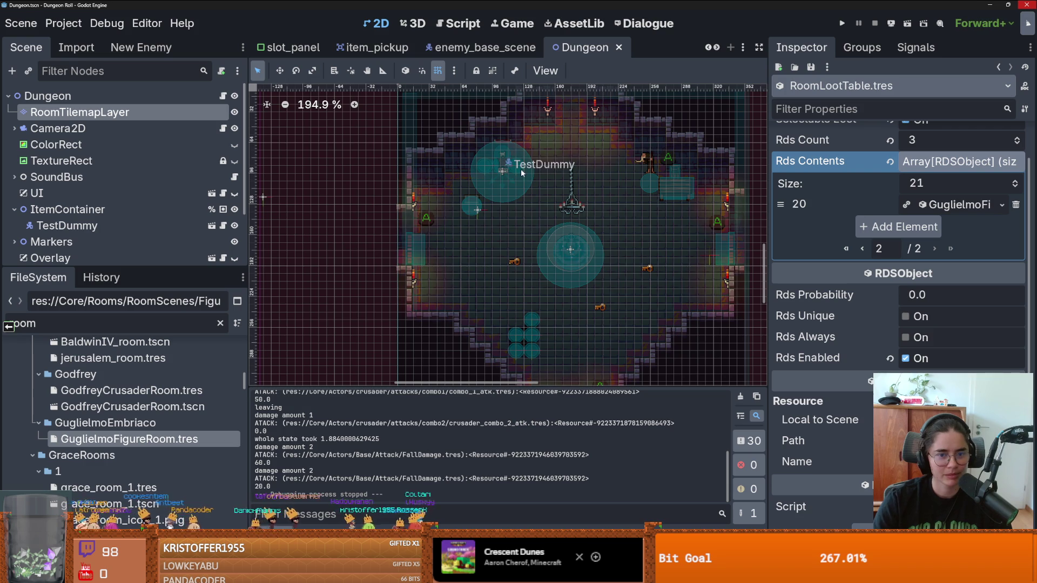
Switch to the dock scene and select its DungeonFloorLayer2 tile layer.
click(717, 47)
click(716, 48)
click(717, 48)
click(717, 47)
click(717, 47)
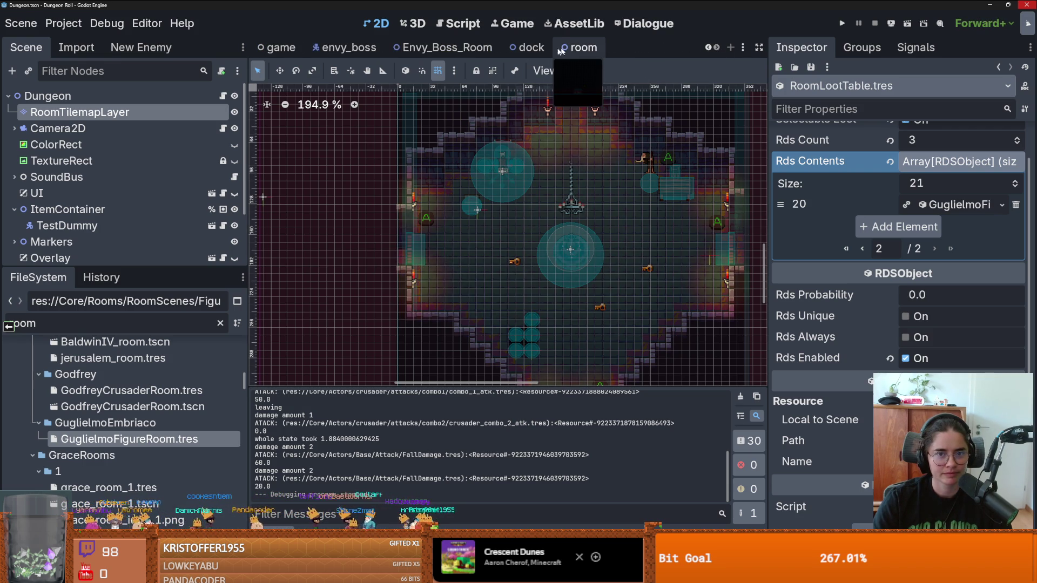
click(529, 49)
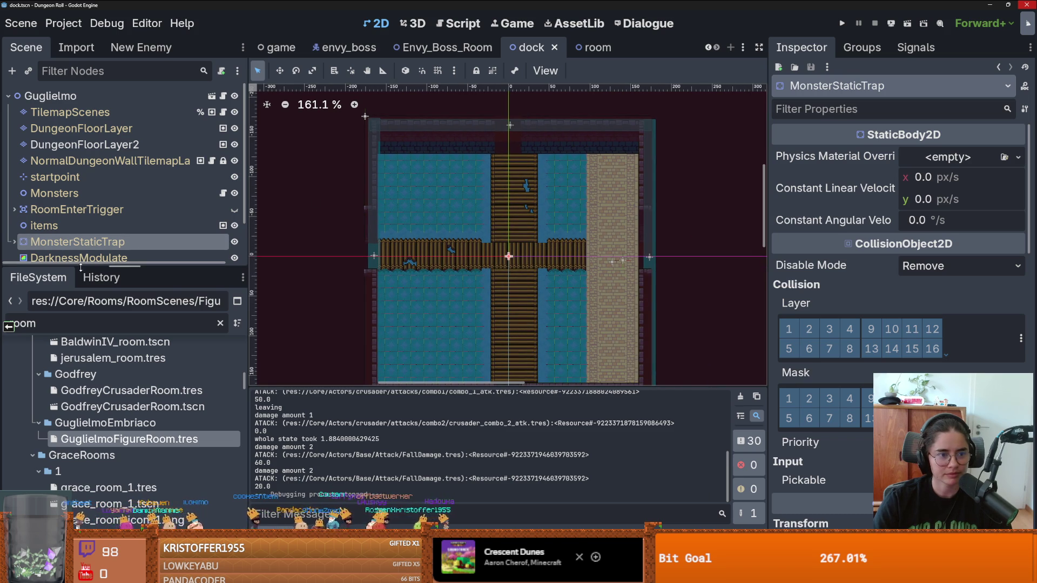
drag(76, 267, 76, 321)
click(85, 144)
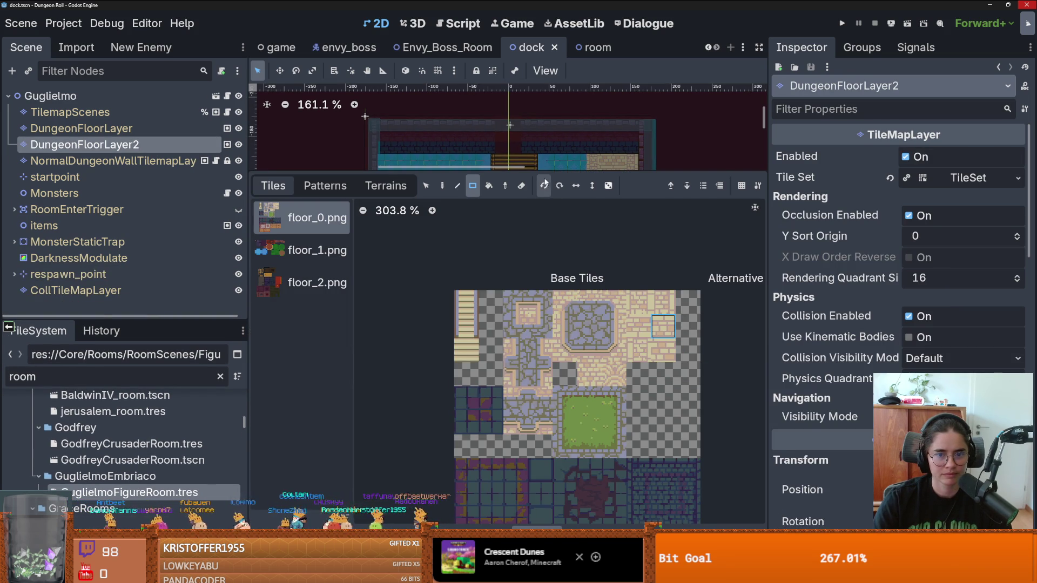
Paint floor tiles across the gap at the top of the dock.
drag(544, 172, 545, 384)
scroll(488, 112, up, 5)
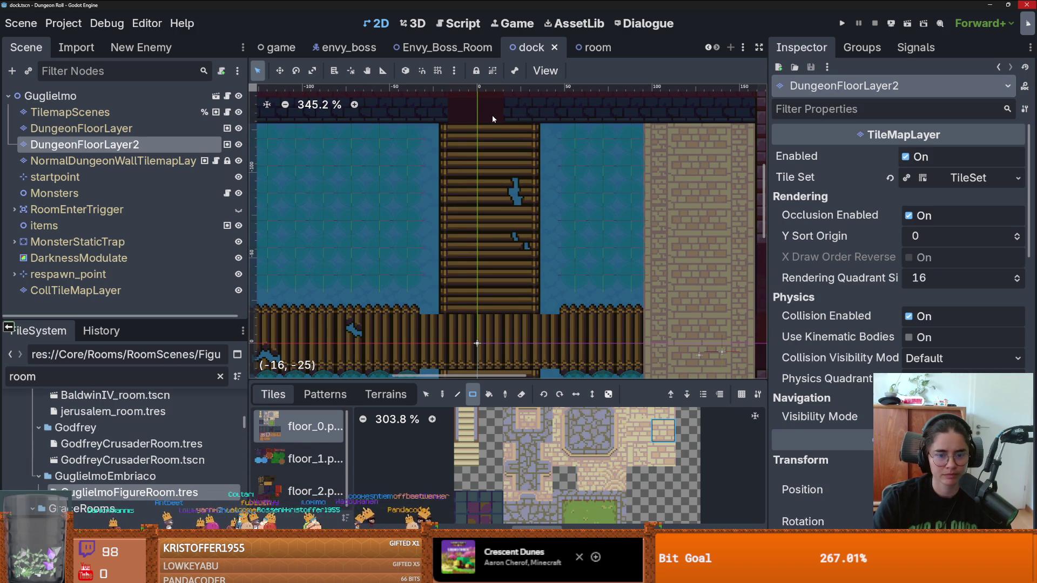
key(d)
drag(461, 111, 491, 111)
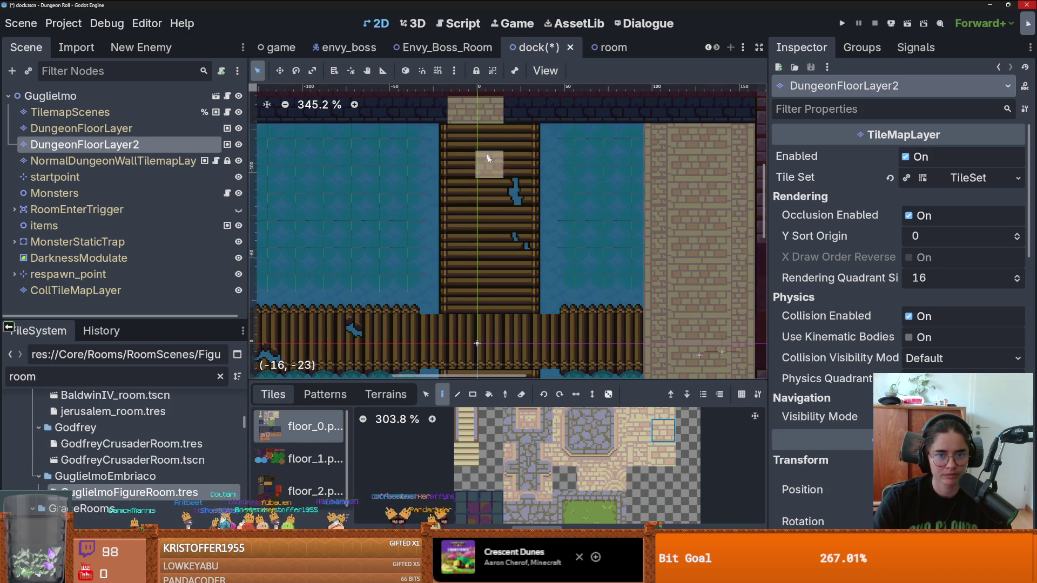
scroll(459, 205, down, 5)
scroll(489, 260, up, 4)
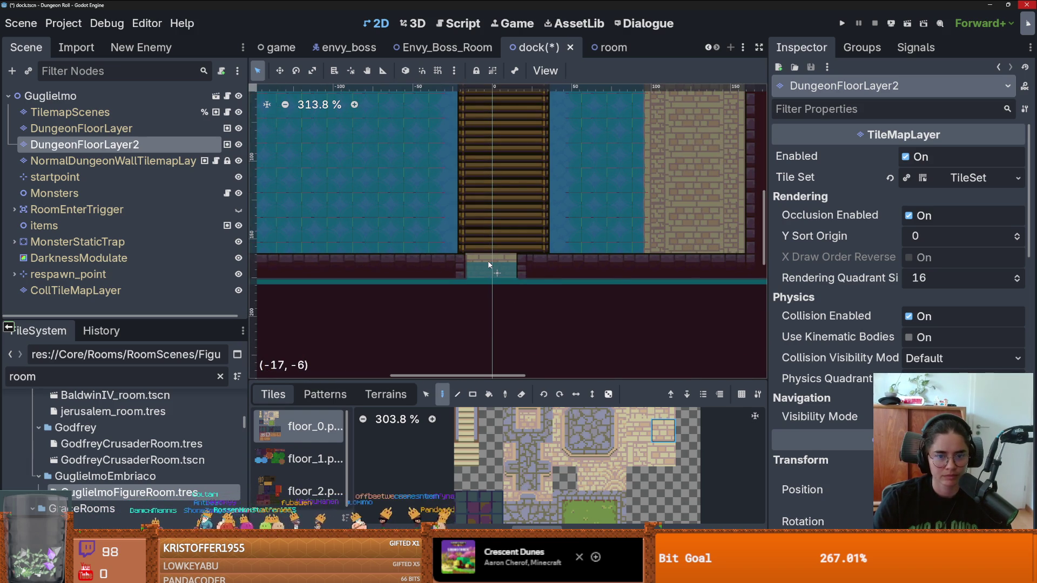
scroll(488, 265, down, 4)
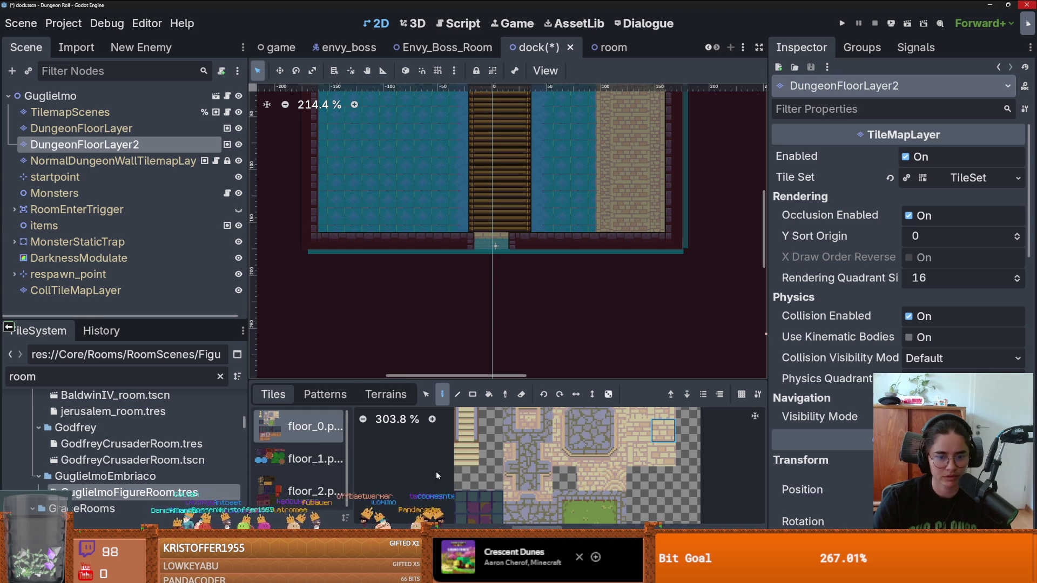
Select a wooden plank tile from the floor_2 tile set.
click(293, 479)
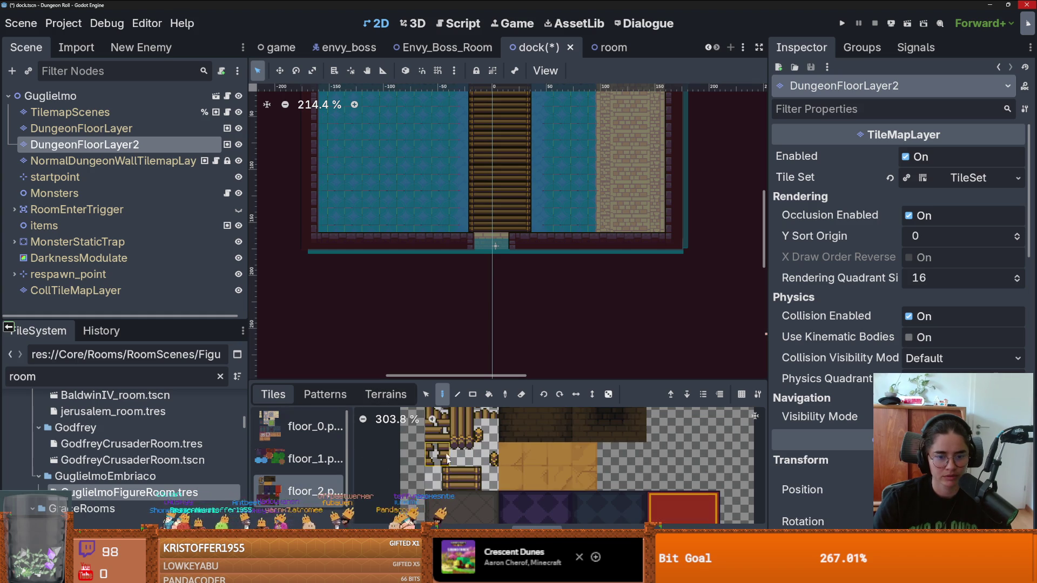
click(462, 478)
scroll(501, 235, up, 2)
scroll(509, 134, down, 1)
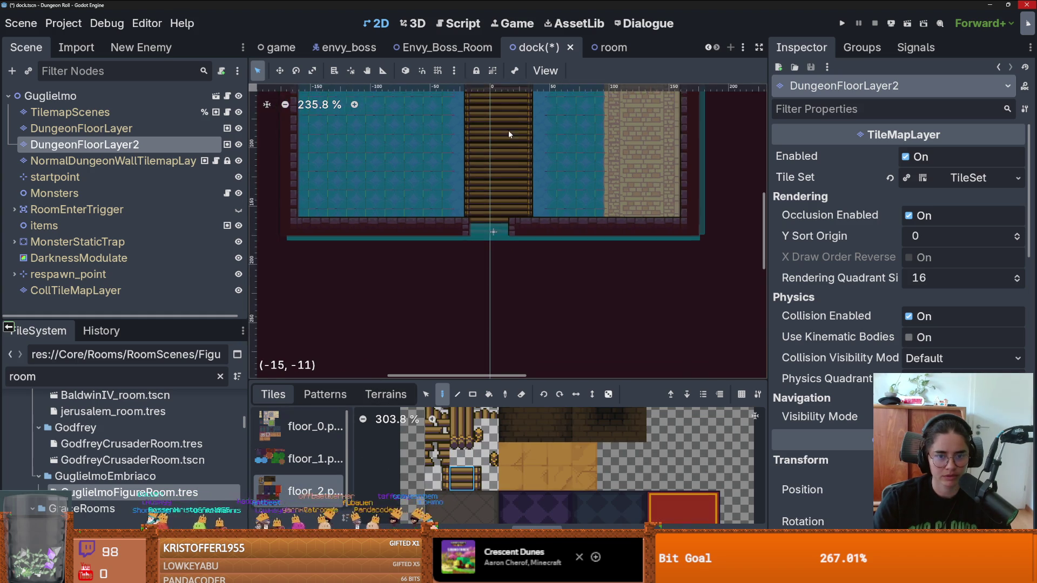
scroll(475, 273, up, 3)
scroll(476, 229, down, 4)
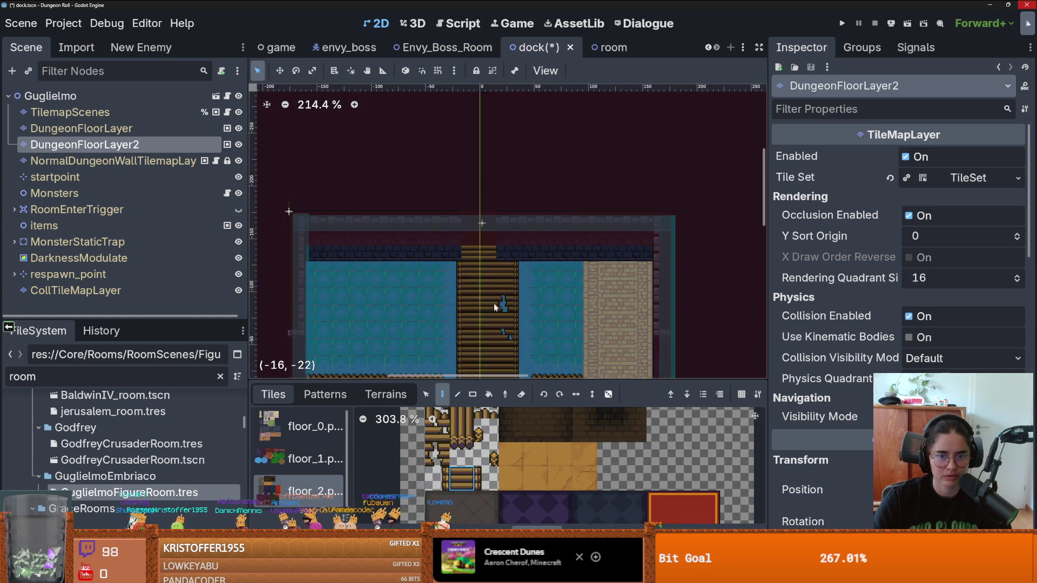
Check the dock's upper part and save the dock scene.
drag(494, 307, 585, 199)
scroll(460, 432, down, 1)
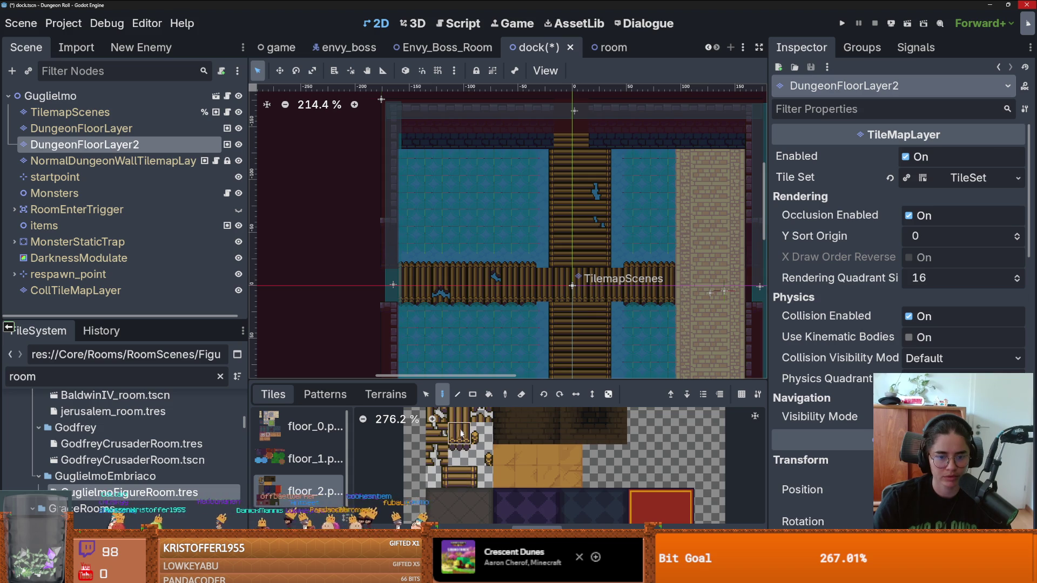
scroll(373, 322, up, 9)
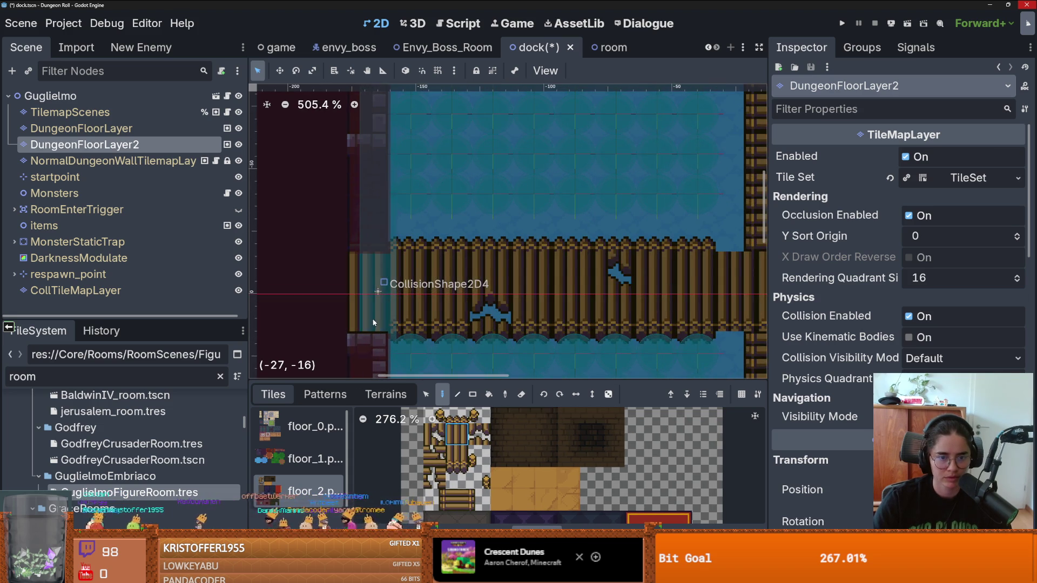
scroll(373, 323, down, 10)
key(ctrl+s)
Switch to a different floor_2 plank tile and save the dock scene again.
scroll(447, 280, up, 3)
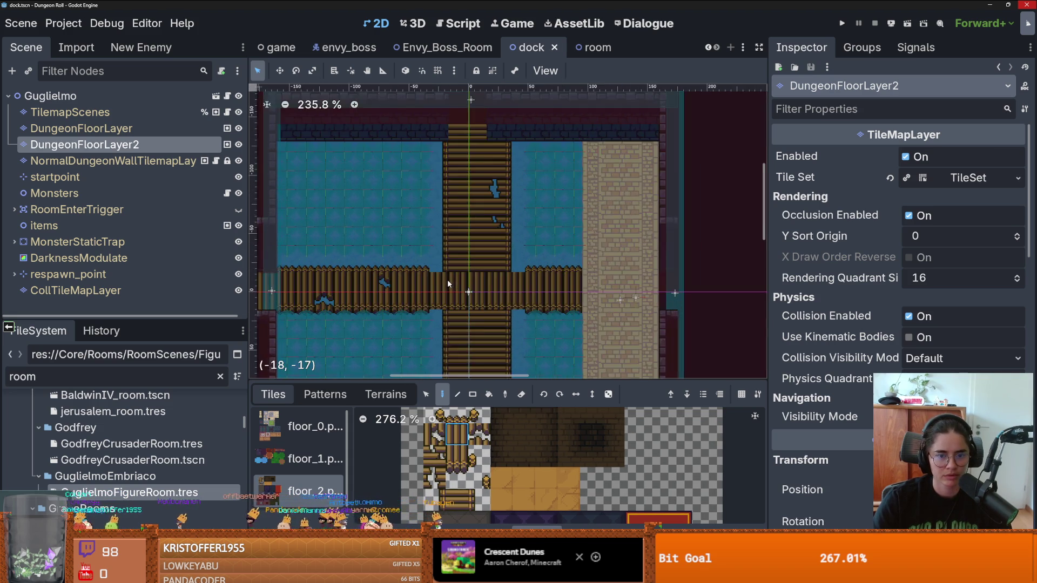
scroll(447, 280, up, 2)
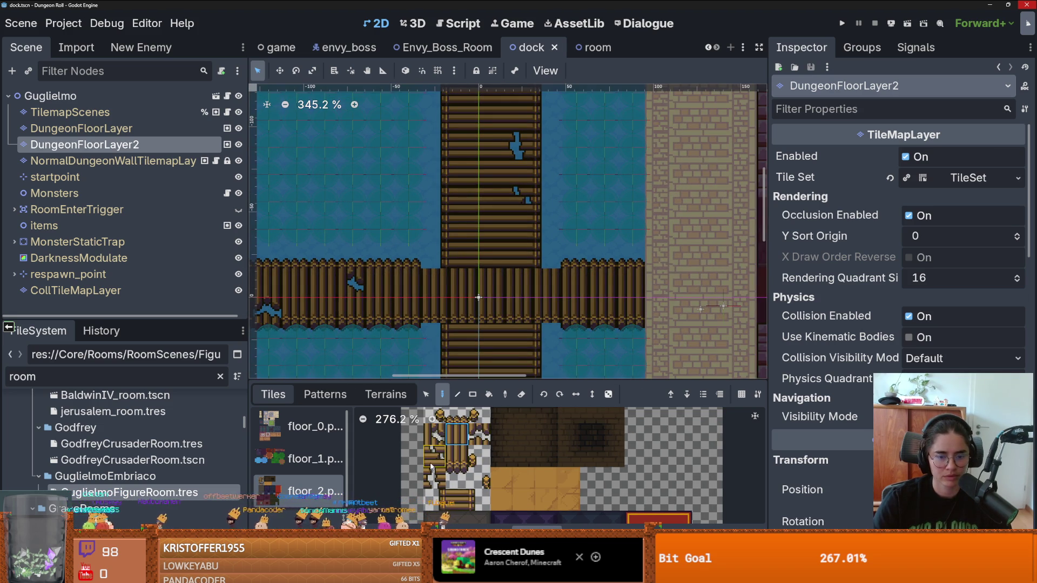
click(479, 482)
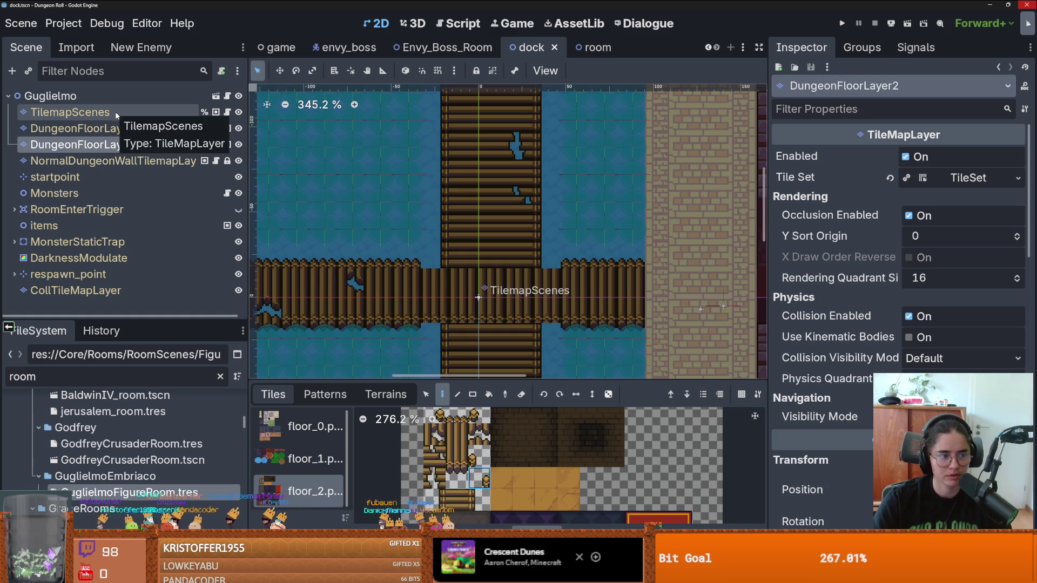
scroll(335, 209, down, 5)
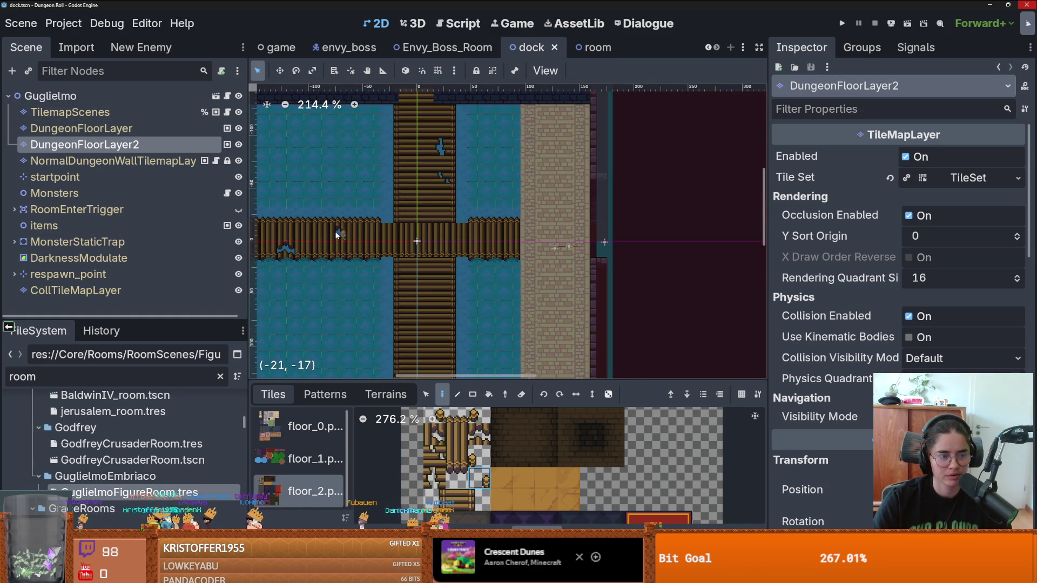
scroll(438, 317, up, 3)
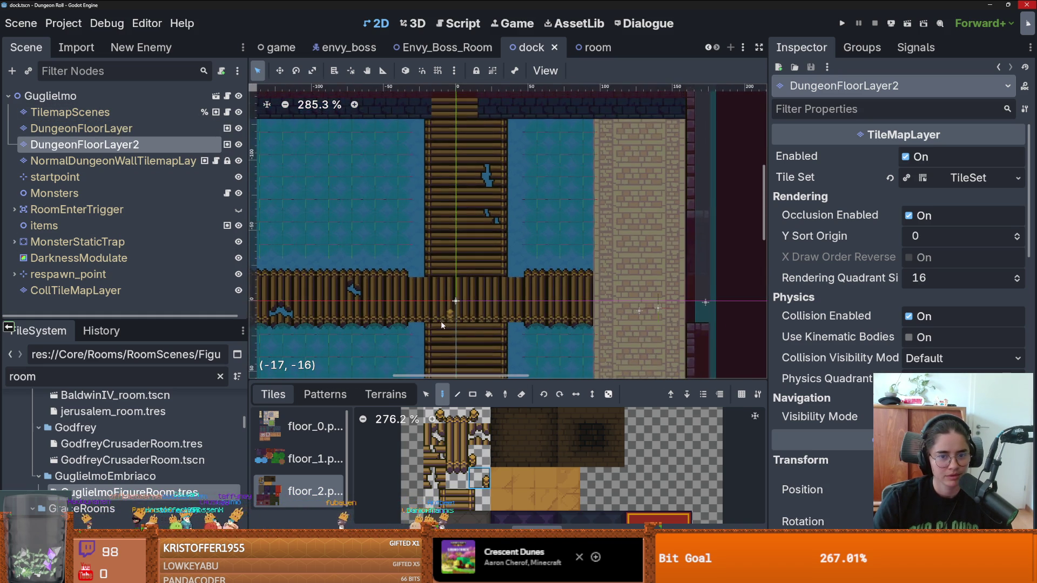
scroll(441, 320, down, 3)
scroll(477, 231, up, 1)
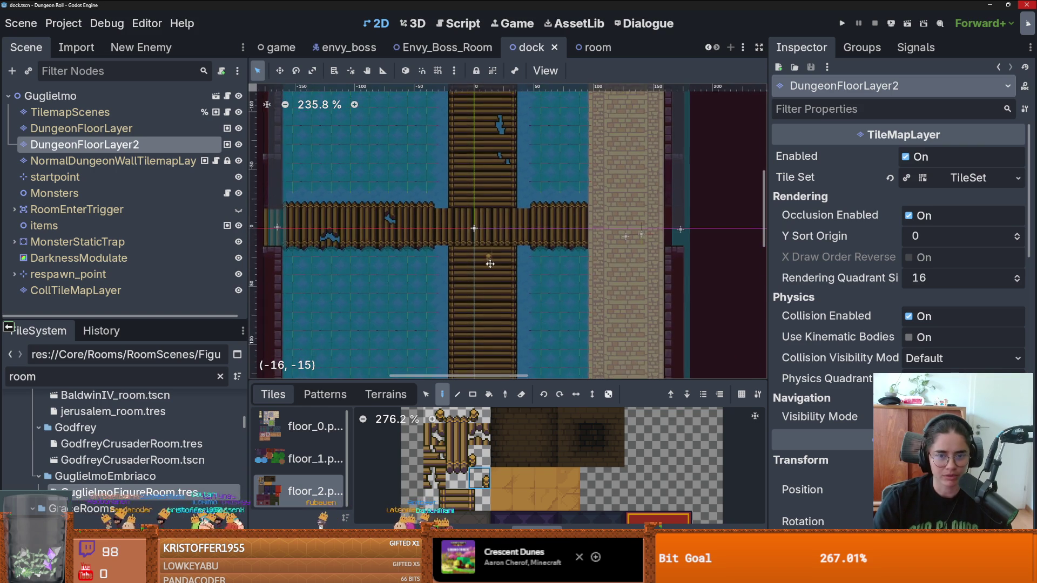
scroll(488, 305, up, 1)
key(ctrl+s)
scroll(503, 297, down, 7)
scroll(504, 272, up, 1)
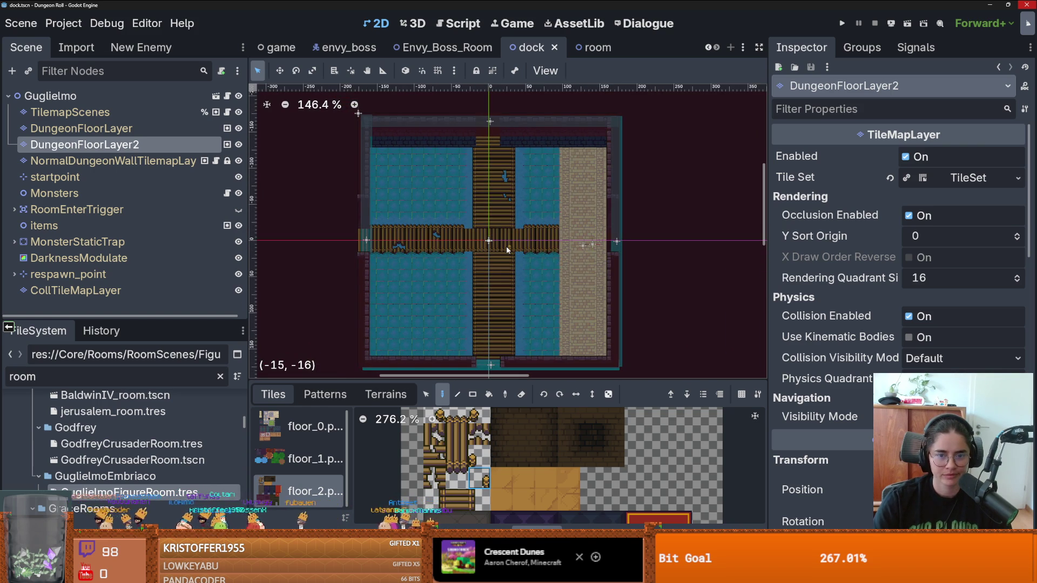
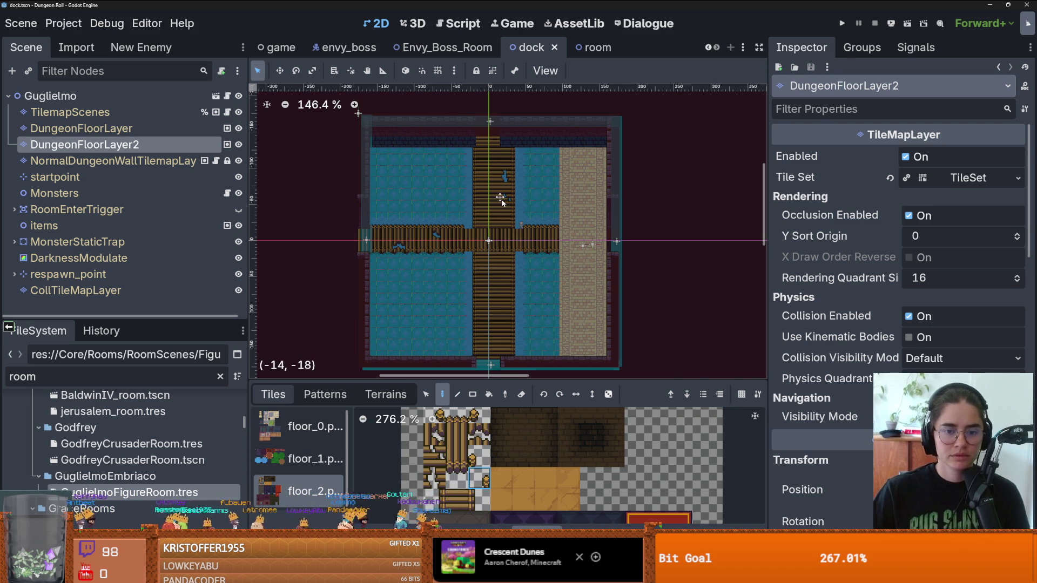
Start renaming the GuglielmoEmbriaco folder in Godot's FileSystem dock, then cancel the rename.
scroll(499, 204, down, 2)
right_click(130, 494)
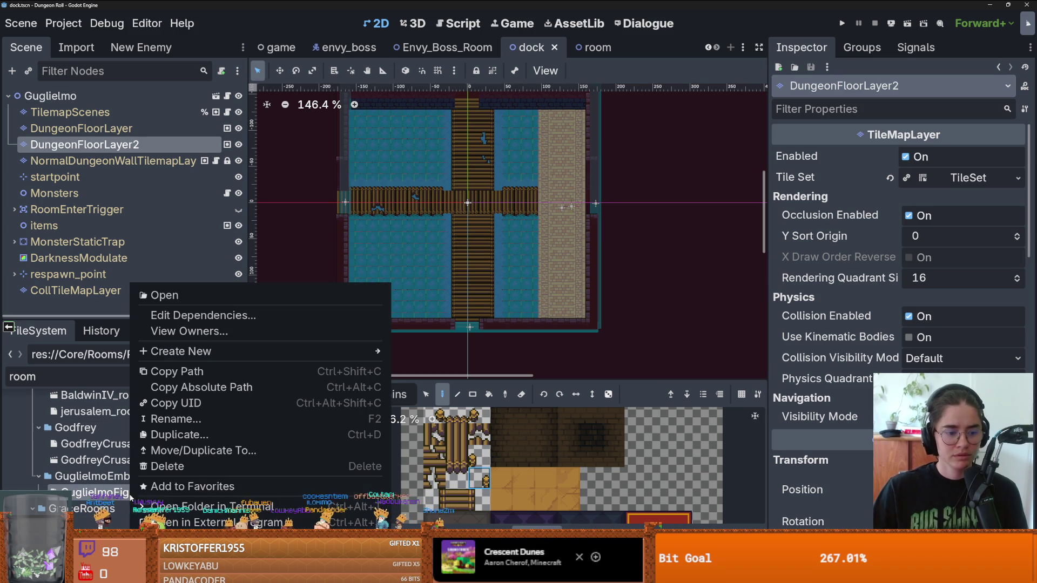
click(103, 476)
right_click(86, 475)
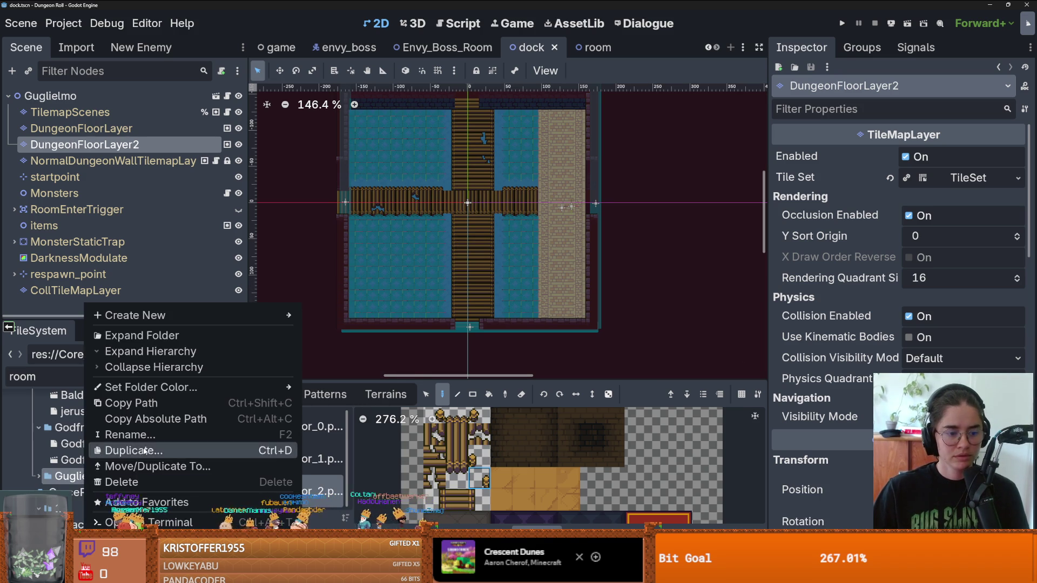
click(146, 443)
key(alt+Tab)
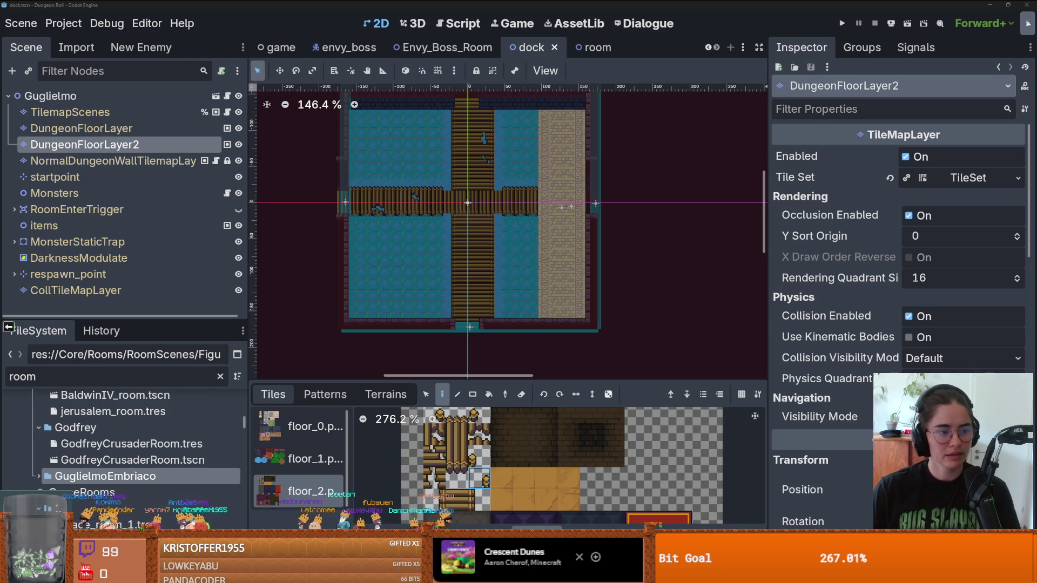
Save the dock scene with Ctrl+S and switch to the Guglielmo Embriaco image results.
scroll(513, 180, up, 2)
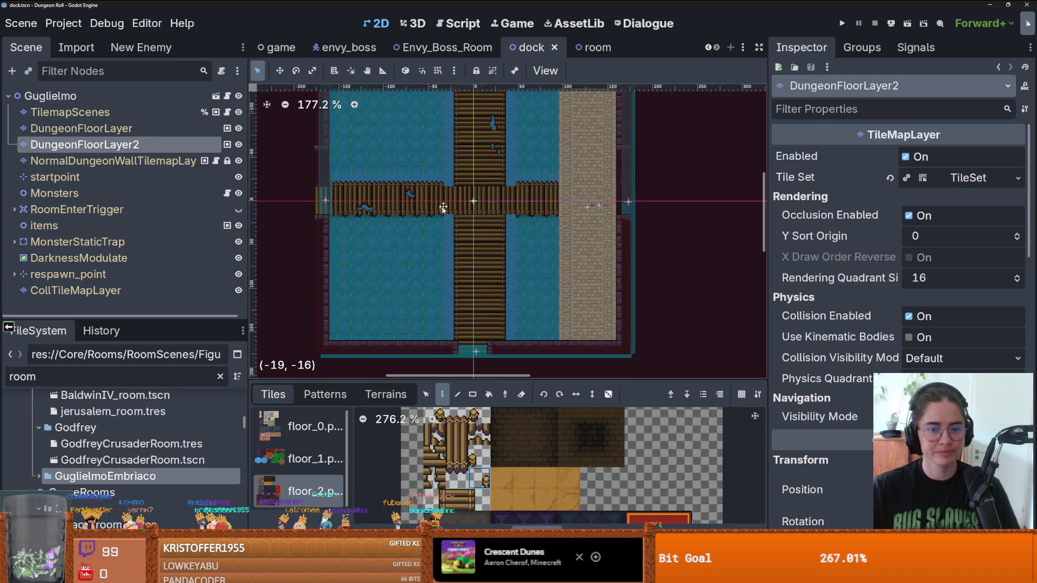
scroll(513, 179, up, 4)
key(ctrl+s)
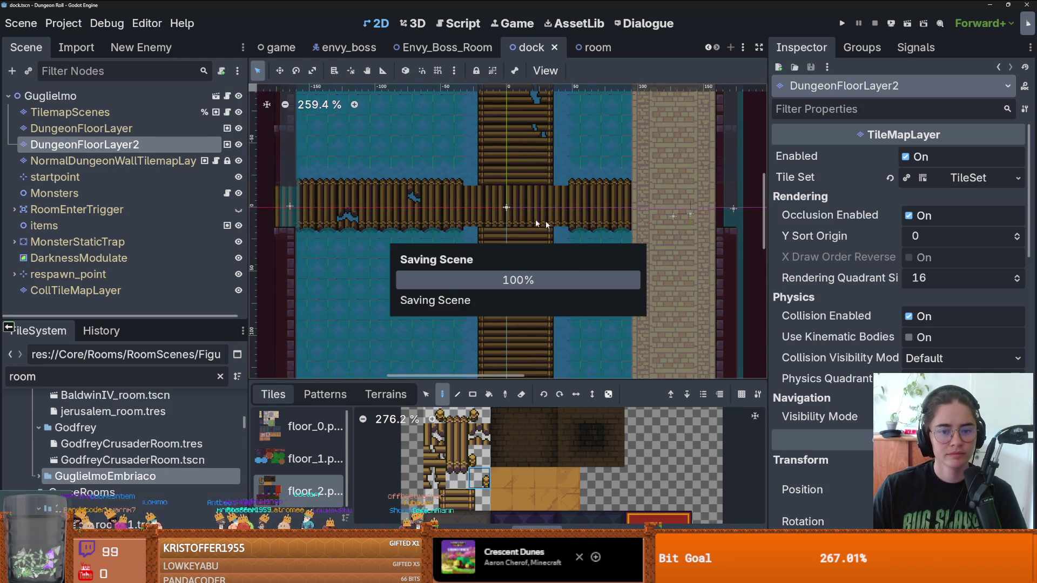
scroll(462, 218, up, 4)
scroll(462, 218, up, 3)
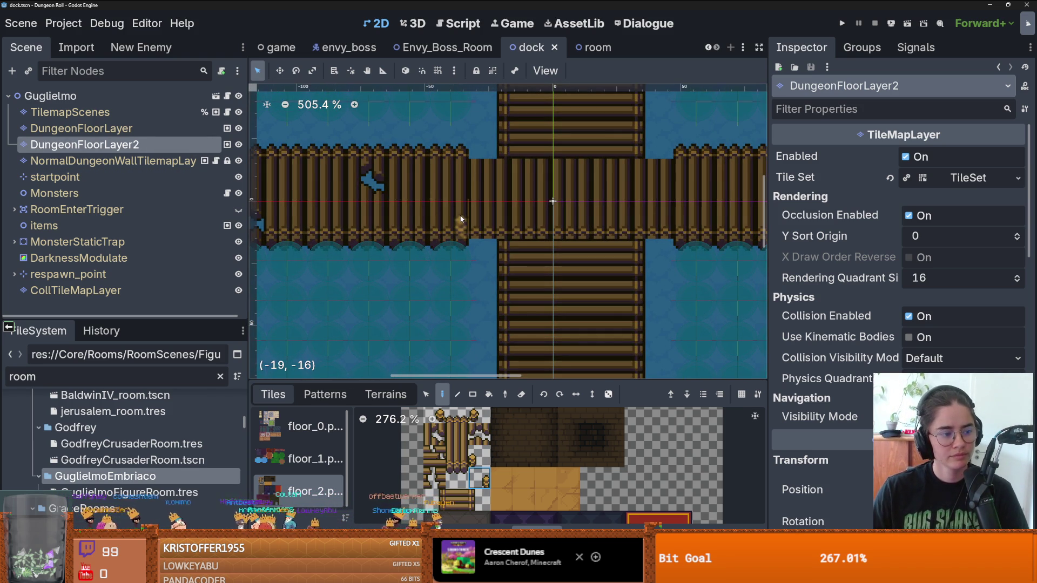
scroll(460, 221, down, 2)
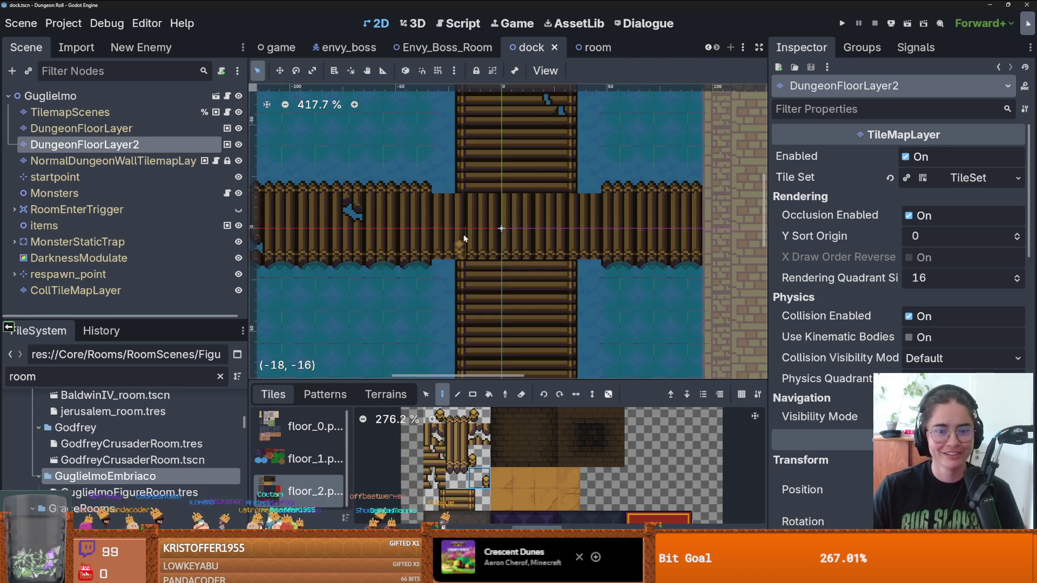
key(ctrl+s)
key(alt+Tab)
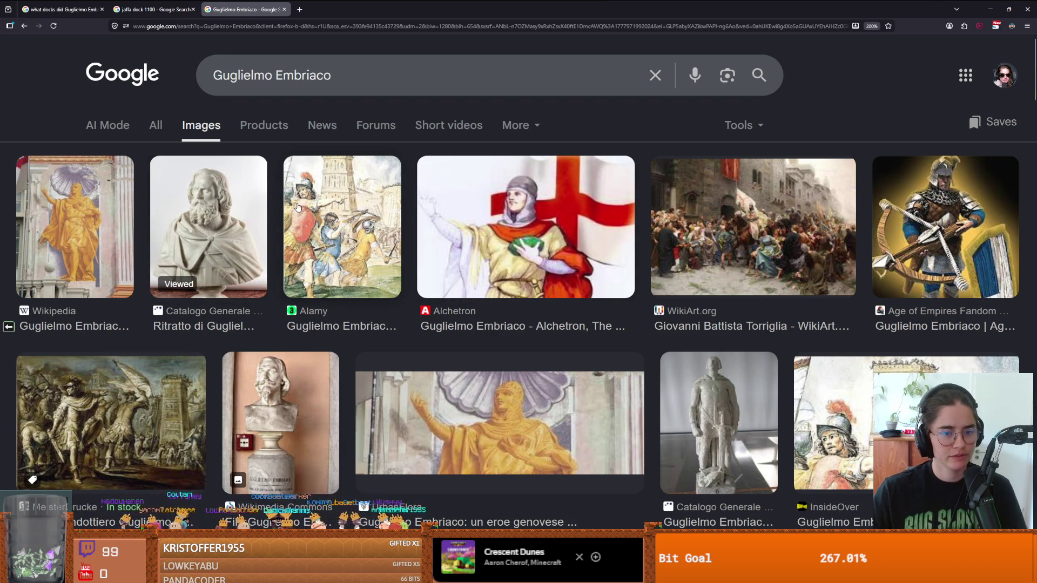
Switch to the All results for Guglielmo Embriaco and scroll through the Wikipedia summary.
click(158, 131)
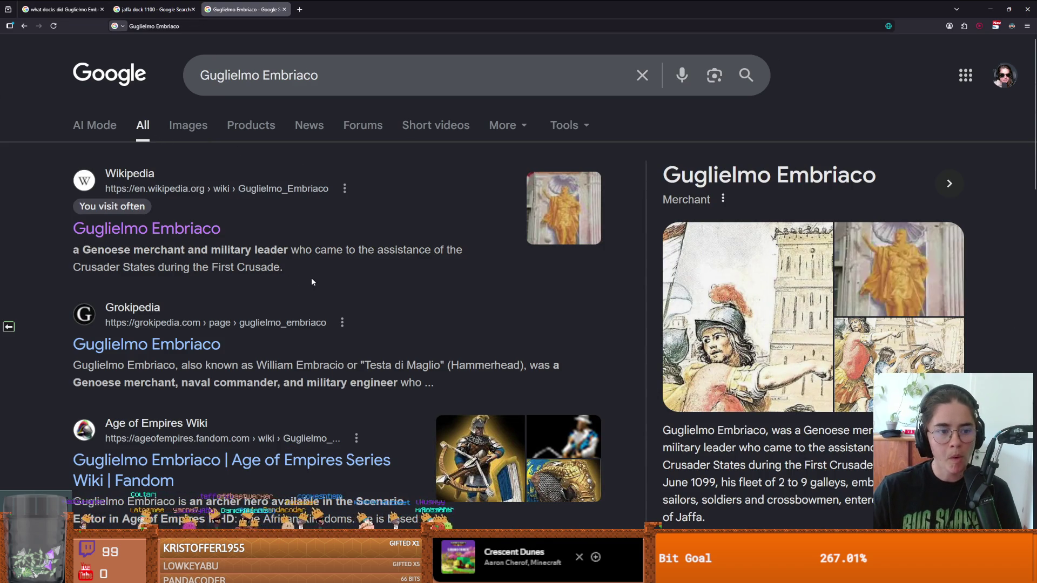
scroll(378, 281, down, 2)
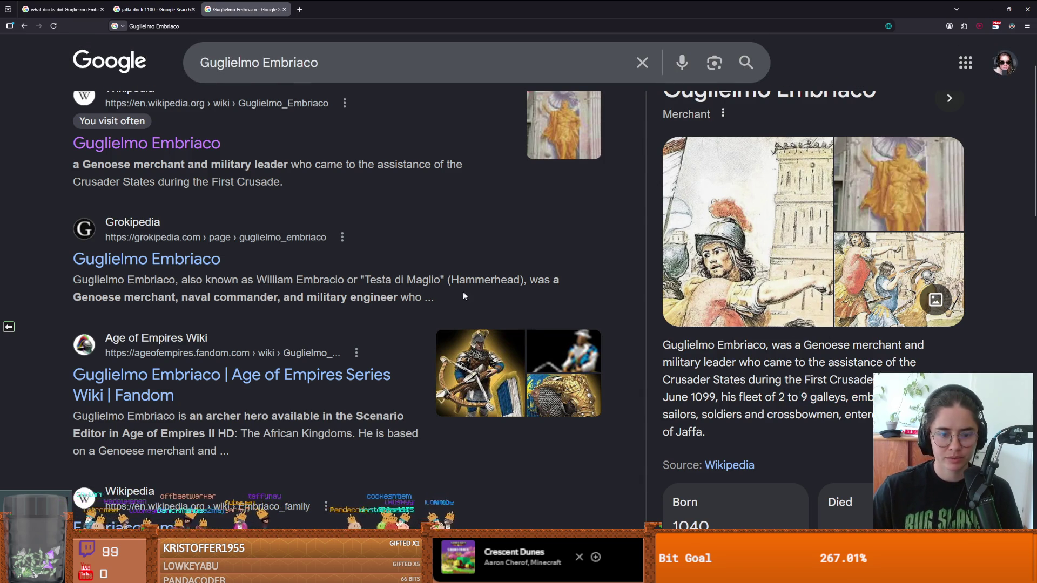
scroll(464, 294, up, 2)
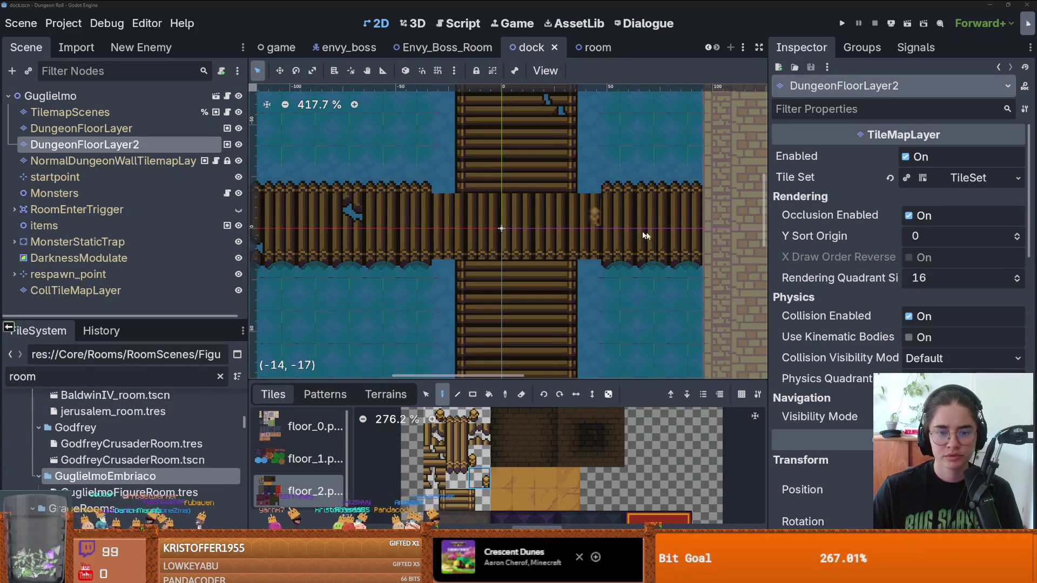
Scroll the Godot view while Aseprite's home screen comes up over the editor.
scroll(591, 216, down, 2)
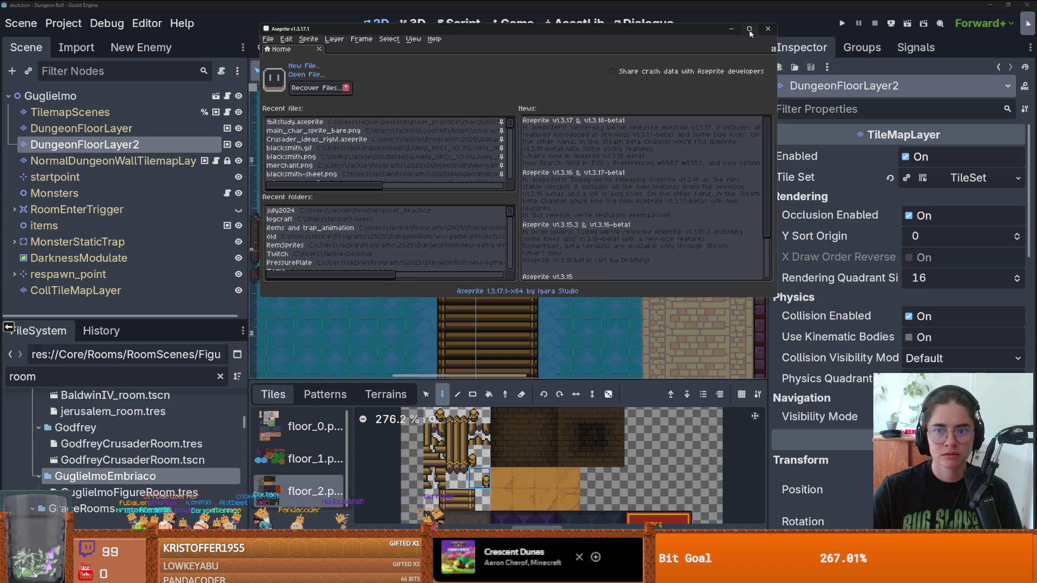
Open peasant_1_spritesheet.png from Aseprite's recent files list.
scroll(113, 234, down, 1)
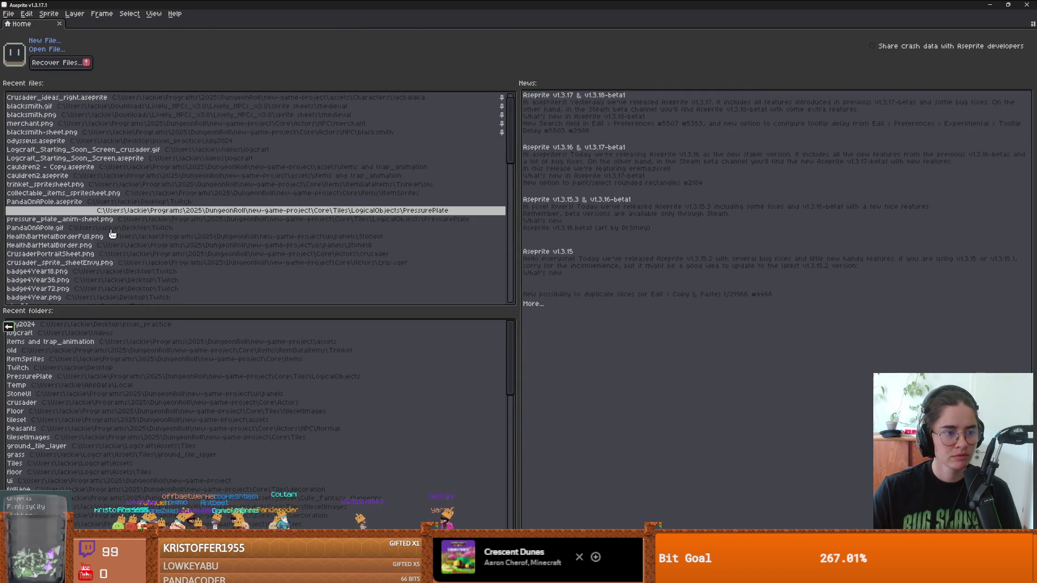
scroll(113, 234, down, 10)
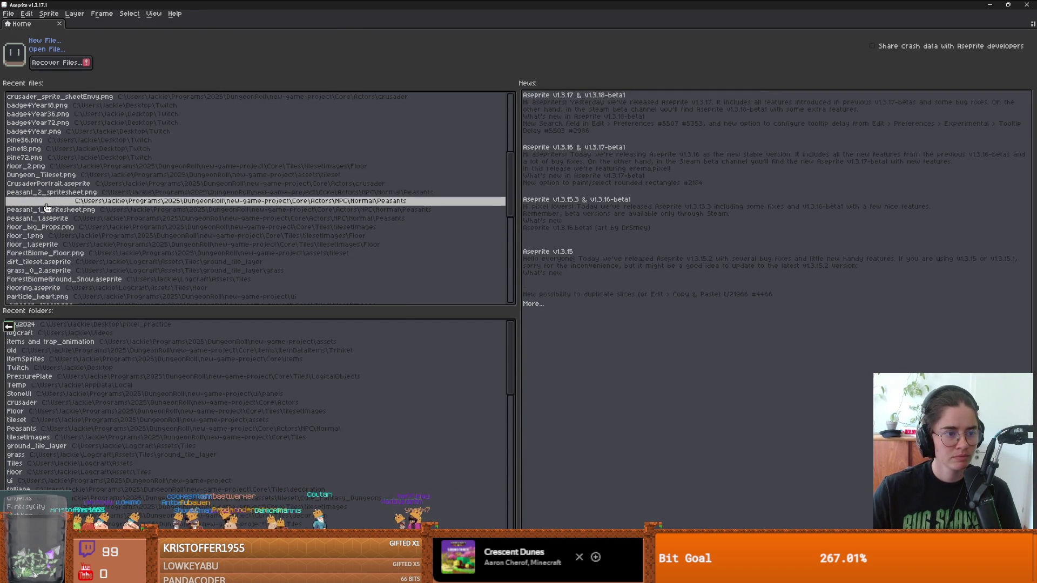
click(103, 209)
scroll(575, 219, up, 1)
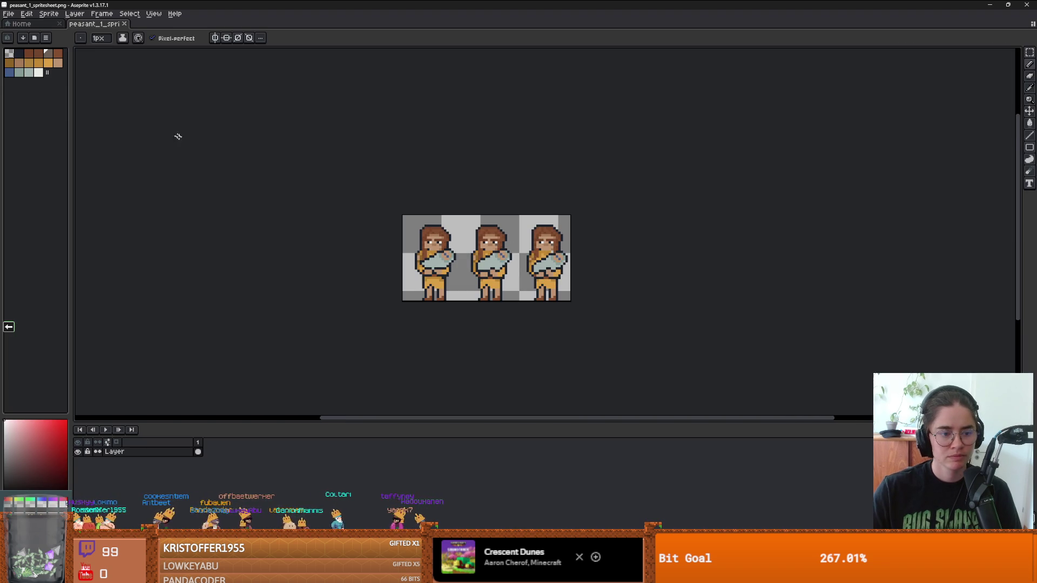
Open peasant_1.aseprite through File > Open Recent.
click(12, 15)
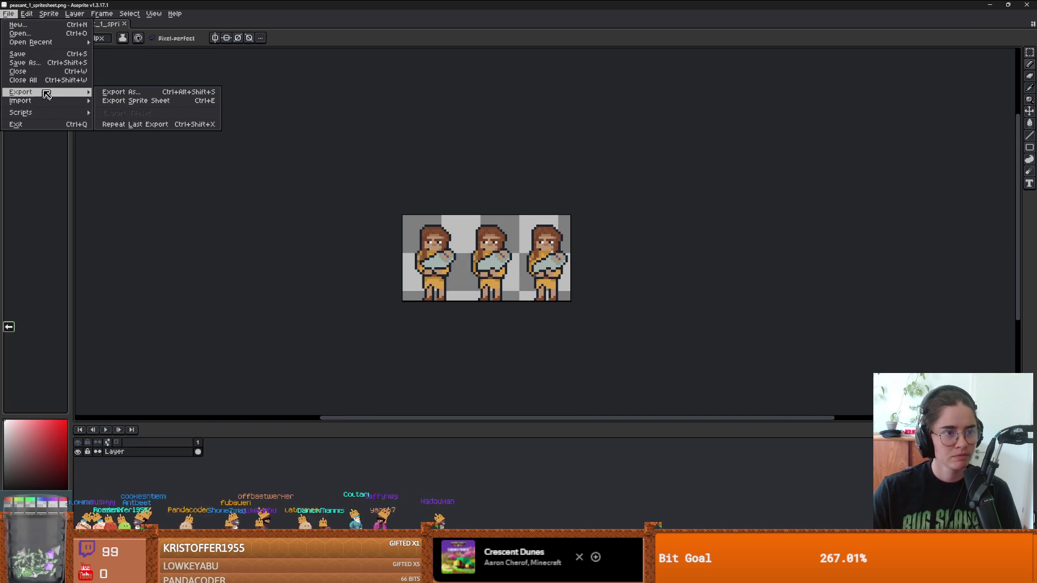
mouse_move(32, 42)
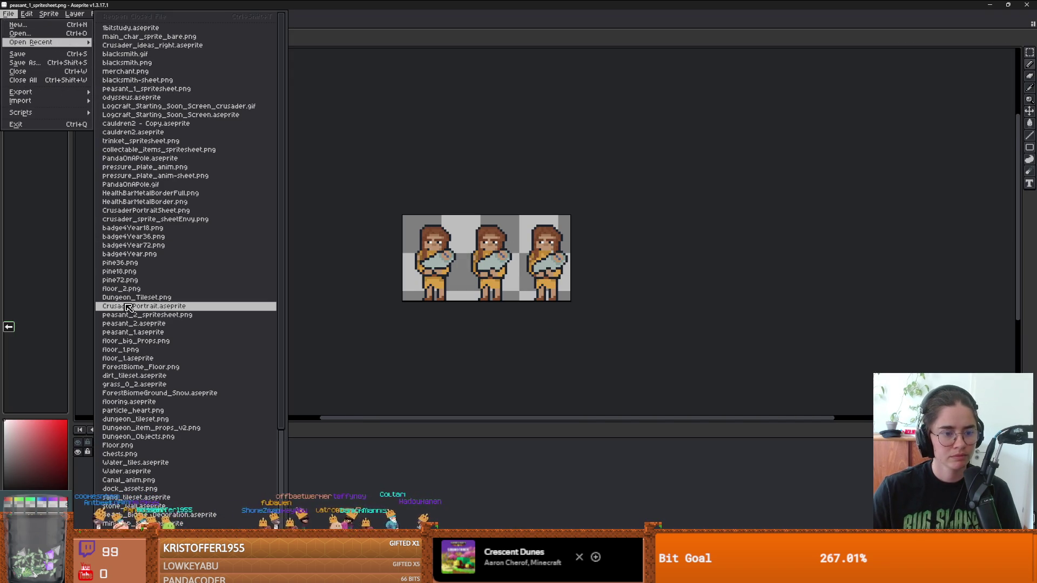
click(177, 335)
drag(501, 235, 482, 234)
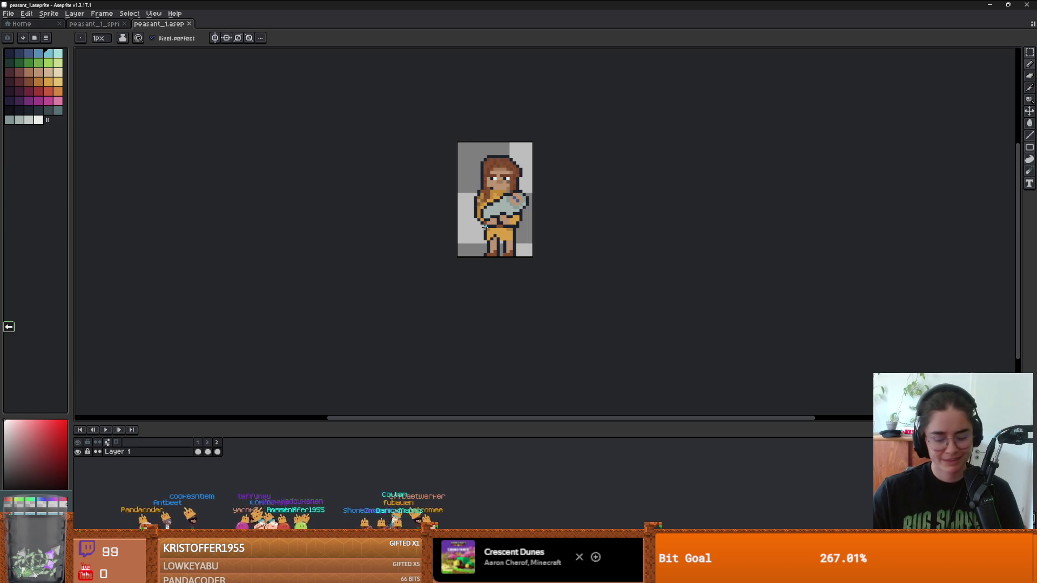
Copy the whole peasant and paste it into a new 23×36 sprite.
key(m)
key(ctrl+a)
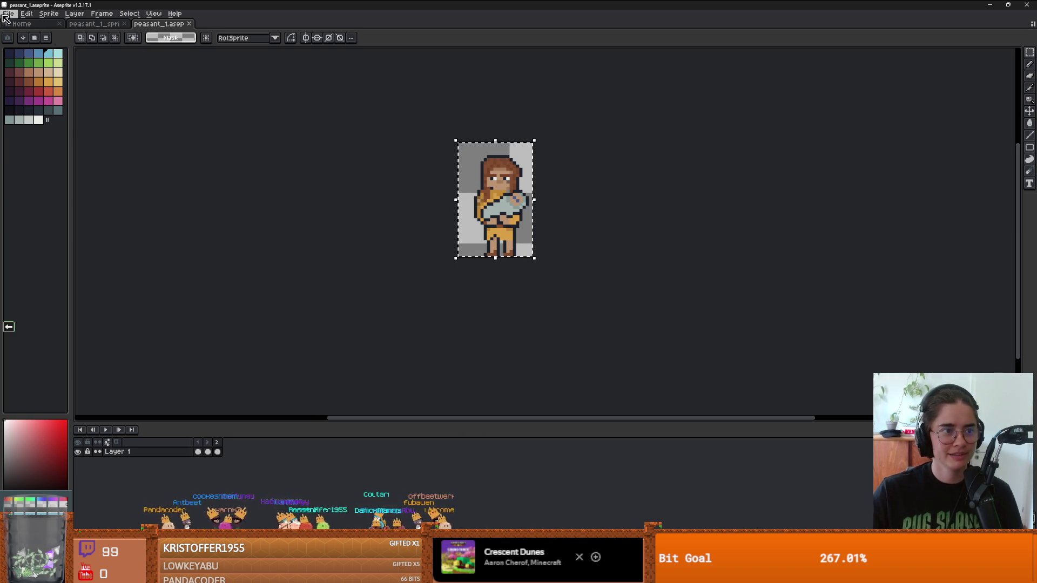
click(3, 16)
click(17, 23)
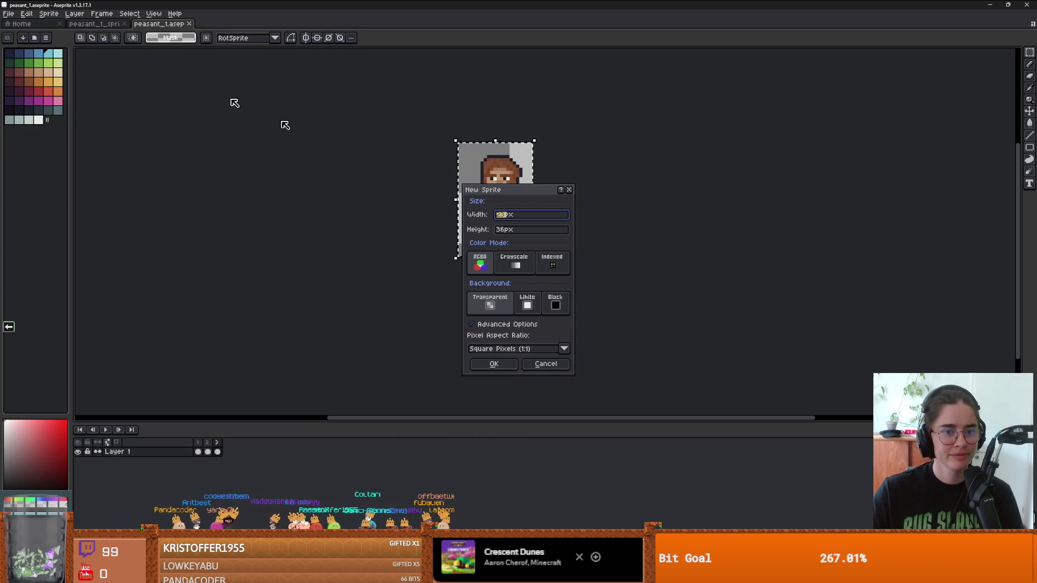
click(490, 363)
key(ctrl+v)
Resize the canvas to 84 px wide and extend it upward above the peasant.
key(ctrl+alt+c)
drag(517, 227, 751, 227)
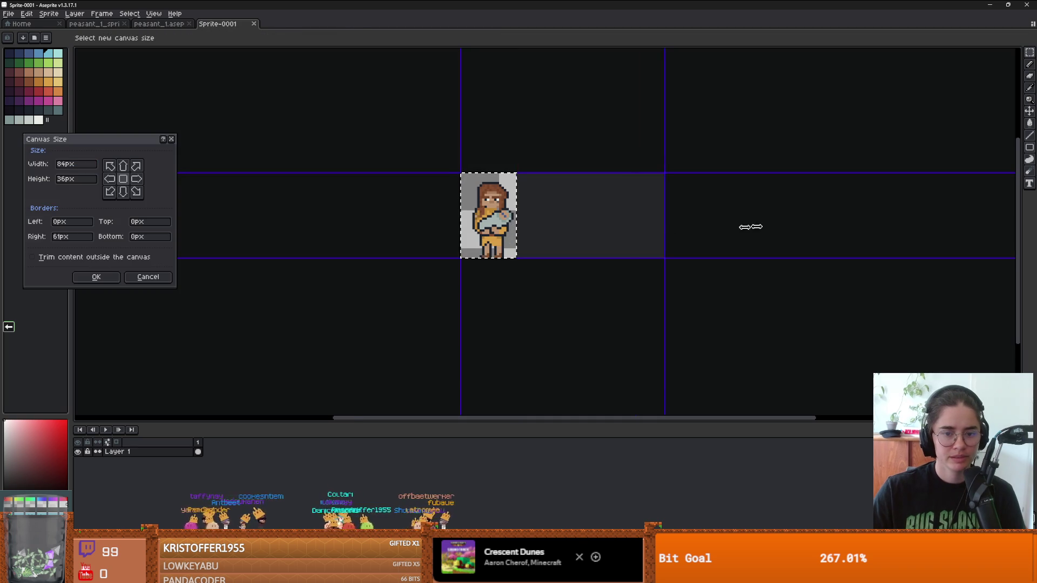
key(Return)
scroll(355, 232, up, 2)
key(ctrl+alt+c)
drag(361, 114, 371, 76)
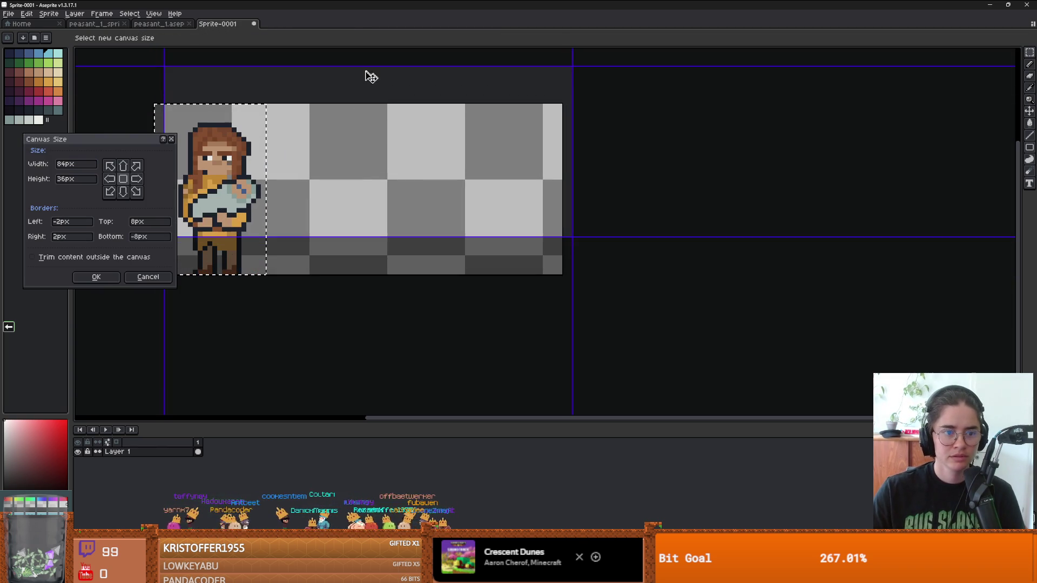
key(Escape)
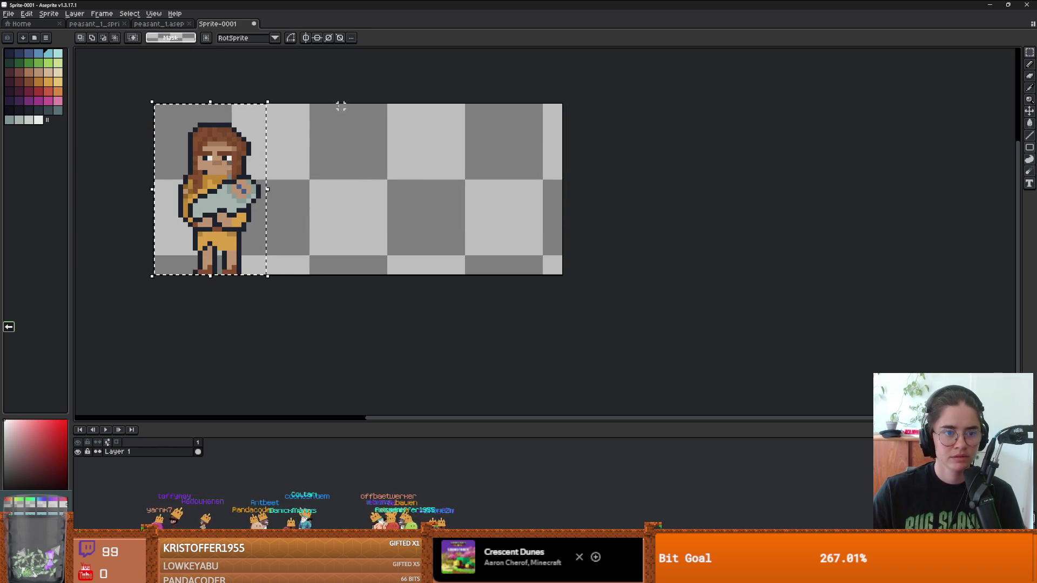
key(ctrl+alt+c)
drag(340, 108, 340, 48)
key(Return)
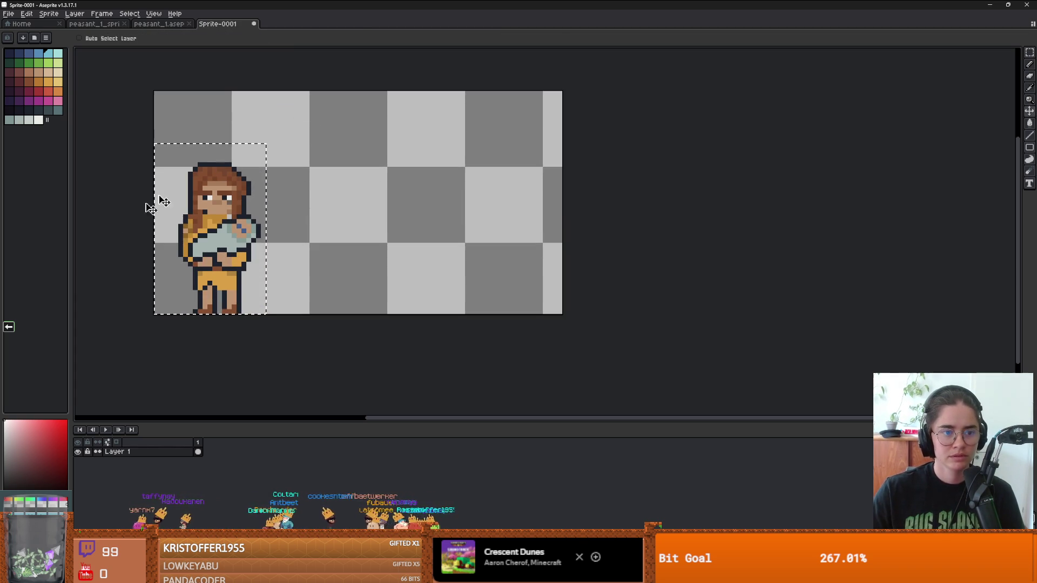
Draw a 2-pixel skin-coloured head beside the peasant, topped with 1-pixel dark brown hair.
alt+click(219, 196)
scroll(462, 204, up, 1)
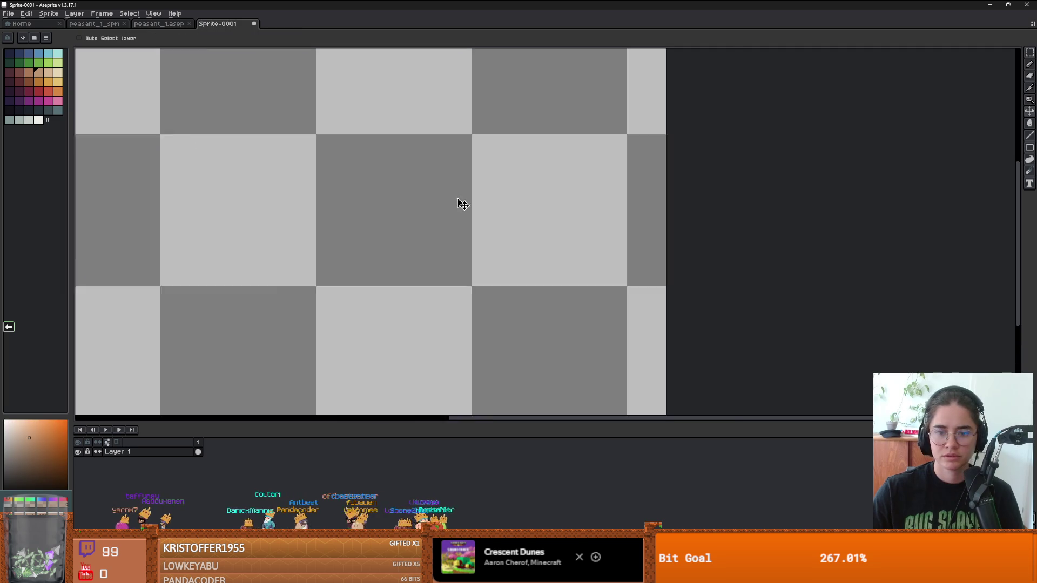
scroll(462, 204, down, 2)
key(m)
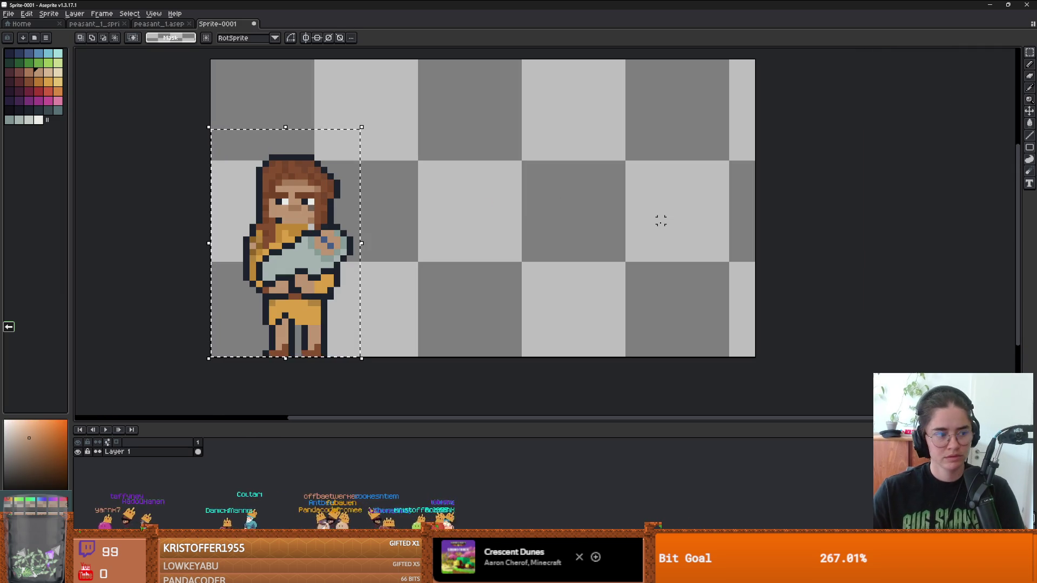
key(ctrl+d)
key(b)
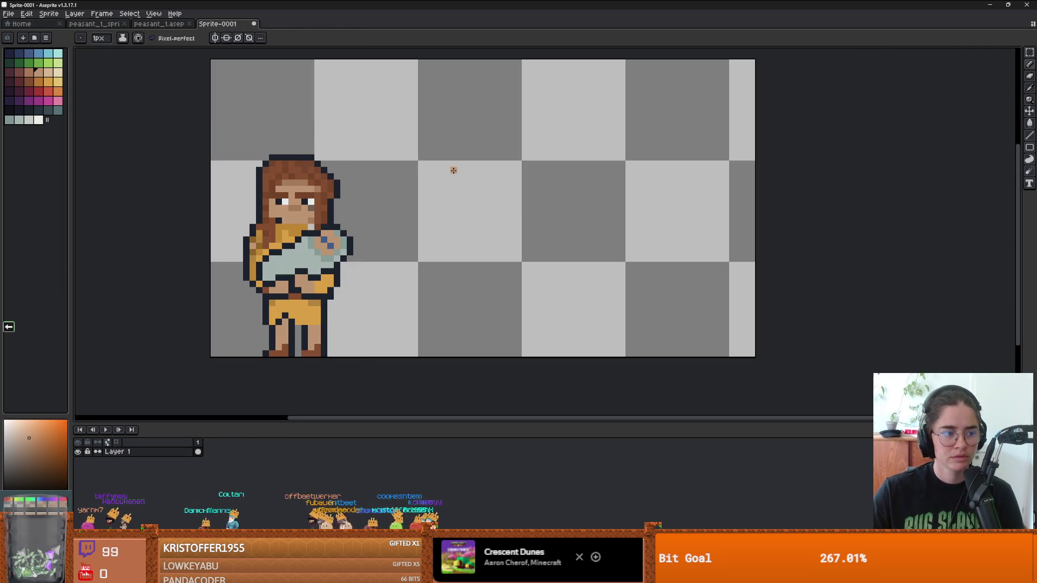
key(plus)
mouse_move(444, 157)
mouse_down()
mouse_move(445, 197)
mouse_move(480, 199)
mouse_move(495, 173)
mouse_move(489, 157)
mouse_move(447, 158)
mouse_move(470, 178)
mouse_move(461, 187)
mouse_up()
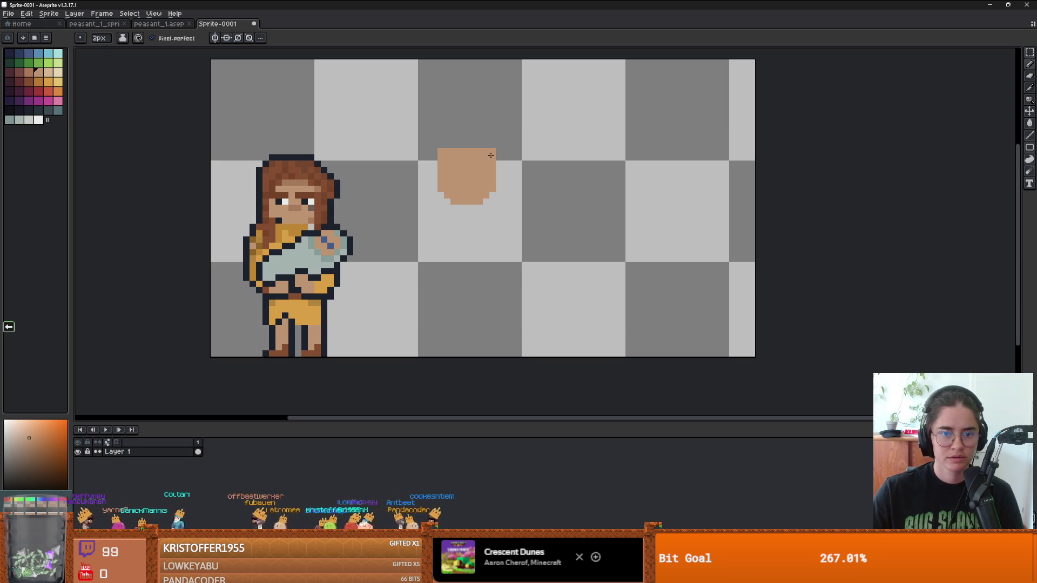
alt+click(301, 165)
key(minus)
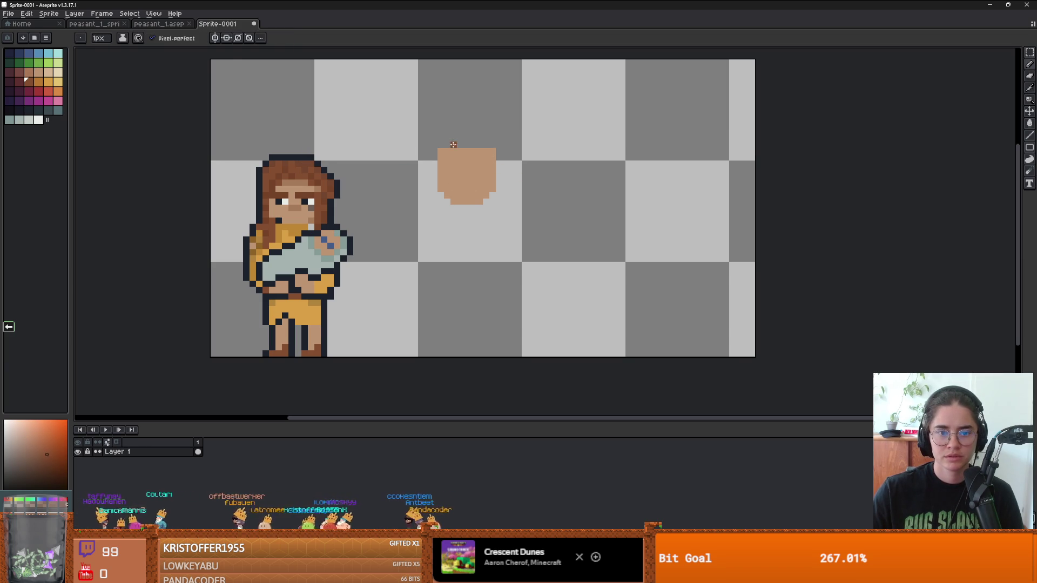
mouse_move(455, 138)
mouse_down()
mouse_move(435, 165)
mouse_move(448, 151)
mouse_up()
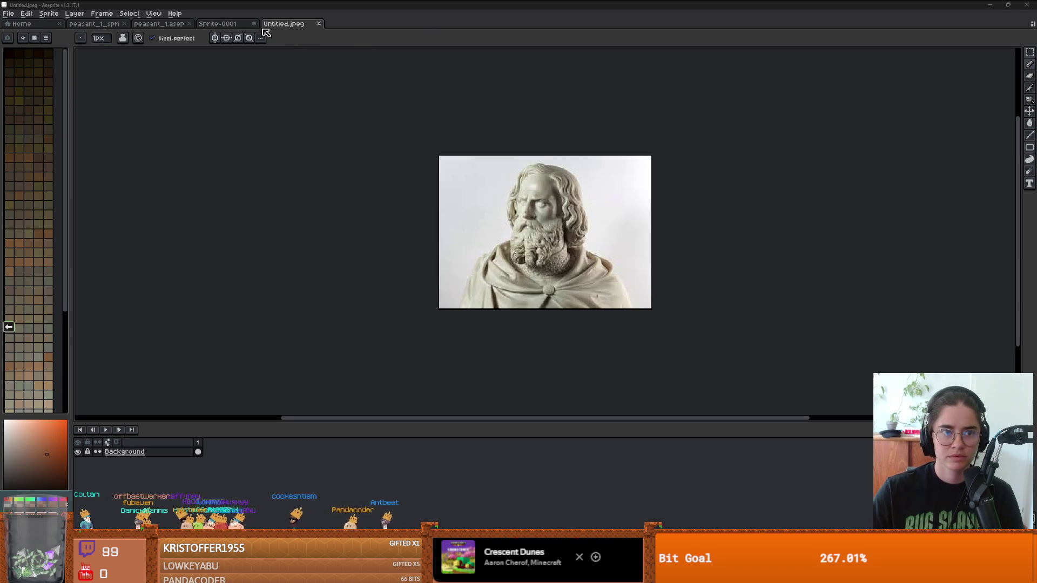
Dock the bust reference photo beside the canvas and add a pixel to the hair's top.
mouse_move(270, 24)
mouse_down()
mouse_move(738, 170)
mouse_move(972, 197)
mouse_up()
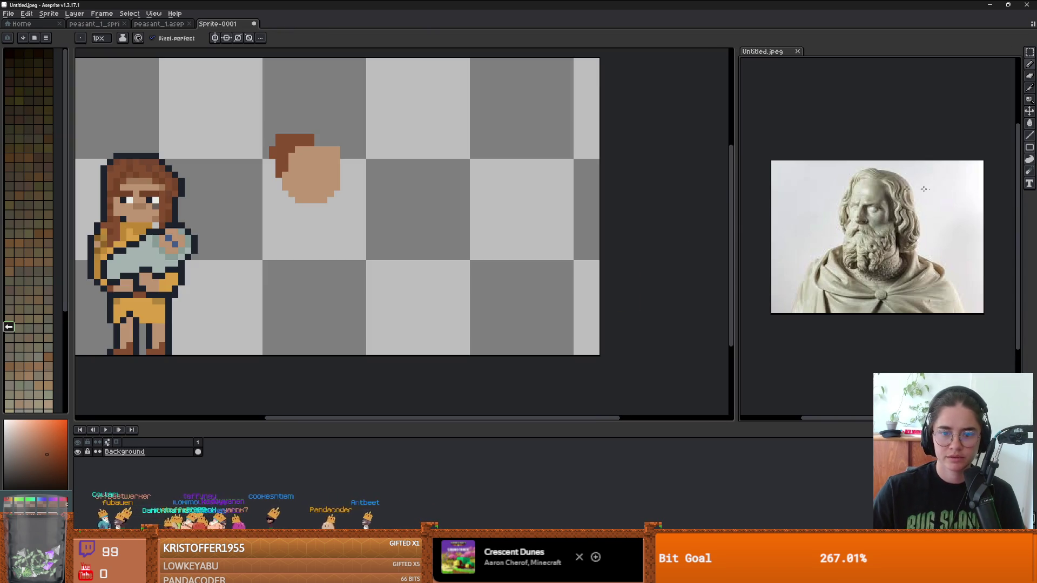
scroll(302, 187, up, 2)
scroll(372, 200, down, 1)
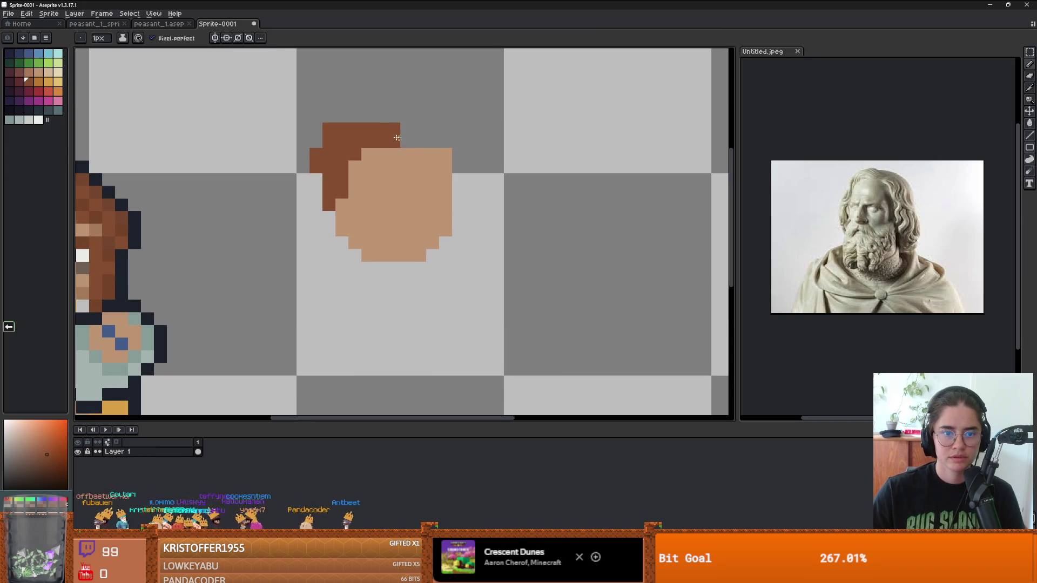
click(409, 141)
key(e)
key(minus)
key(minus)
key(minus)
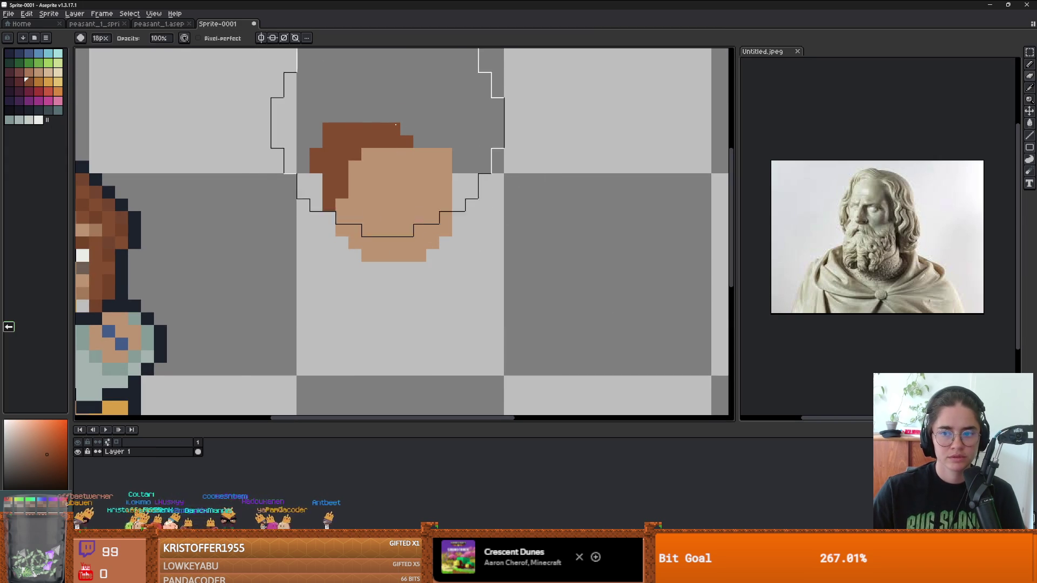
Paint two navy eye pixels and brown eyebrows above them on the new head.
drag(174, 217, 345, 203)
key(b)
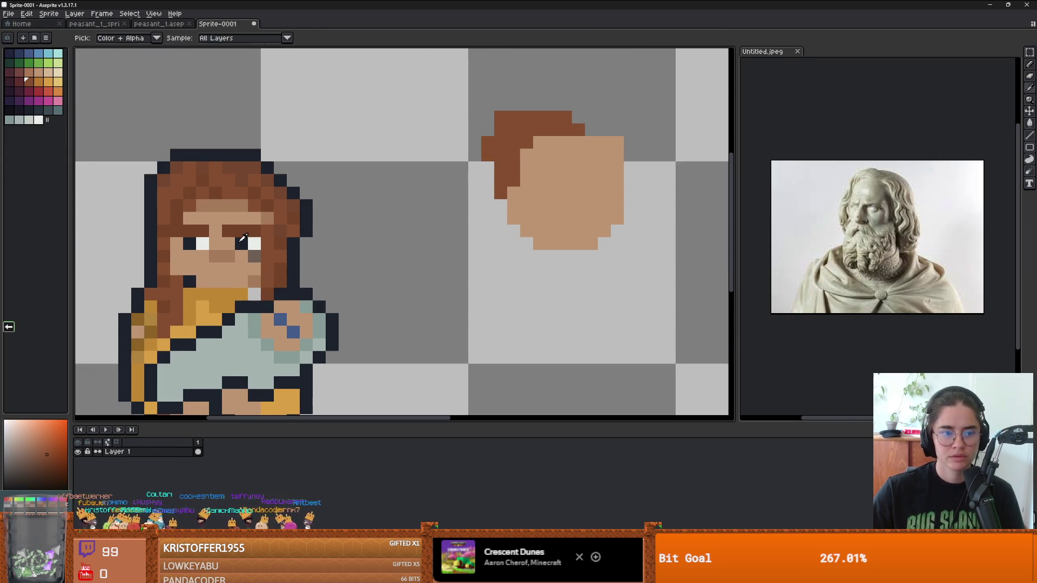
alt+click(242, 244)
click(540, 180)
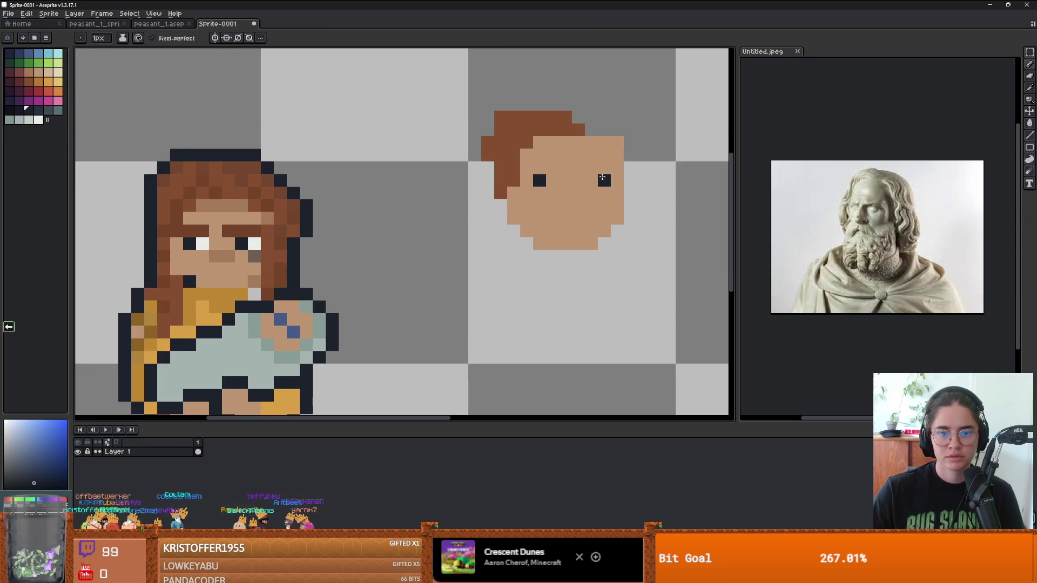
click(578, 180)
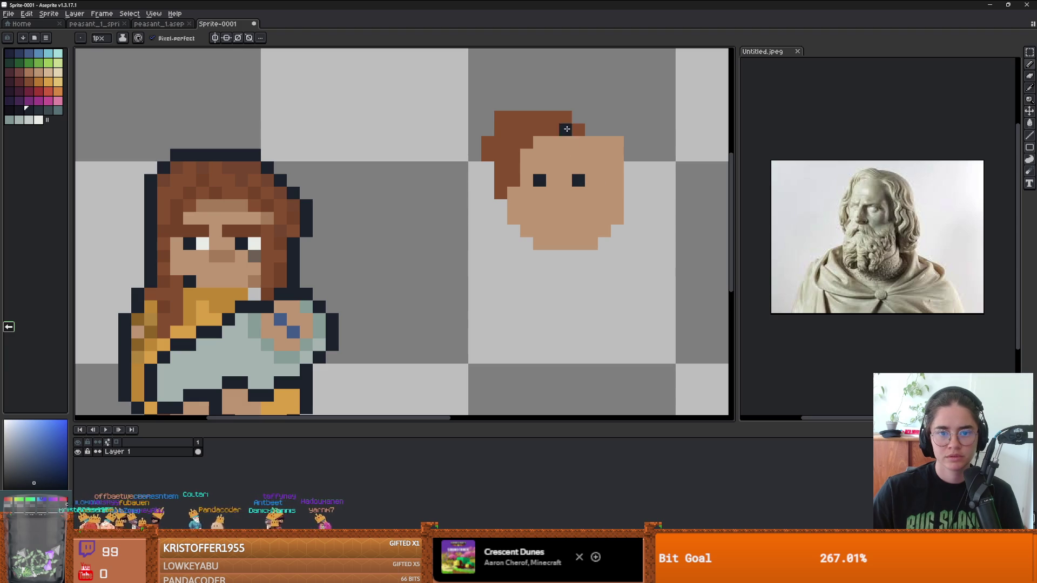
alt+click(565, 130)
drag(565, 168, 591, 168)
click(539, 167)
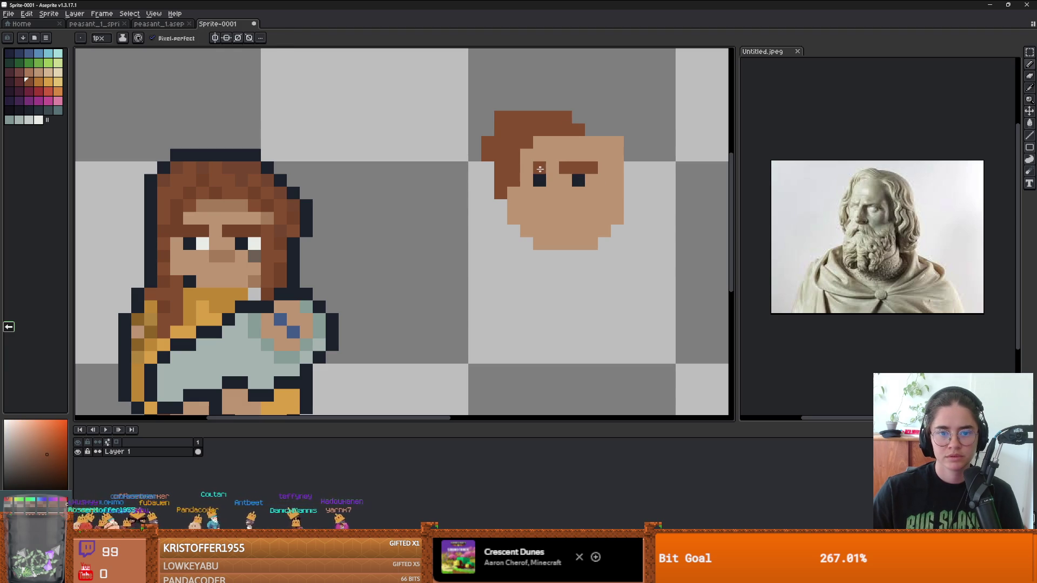
click(526, 168)
Extend the brown hair across the top-right, erase stray pixels, and run hair down the right side.
scroll(565, 173, down, 3)
scroll(565, 173, up, 4)
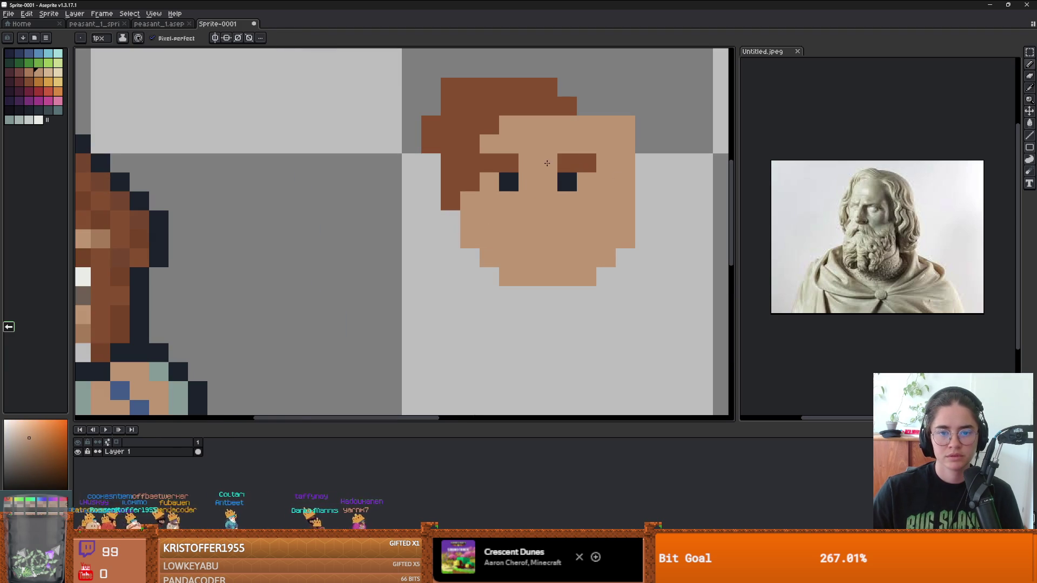
scroll(602, 178, down, 3)
scroll(603, 179, up, 3)
alt+click(536, 181)
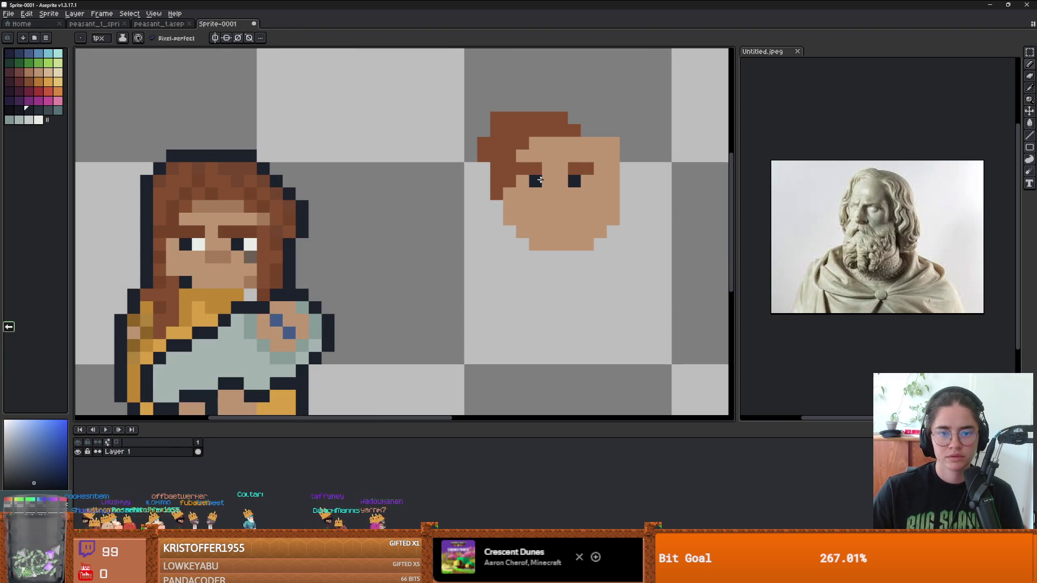
alt+click(547, 165)
scroll(523, 161, down, 3)
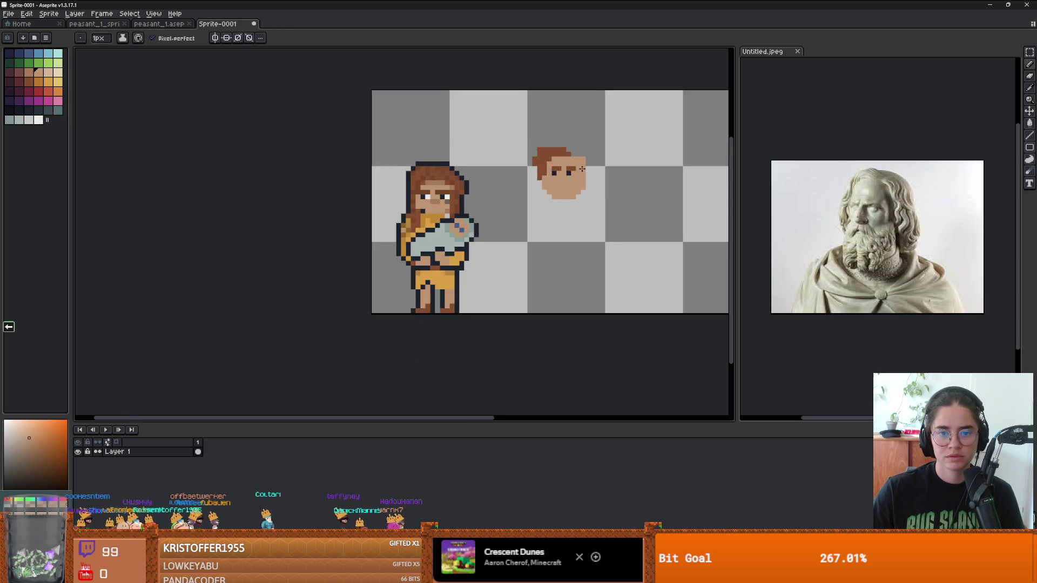
scroll(540, 141, up, 3)
alt+click(552, 126)
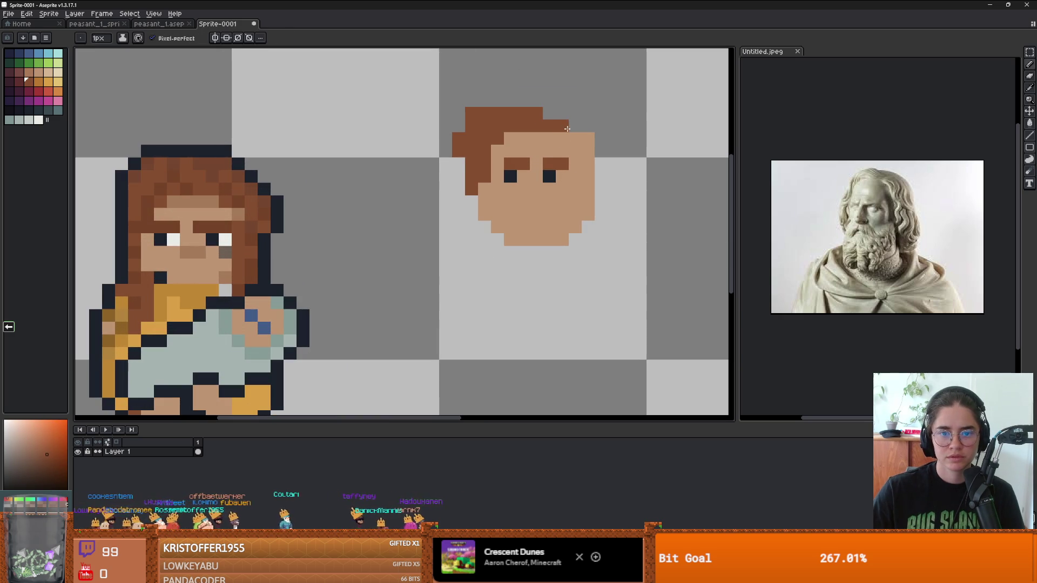
mouse_move(575, 113)
mouse_down()
mouse_move(603, 134)
mouse_move(575, 125)
mouse_move(589, 162)
mouse_move(601, 114)
mouse_up()
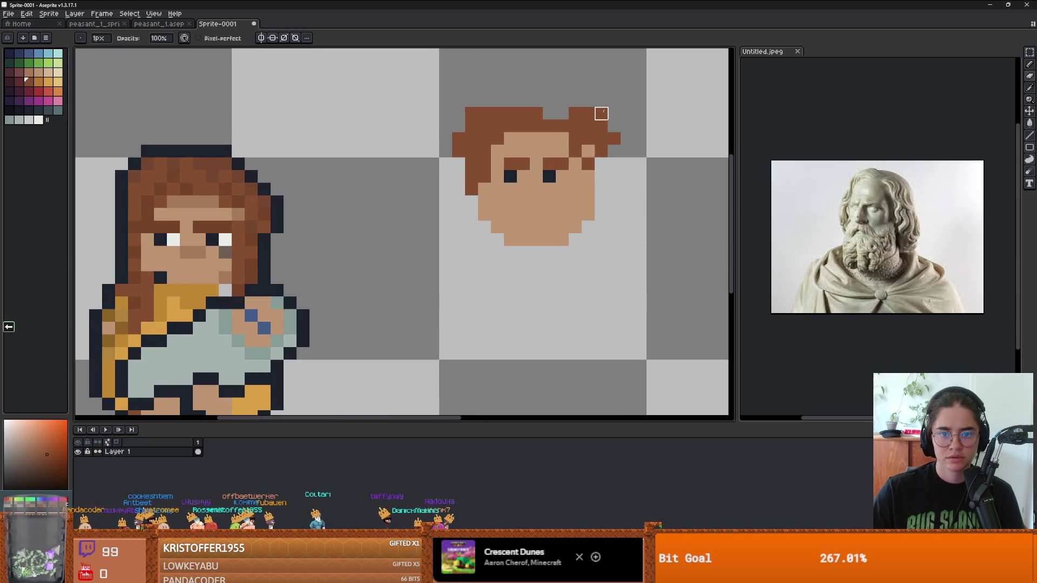
right_click(614, 139)
right_click(588, 113)
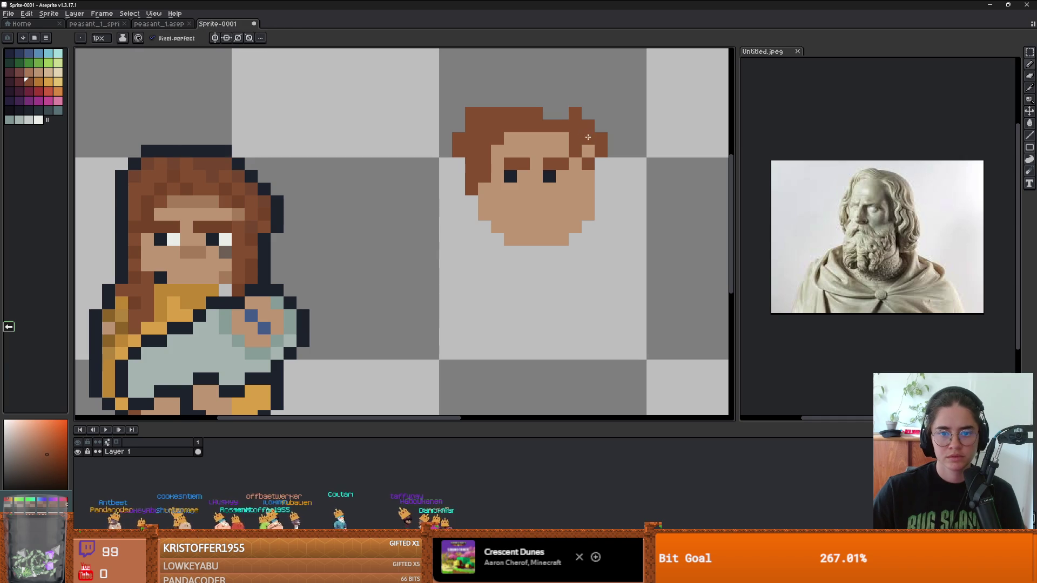
mouse_move(588, 145)
mouse_down()
mouse_move(601, 165)
mouse_move(593, 199)
mouse_up()
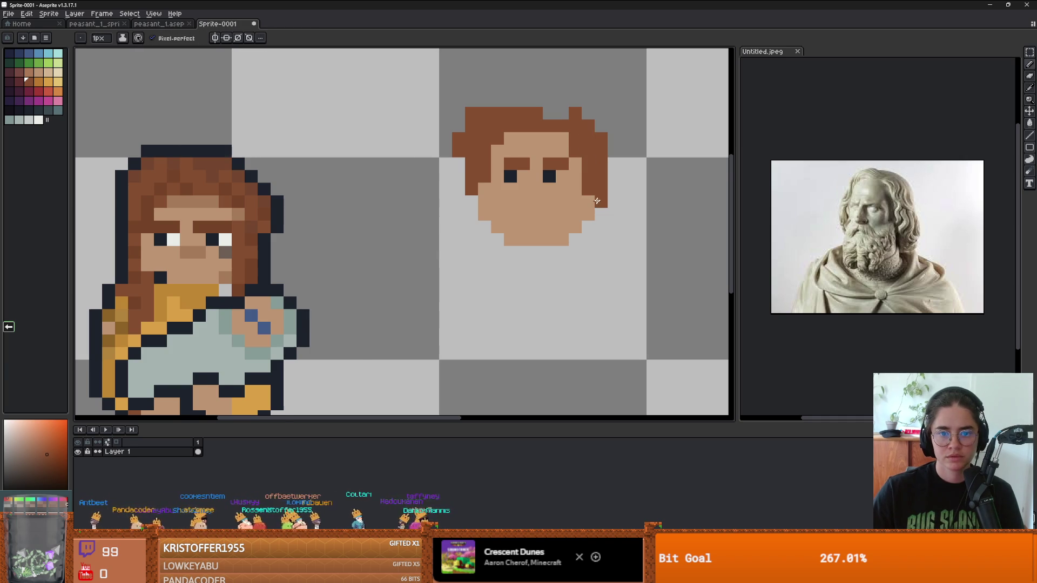
scroll(554, 199, up, 2)
scroll(555, 200, down, 2)
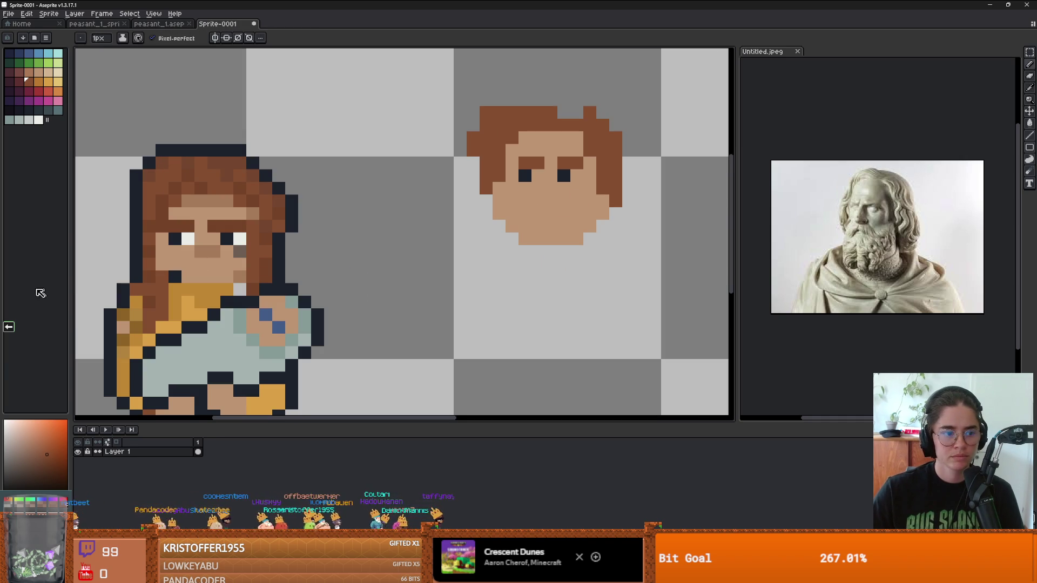
Draw a darker skin-brown mouth line and shade the lower-left face.
click(39, 446)
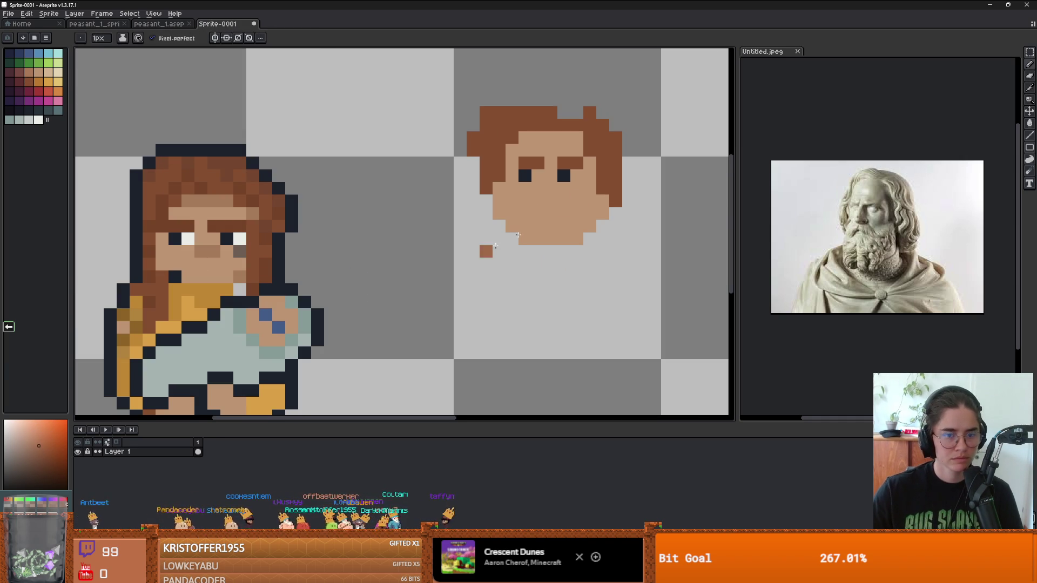
drag(564, 201, 515, 224)
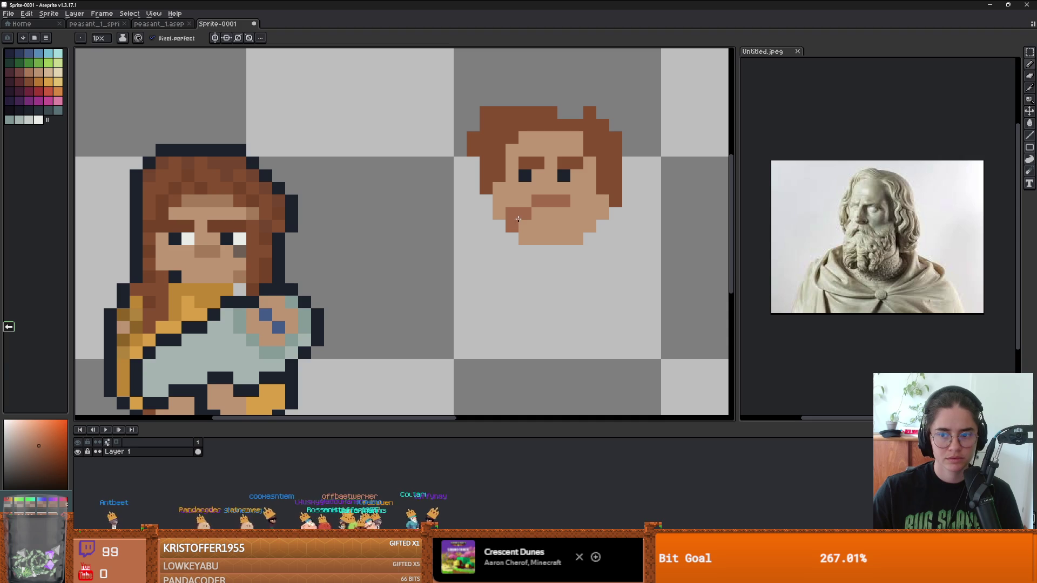
key(ctrl+z)
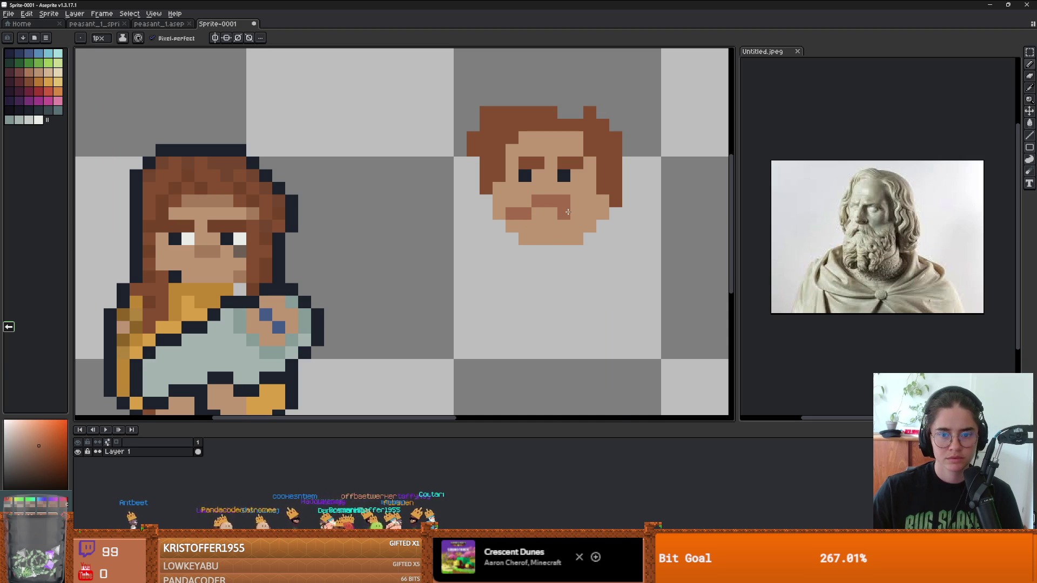
mouse_move(568, 212)
mouse_down()
mouse_move(588, 213)
mouse_move(578, 226)
mouse_move(588, 226)
mouse_move(602, 214)
mouse_move(589, 203)
mouse_move(599, 192)
mouse_up()
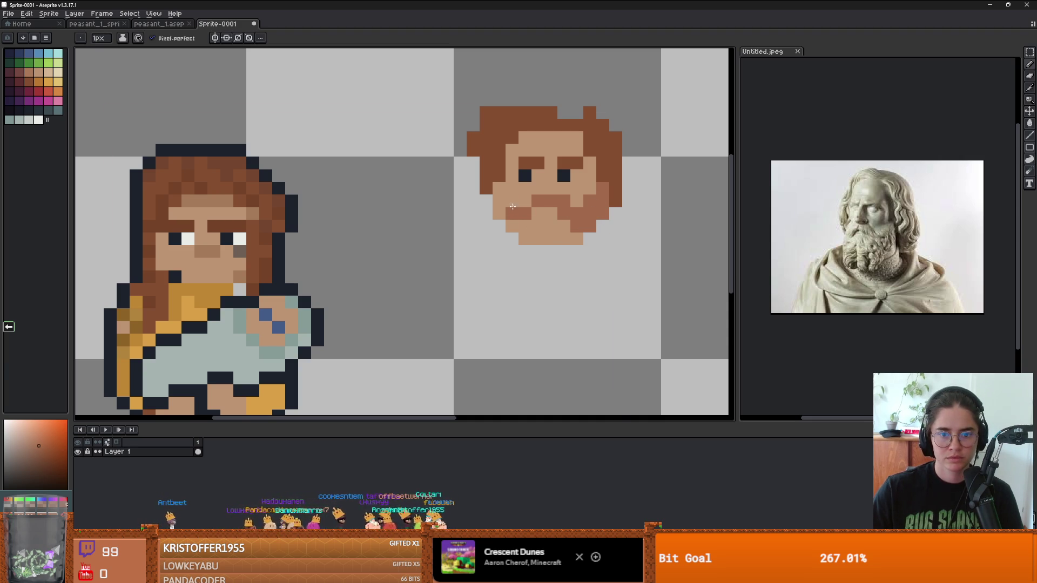
key(e)
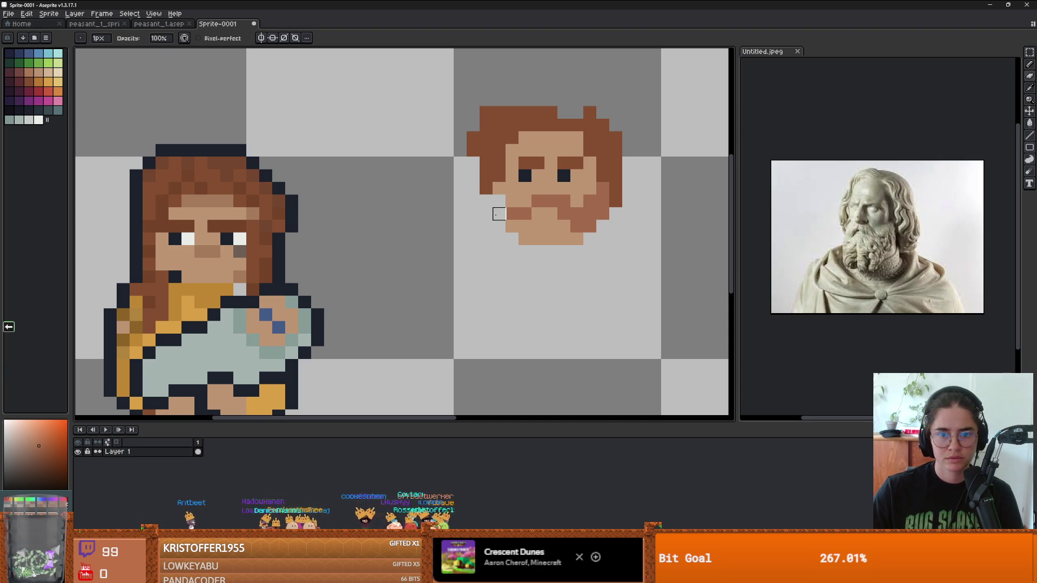
key(b)
mouse_move(511, 223)
mouse_down()
mouse_move(577, 240)
mouse_move(568, 229)
mouse_up()
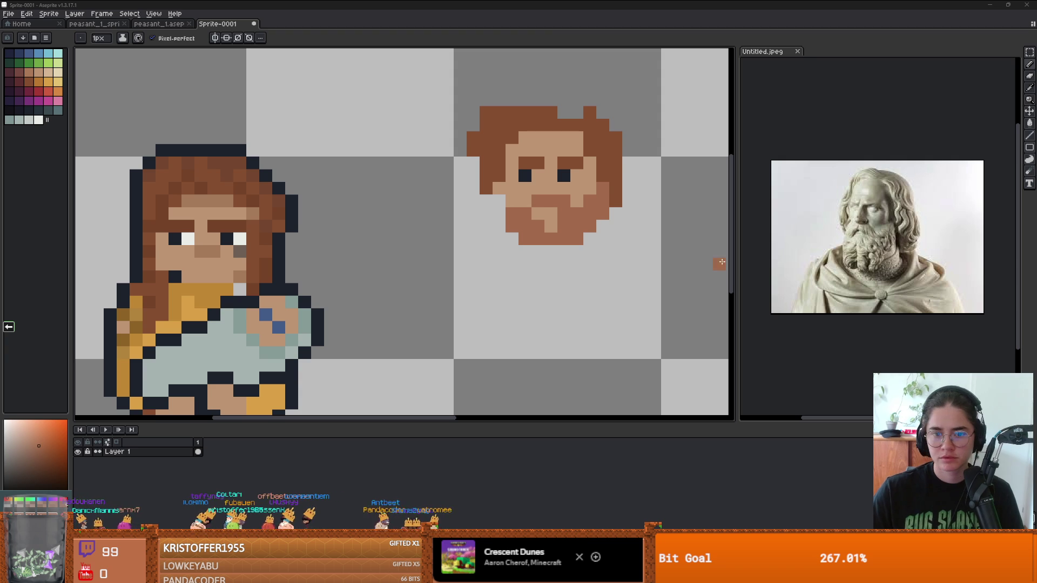
Add a chin highlight pixel and draw a short beard row under the chin.
scroll(502, 204, down, 2)
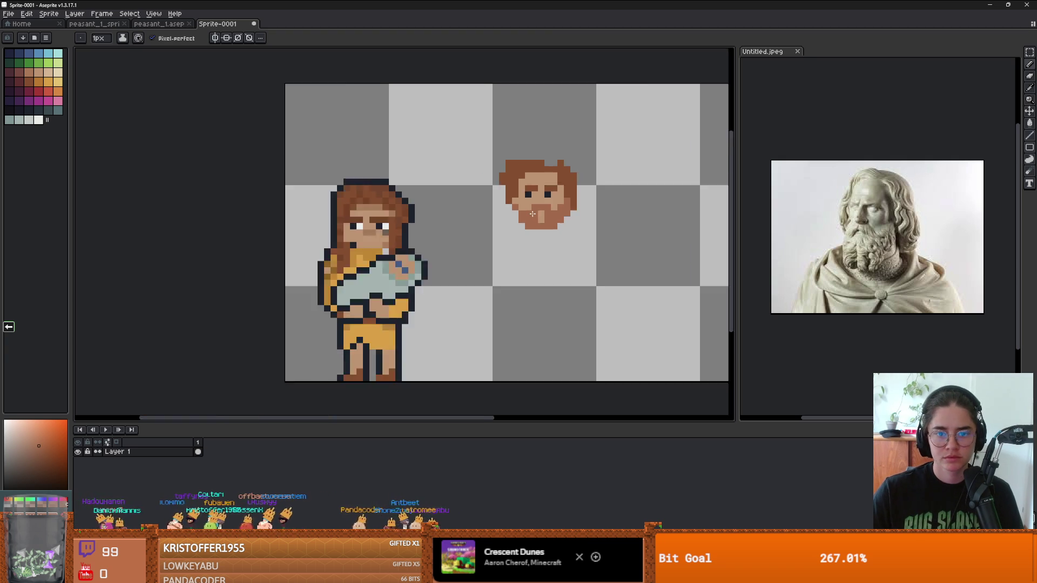
scroll(503, 204, up, 2)
key(i)
key(b)
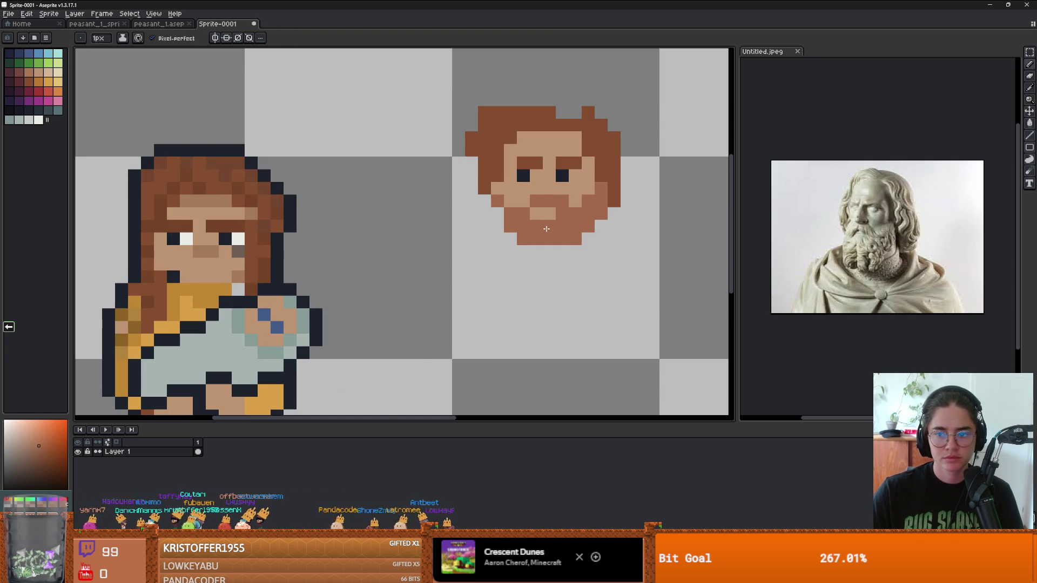
scroll(542, 216, down, 1)
scroll(542, 216, up, 2)
scroll(542, 208, down, 1)
click(542, 208)
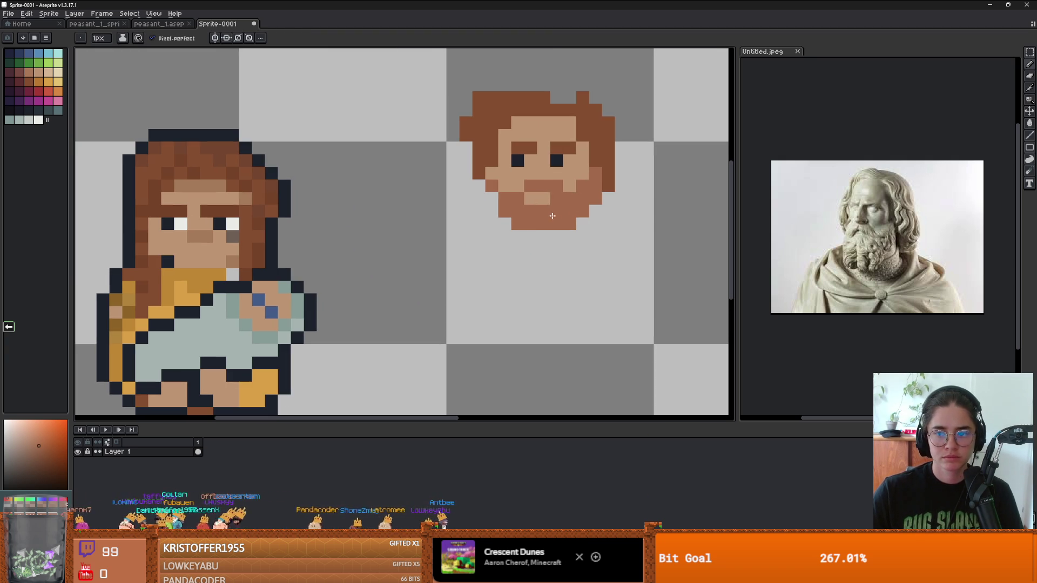
alt+click(540, 224)
drag(556, 236, 538, 234)
scroll(538, 234, down, 2)
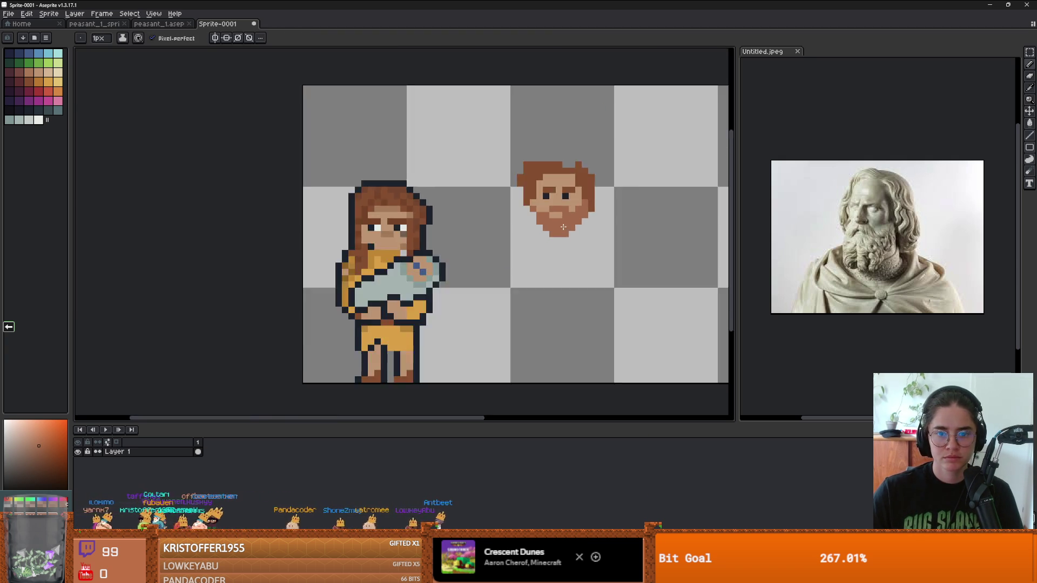
scroll(538, 234, up, 2)
scroll(546, 217, down, 1)
scroll(558, 207, up, 1)
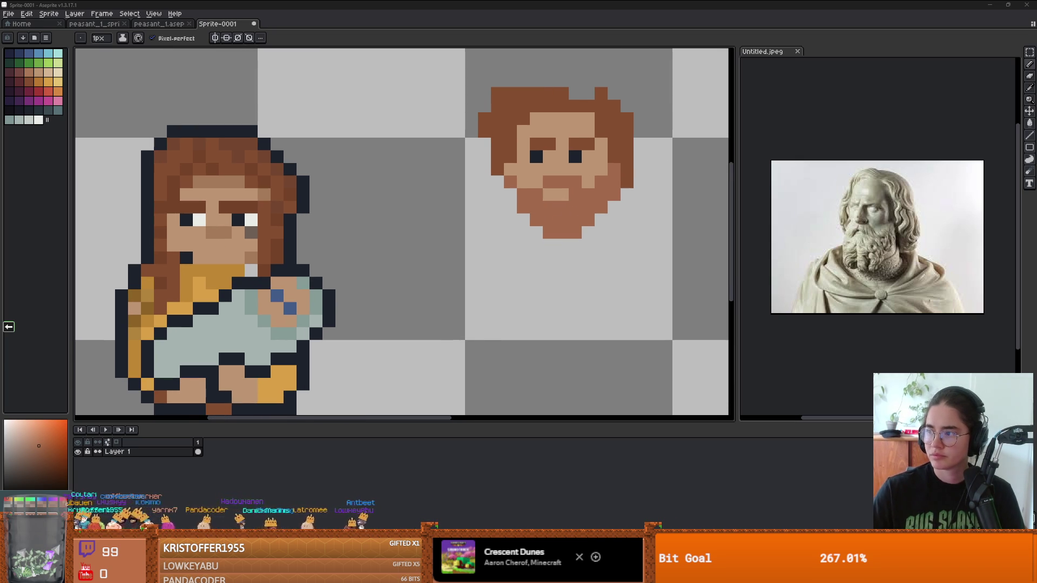
scroll(528, 241, up, 4)
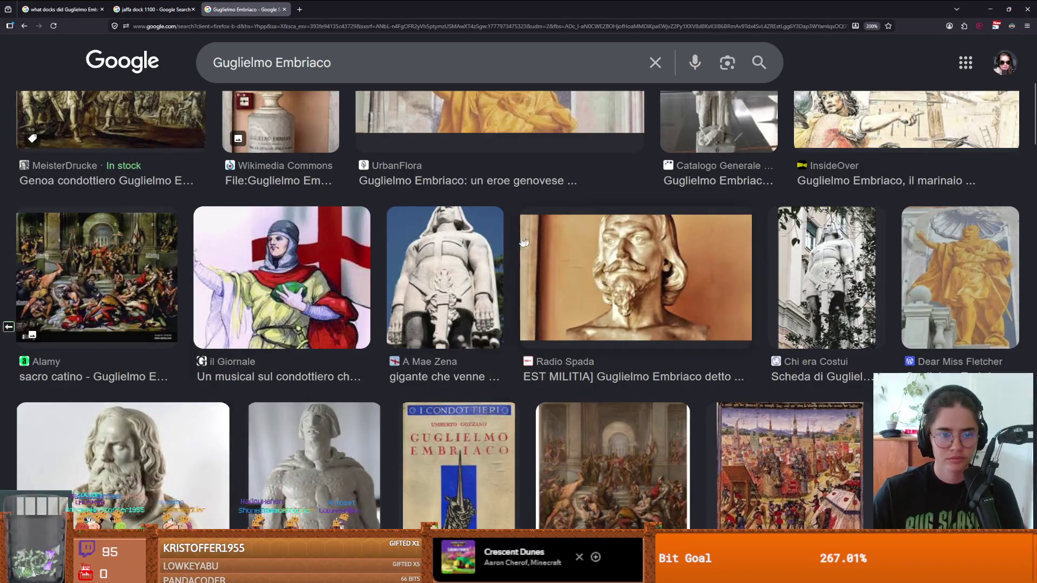
Scroll through the Guglielmo Embriaco image results of busts, frescoes and battle paintings.
scroll(341, 288, up, 5)
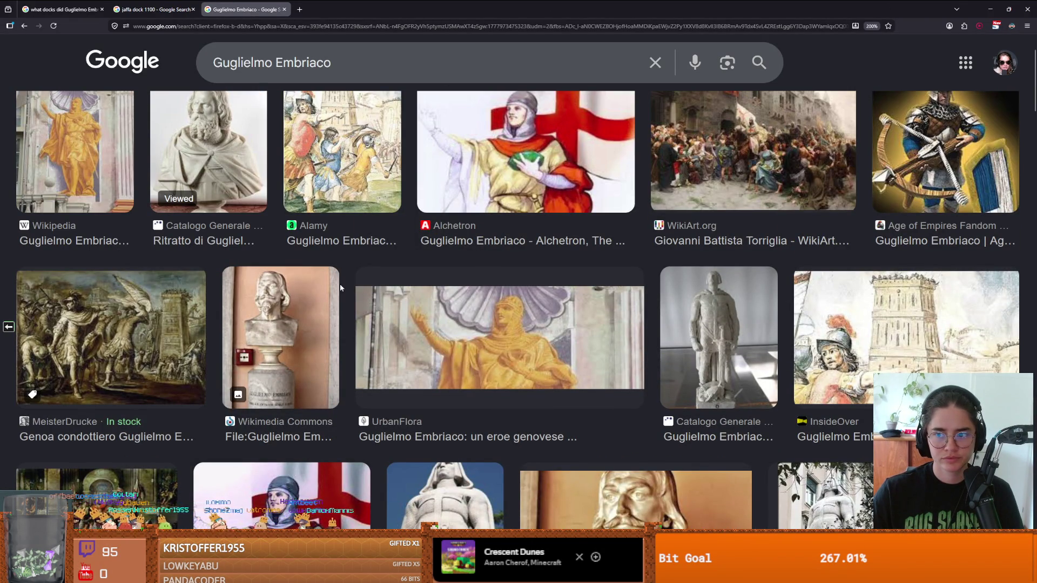
scroll(340, 288, up, 2)
scroll(340, 288, down, 3)
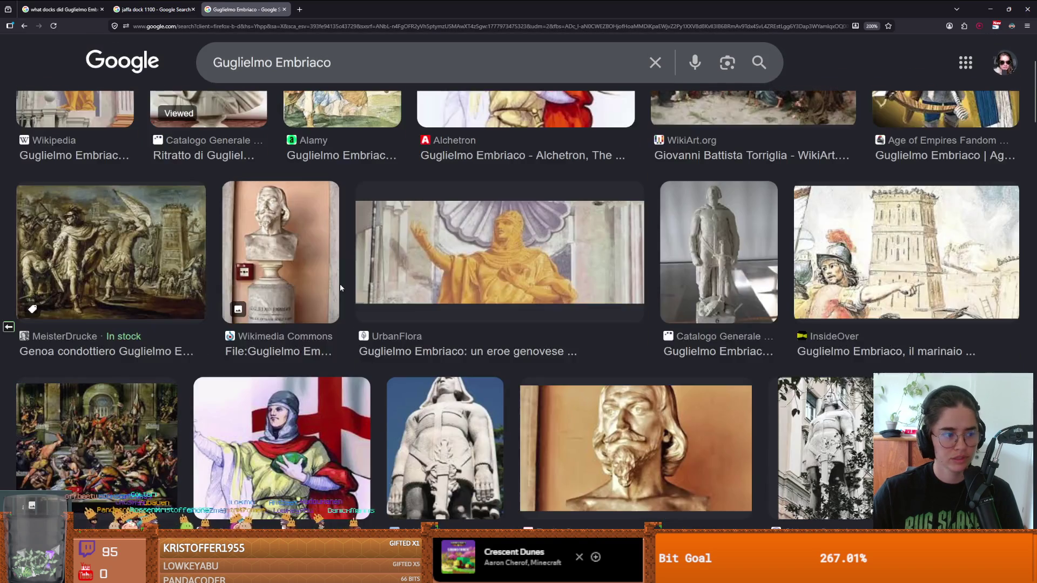
scroll(340, 288, up, 2)
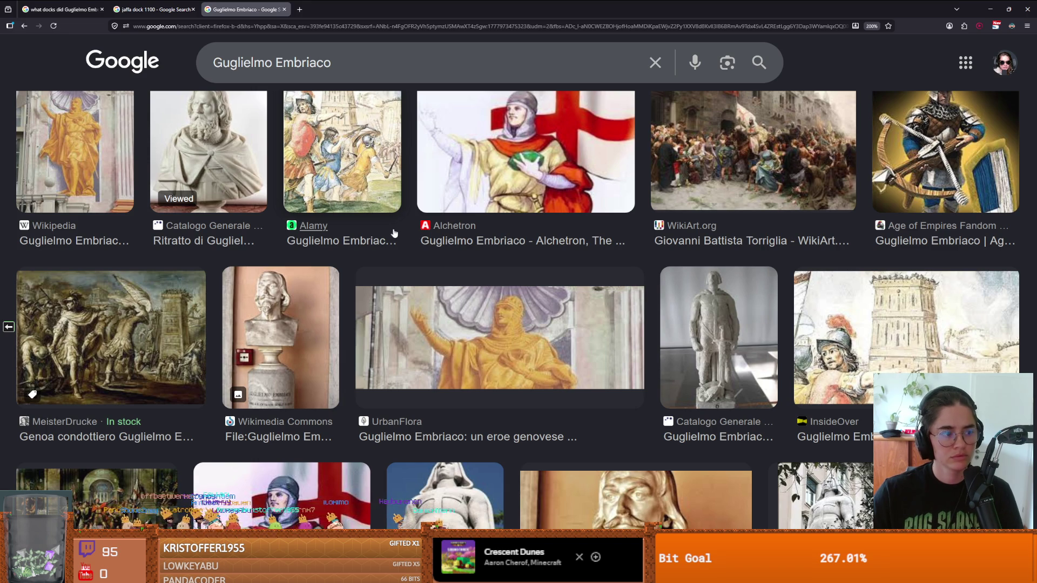
Add brown beard pixels along both the lower-left and lower-right jaw of the head.
key(alt+Tab)
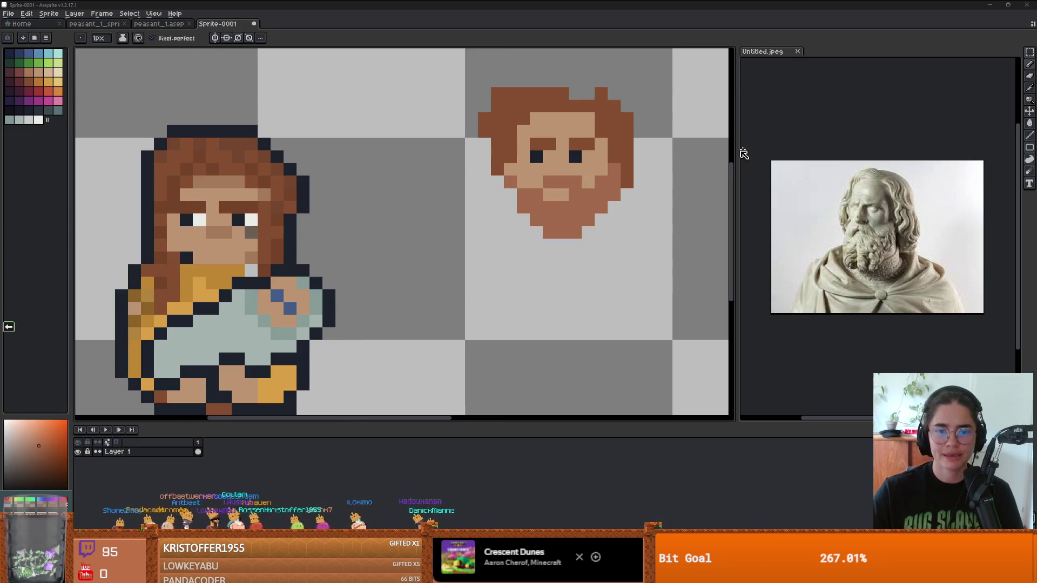
scroll(396, 304, down, 1)
scroll(397, 305, down, 1)
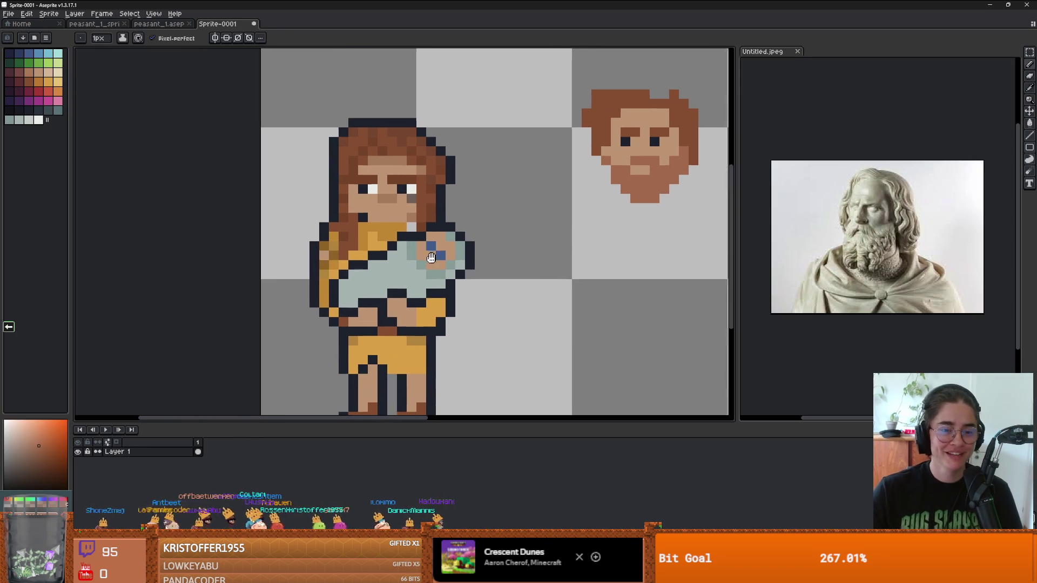
scroll(432, 271, up, 1)
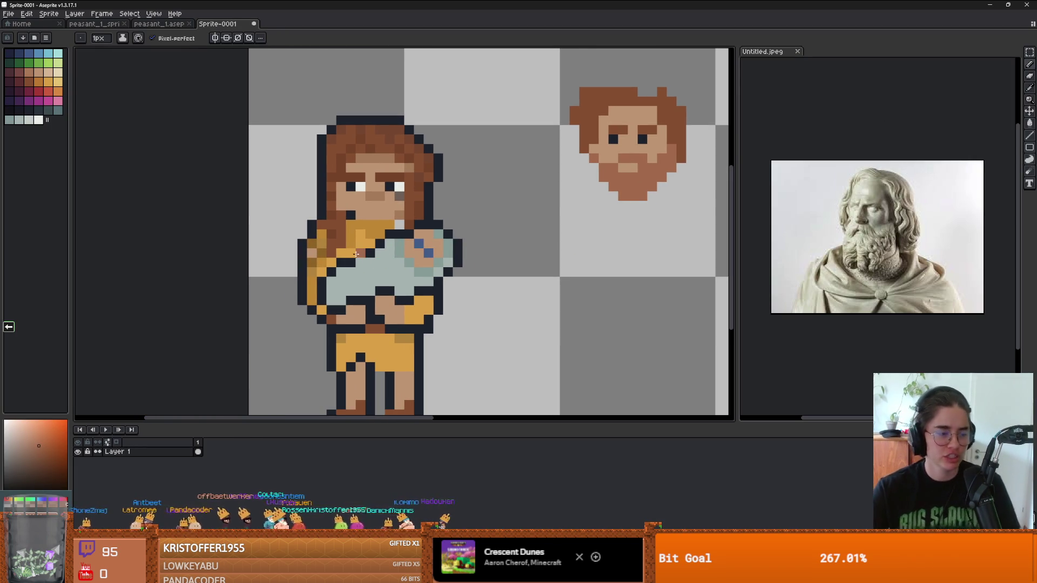
drag(393, 240, 323, 223)
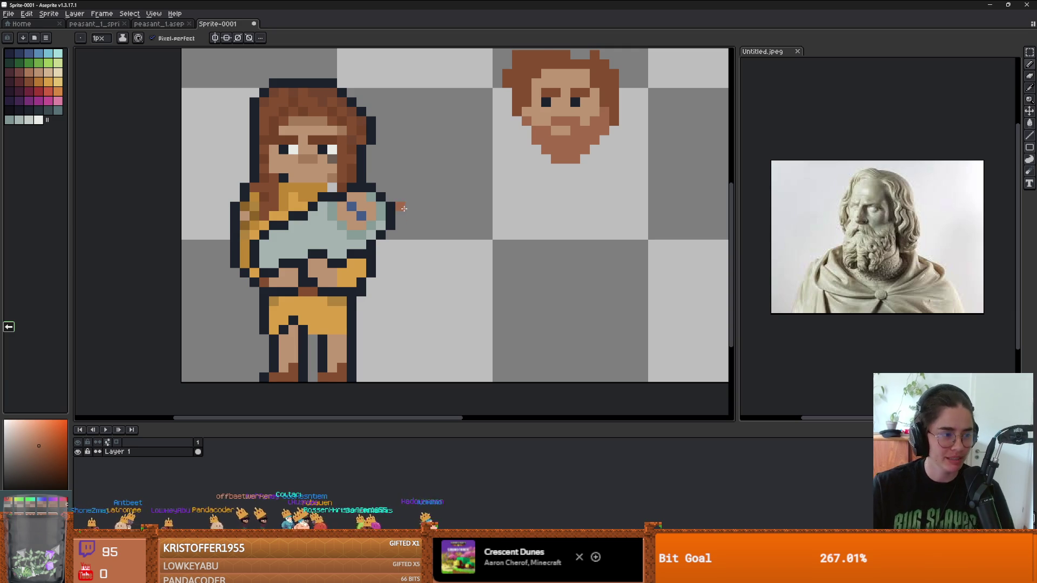
scroll(484, 169, up, 2)
scroll(498, 213, down, 4)
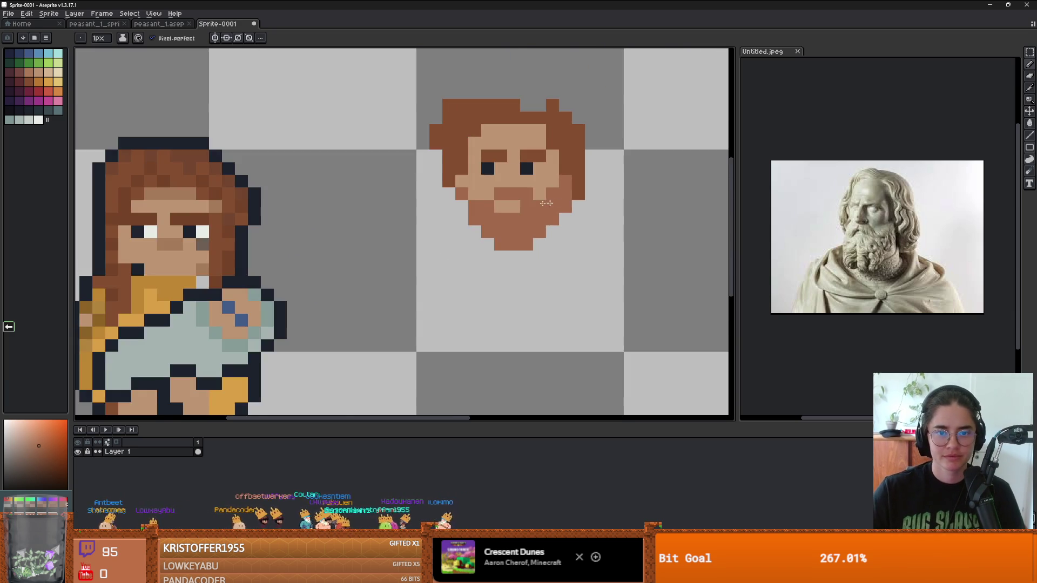
scroll(498, 213, up, 3)
alt+click(545, 96)
scroll(485, 206, down, 6)
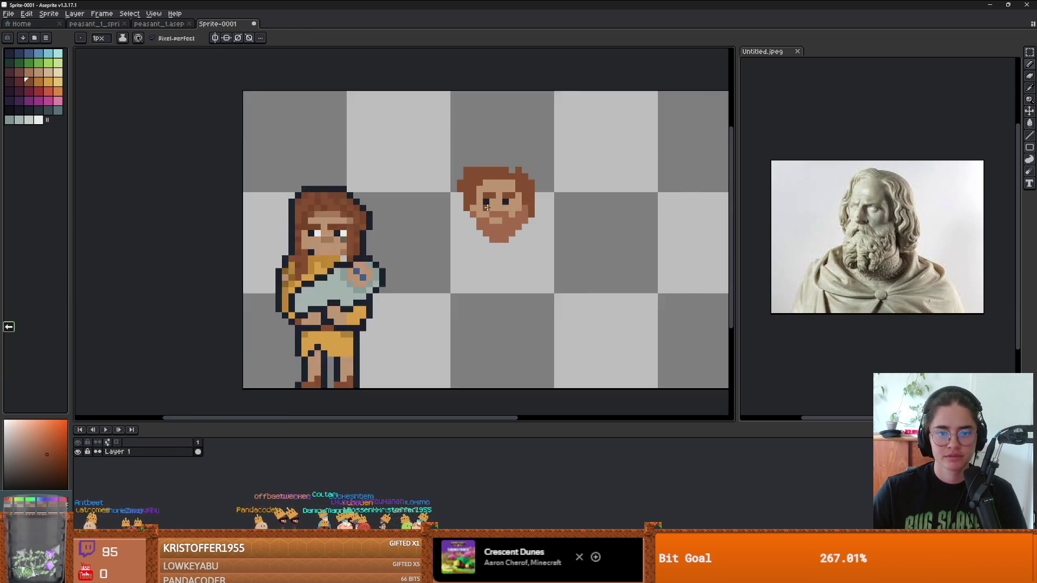
scroll(485, 205, up, 4)
click(458, 219)
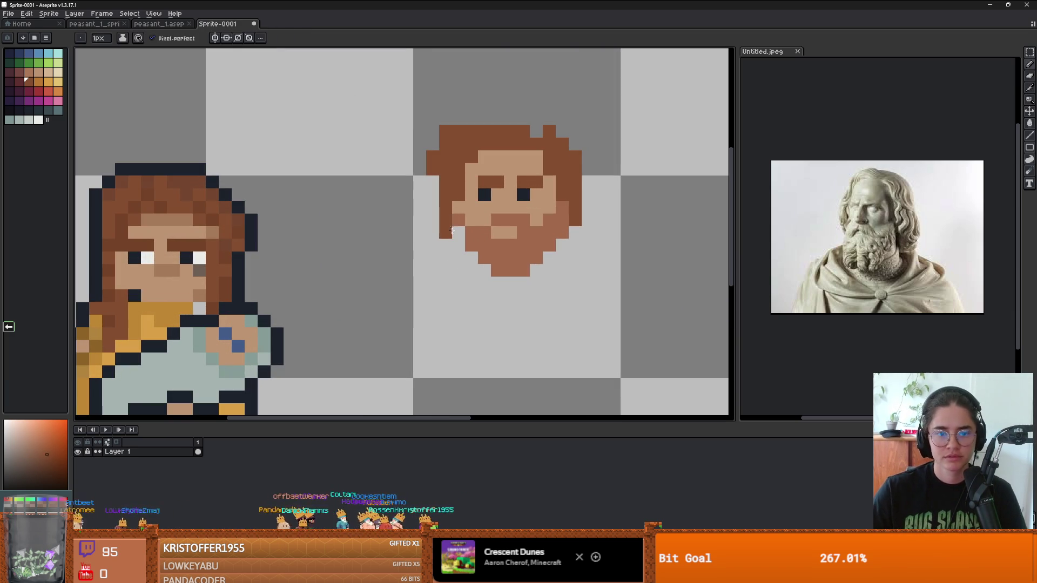
drag(446, 232, 458, 244)
drag(575, 232, 565, 244)
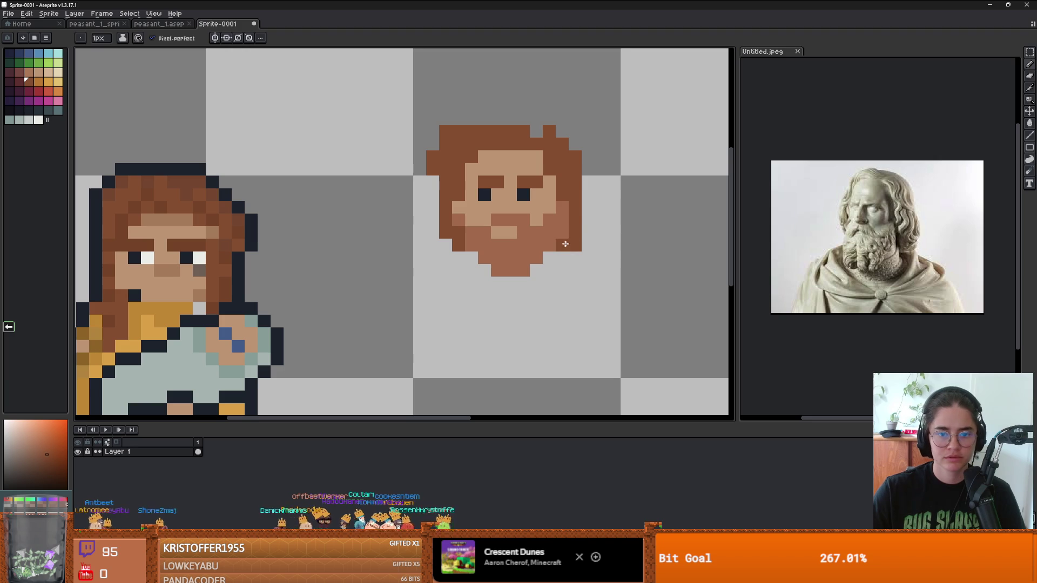
Shade the nose and the area around the mouth with a slightly darker skin tone.
scroll(562, 236, down, 3)
scroll(562, 238, up, 3)
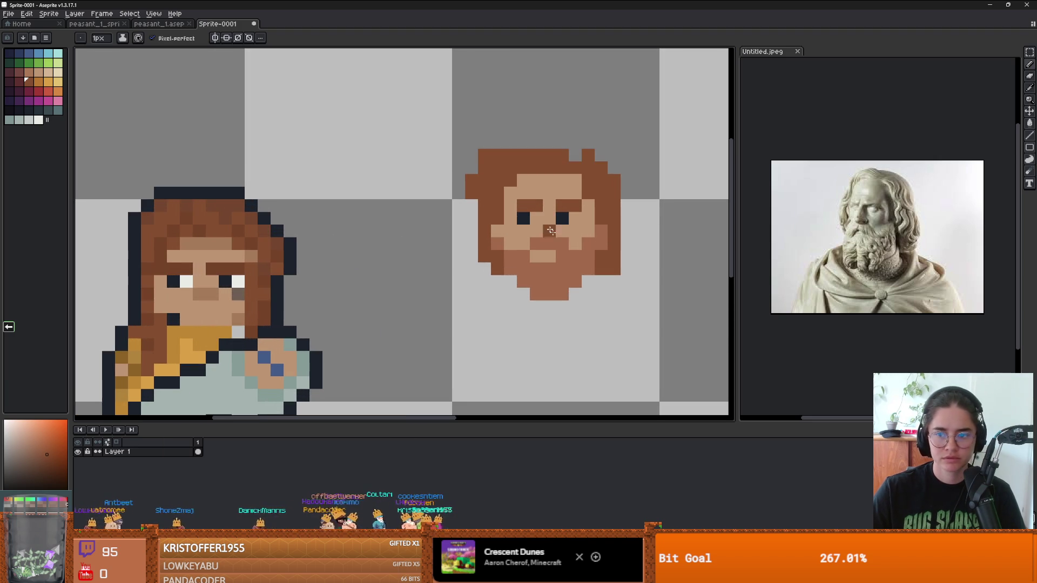
scroll(561, 243, up, 2)
alt+click(512, 214)
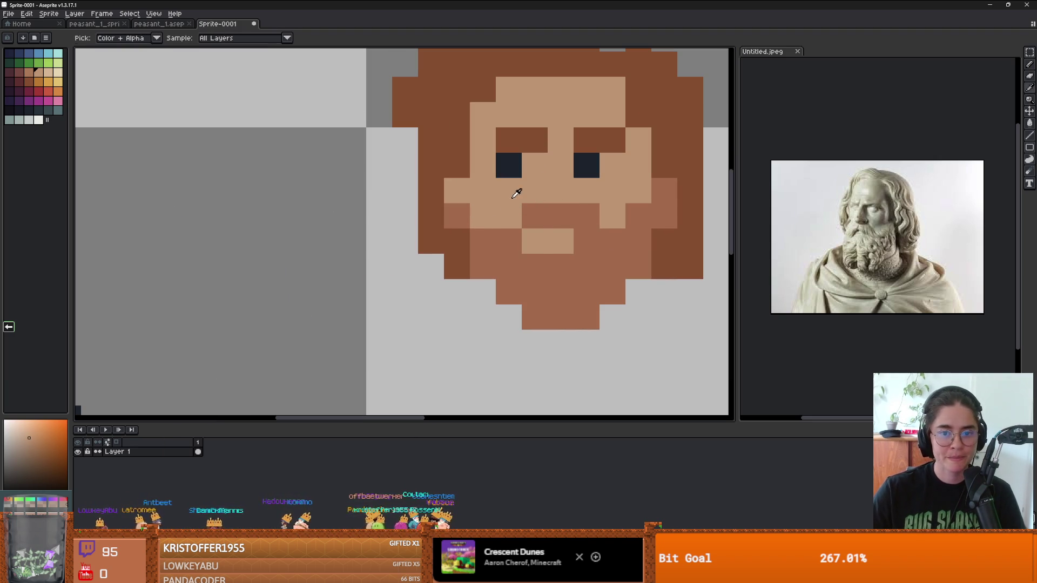
click(25, 447)
click(560, 192)
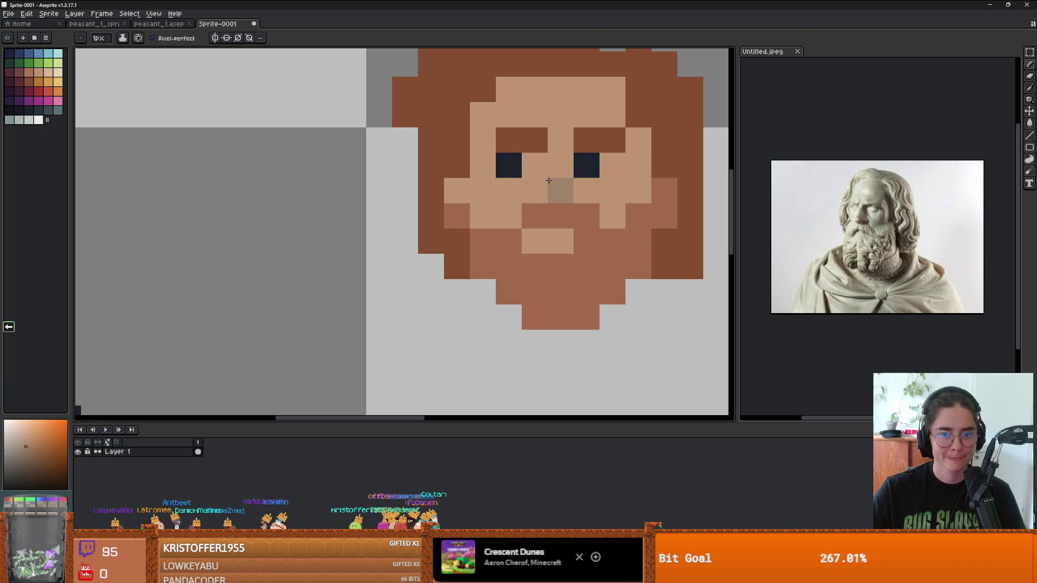
click(534, 191)
click(561, 244)
Paint a two-pixel darker tan nose column, recolour it greyish tan, and darken beneath it.
scroll(587, 253, down, 4)
scroll(587, 253, up, 1)
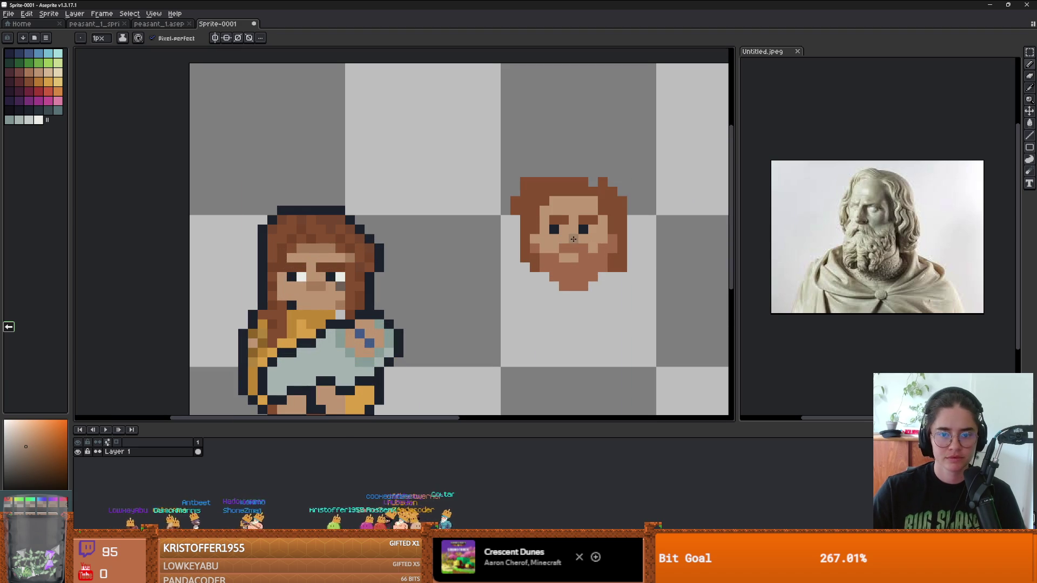
scroll(626, 301, down, 2)
scroll(603, 295, up, 2)
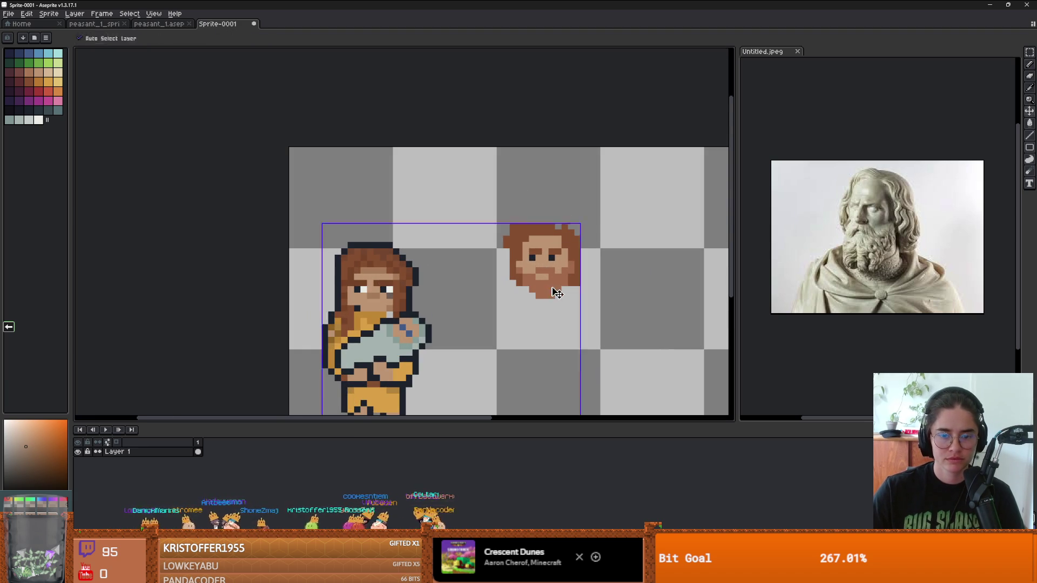
scroll(547, 251, up, 3)
alt+click(520, 208)
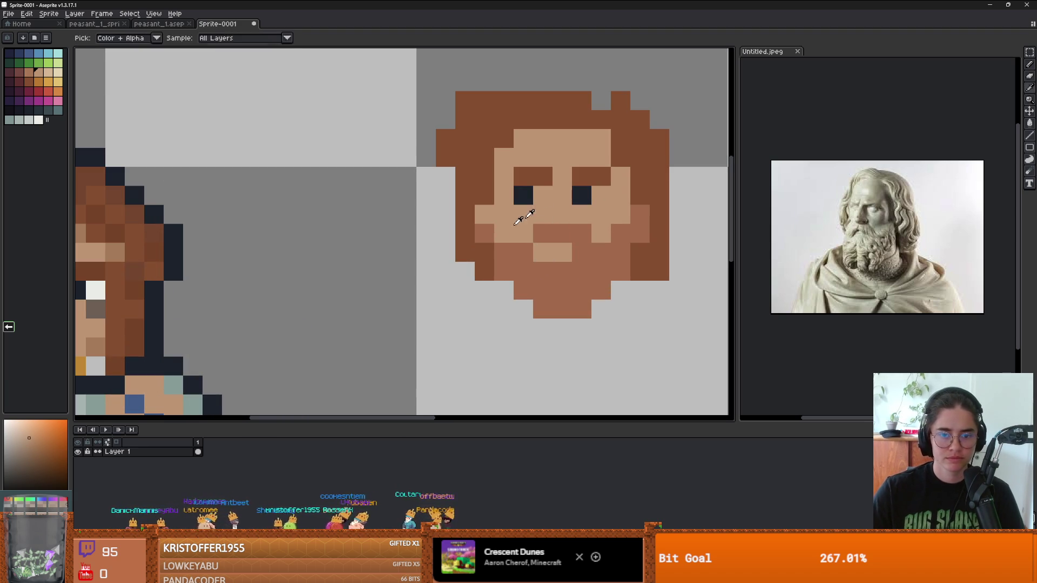
click(31, 445)
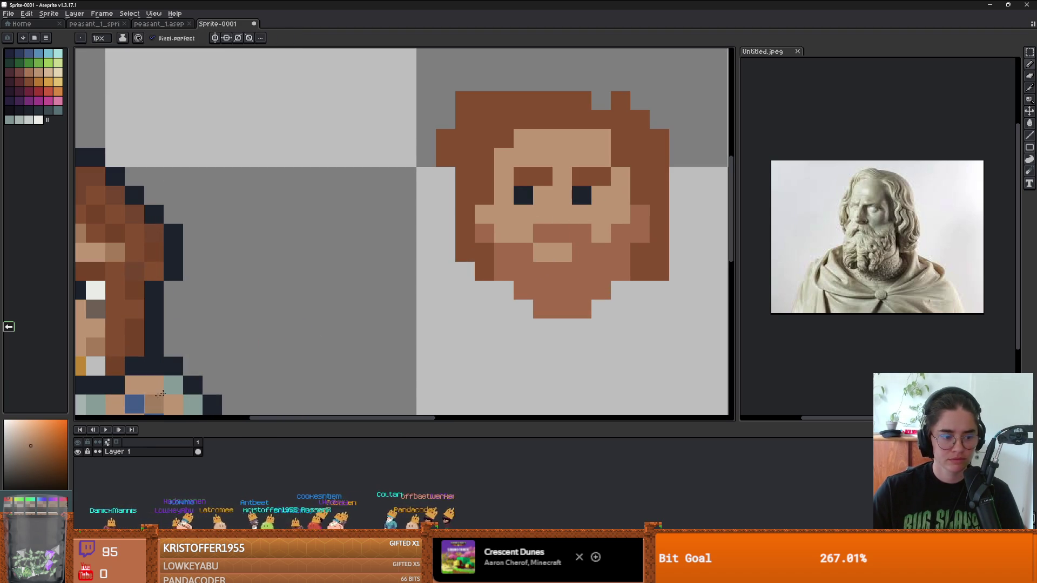
drag(542, 234, 542, 214)
scroll(542, 238, down, 3)
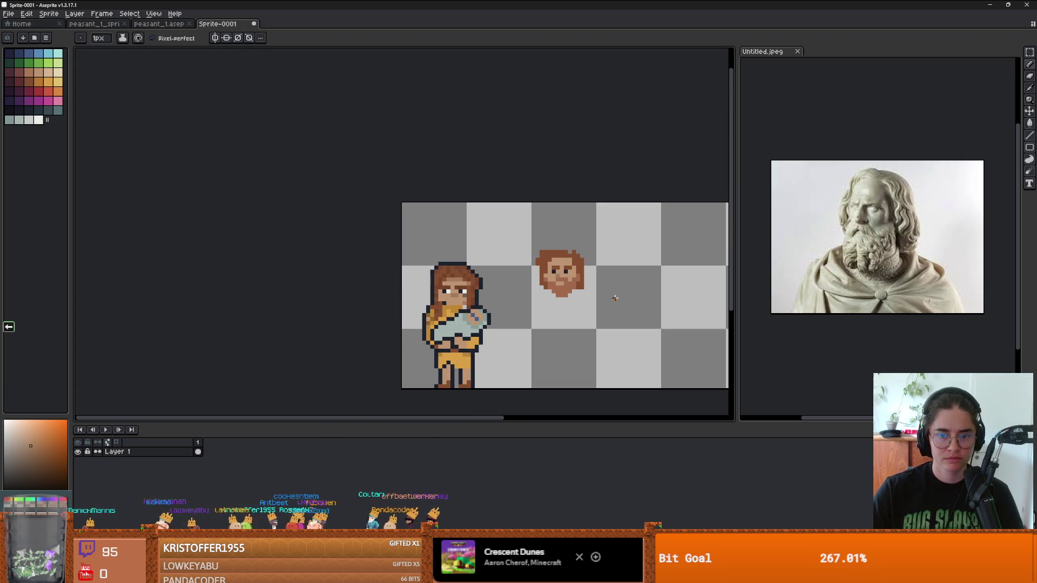
scroll(551, 287, up, 1)
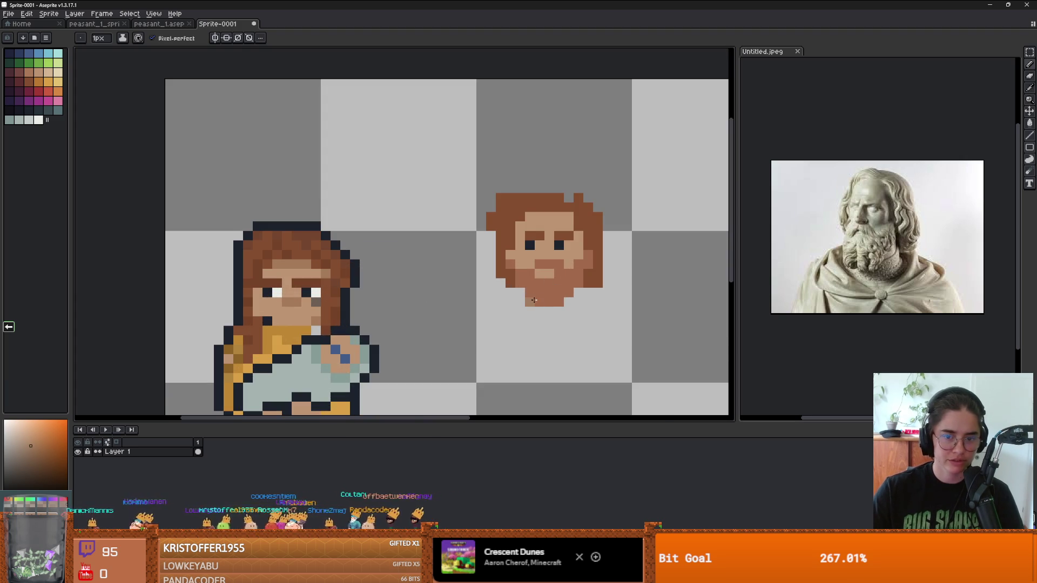
scroll(554, 273, up, 3)
mouse_move(563, 229)
mouse_down()
mouse_move(544, 228)
mouse_move(535, 248)
mouse_up()
alt+click(581, 238)
Select dark magenta as the colour for the clothing outline.
scroll(594, 270, down, 2)
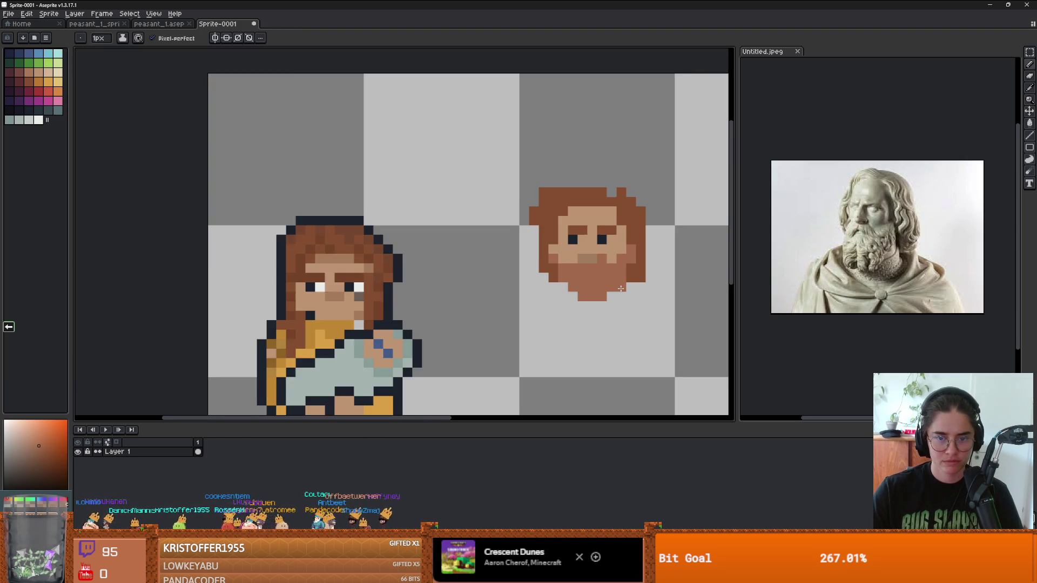
scroll(620, 288, up, 1)
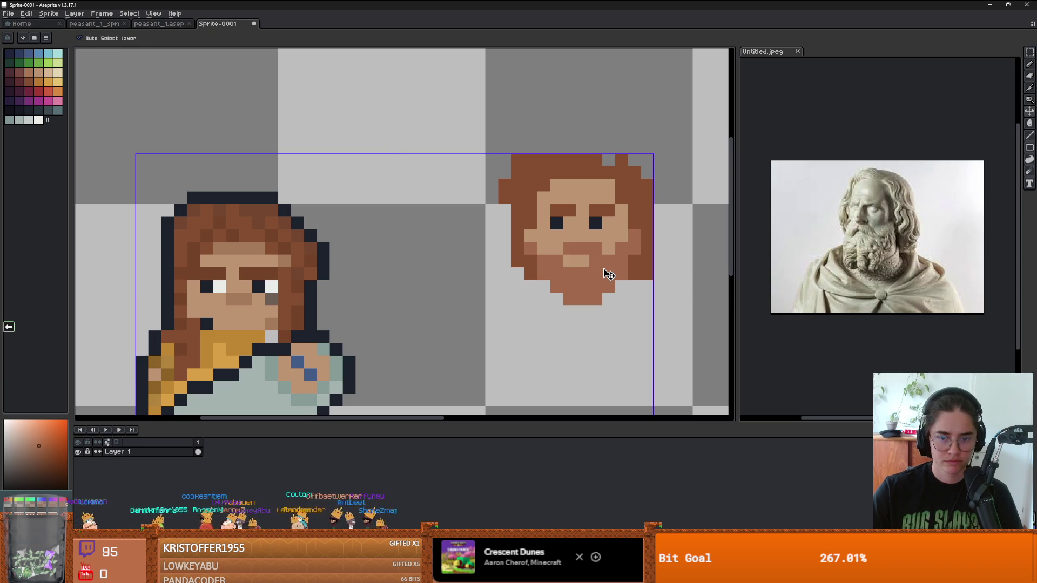
scroll(582, 289, down, 2)
scroll(583, 289, up, 2)
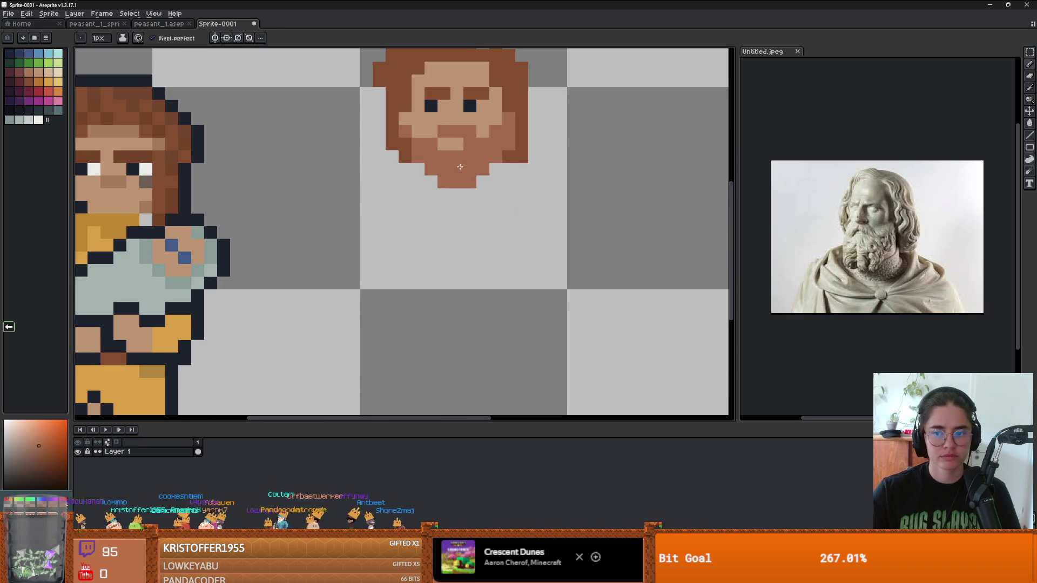
scroll(303, 209, left, 3)
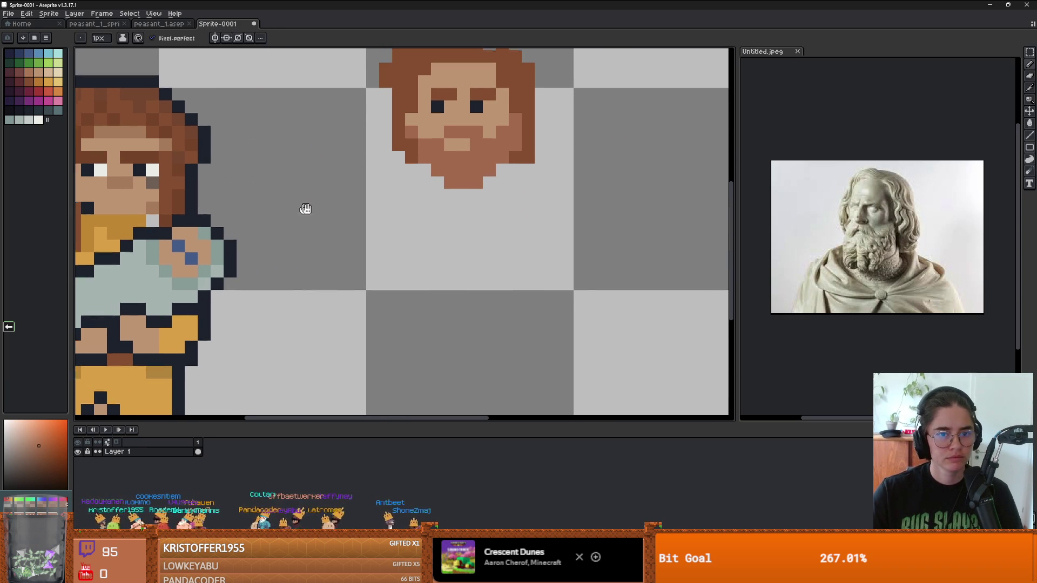
click(29, 90)
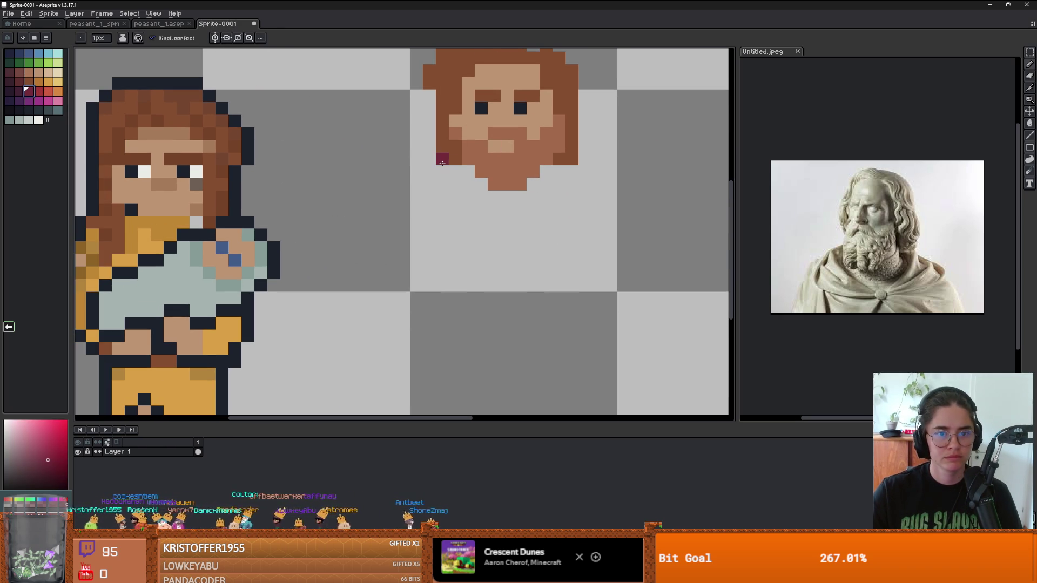
On a new one-pixel-brush clothing layer, draw collar and shoulder lines from the chin.
key(plus)
key(minus)
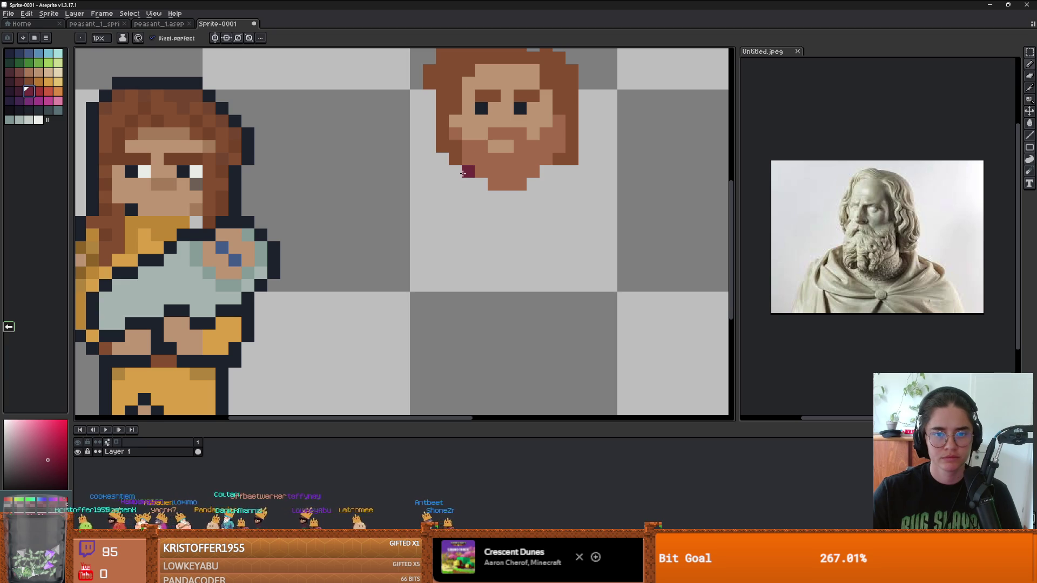
key(shift+n)
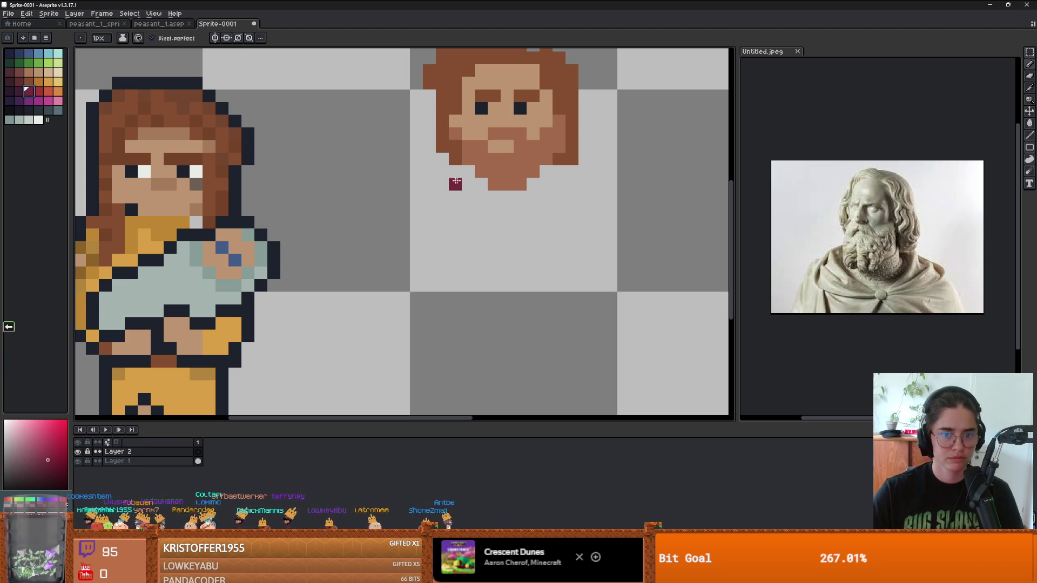
mouse_move(455, 159)
mouse_down()
mouse_move(431, 194)
mouse_move(417, 197)
mouse_up()
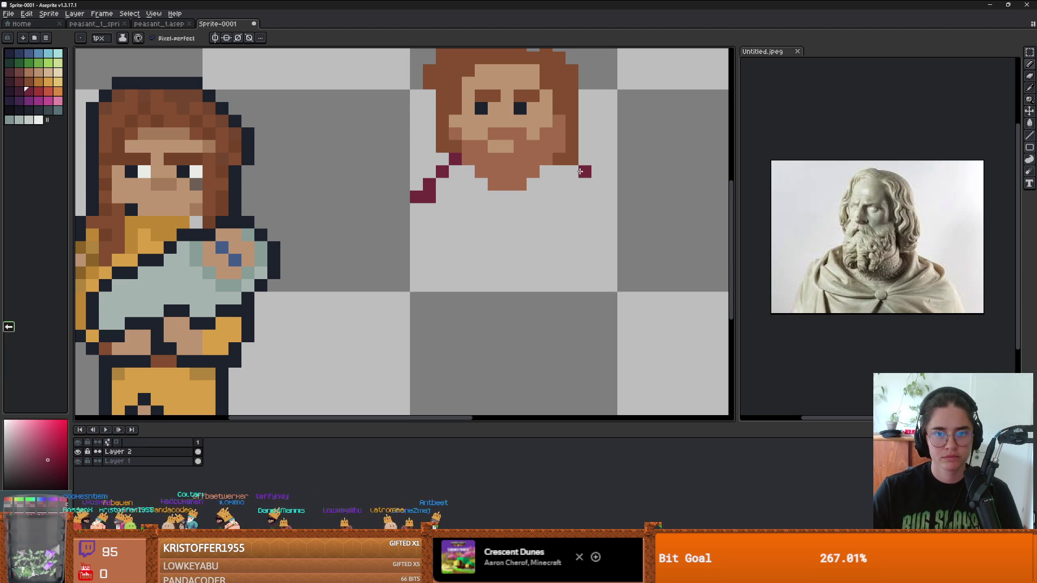
drag(585, 172, 594, 196)
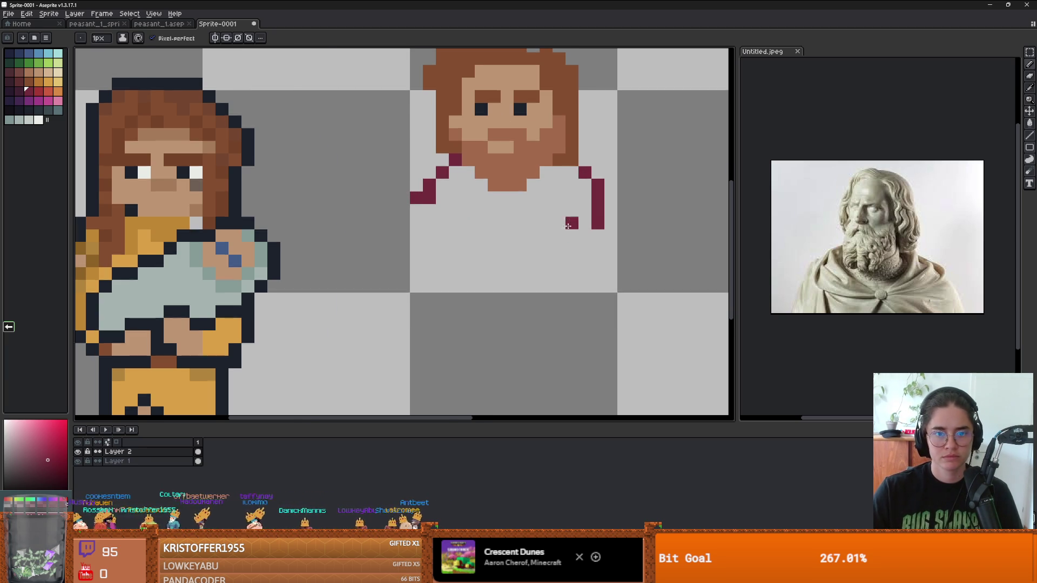
Place an orange shirt detail pixel and draw a maroon neckline to the right shoulder.
scroll(568, 217, up, 1)
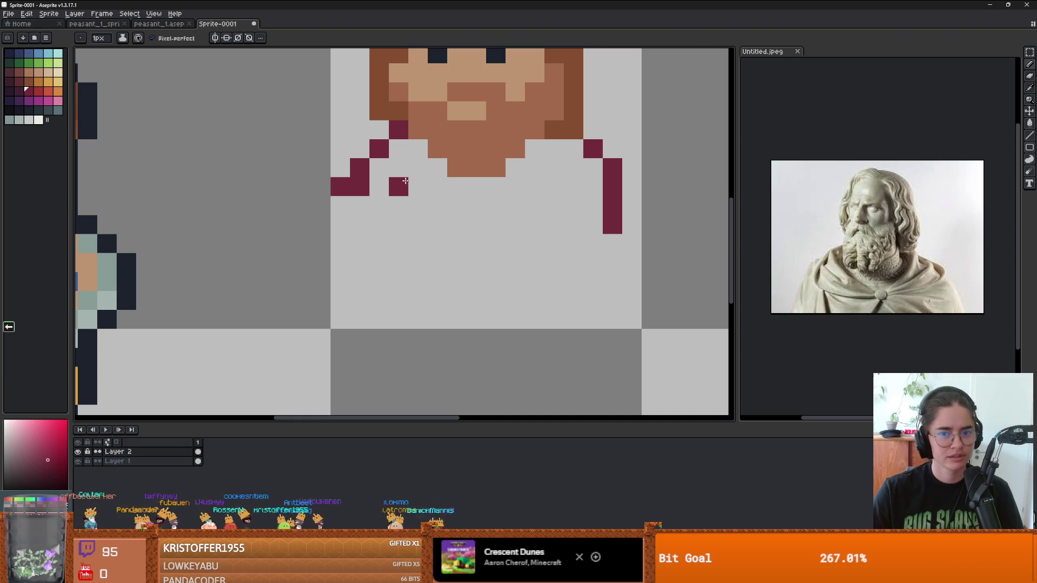
scroll(454, 201, down, 3)
scroll(233, 152, up, 2)
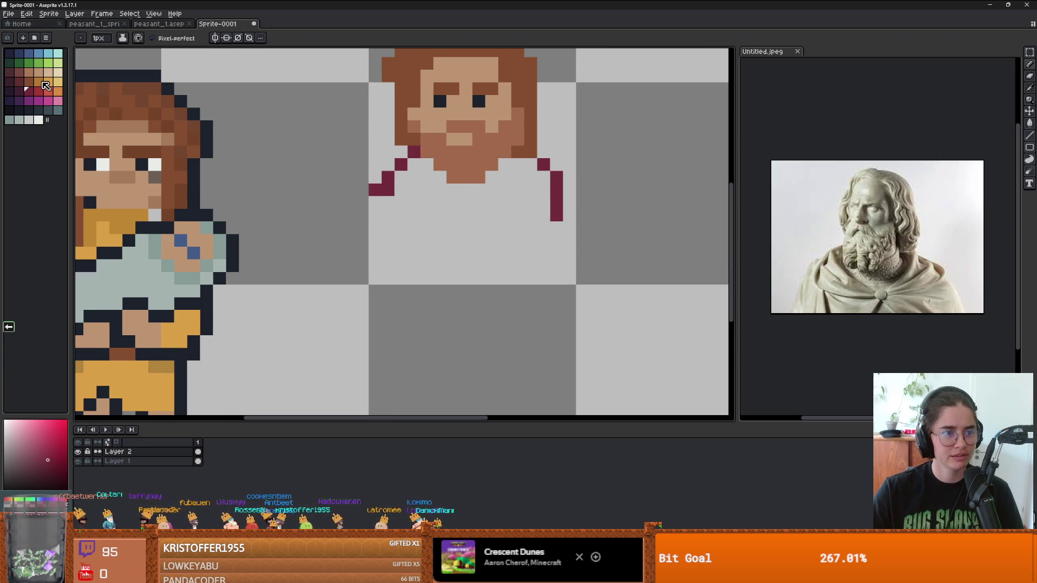
click(45, 84)
click(463, 215)
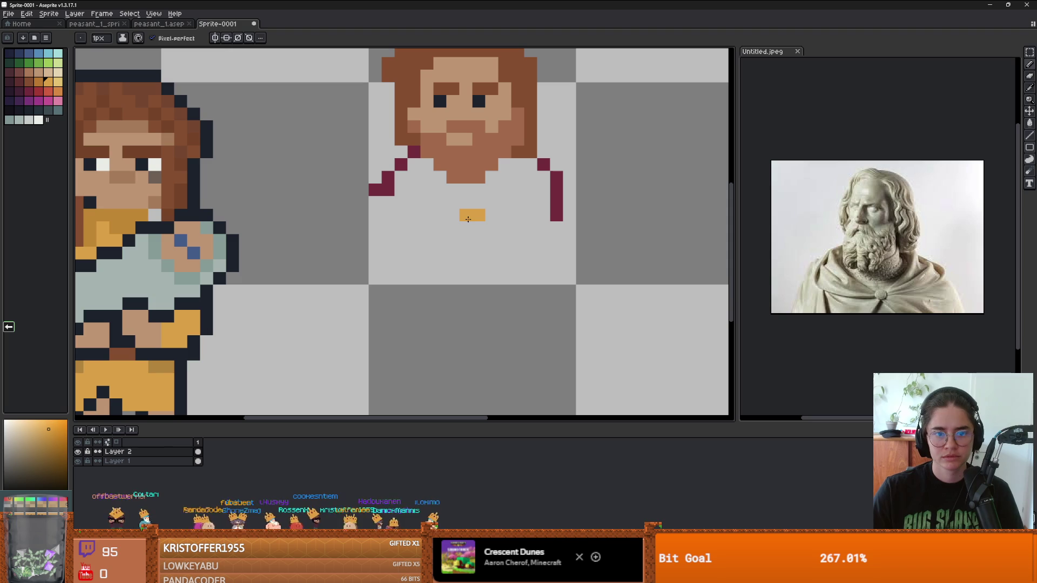
alt+click(556, 190)
click(489, 204)
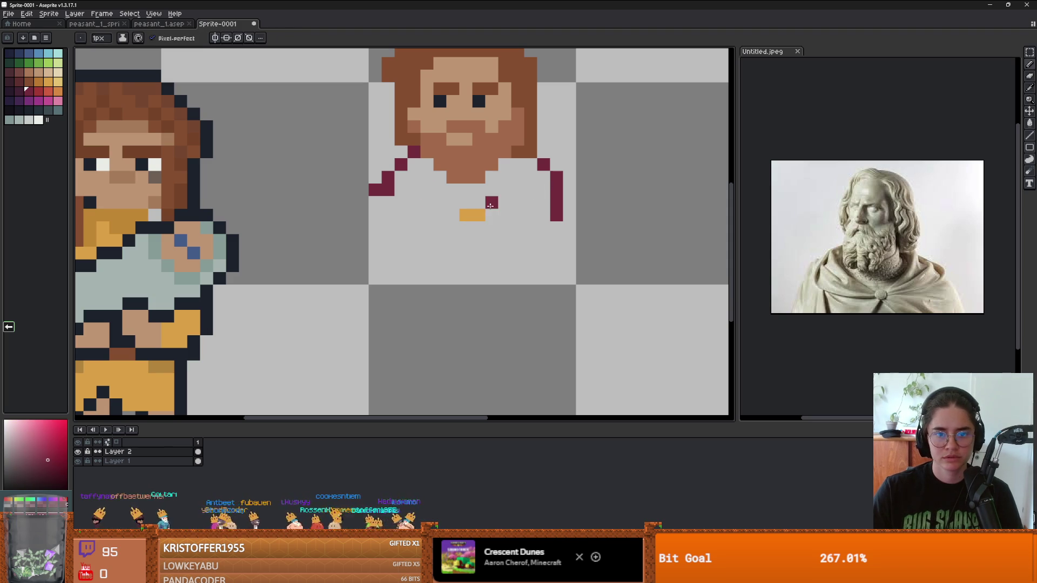
mouse_move(490, 206)
mouse_down()
mouse_move(521, 174)
mouse_move(457, 206)
mouse_move(410, 166)
mouse_move(414, 205)
mouse_move(446, 227)
mouse_move(361, 208)
mouse_move(371, 242)
mouse_up()
Extend the left and right maroon shoulder lines down the figure's sides.
scroll(419, 215, down, 2)
scroll(419, 227, up, 1)
click(419, 242)
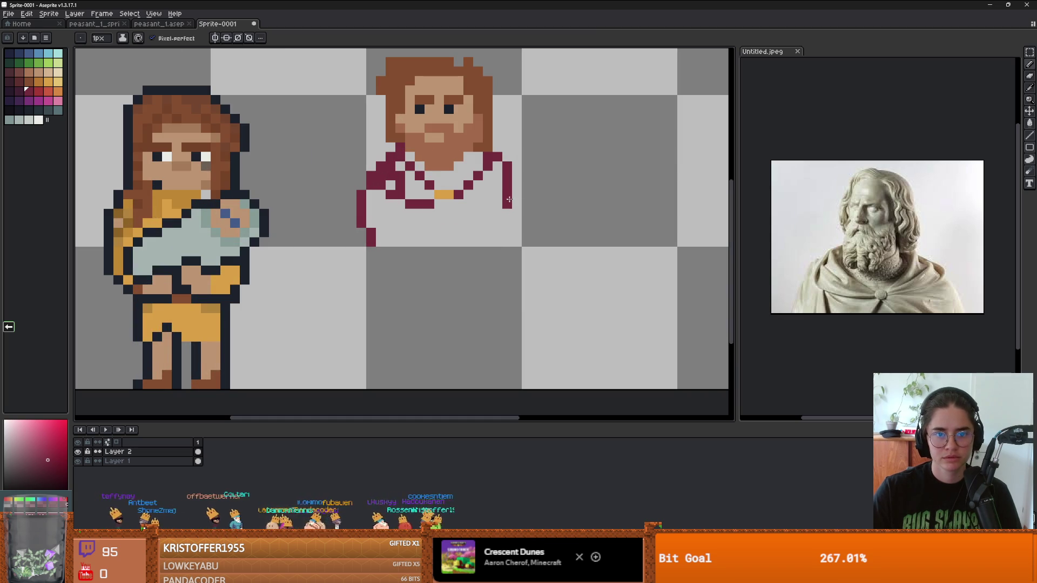
drag(509, 200, 507, 273)
drag(370, 216, 371, 254)
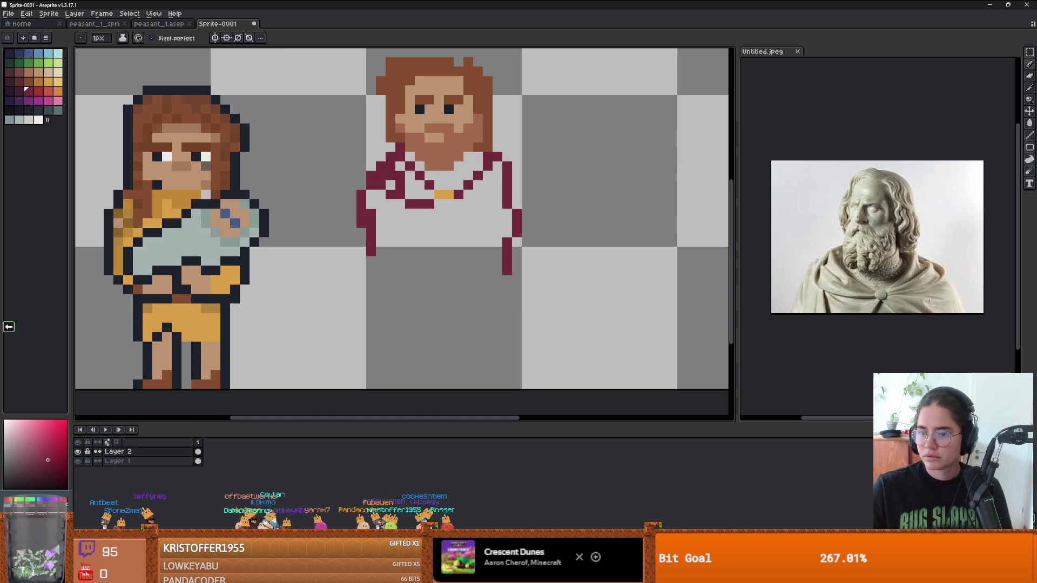
click(881, 158)
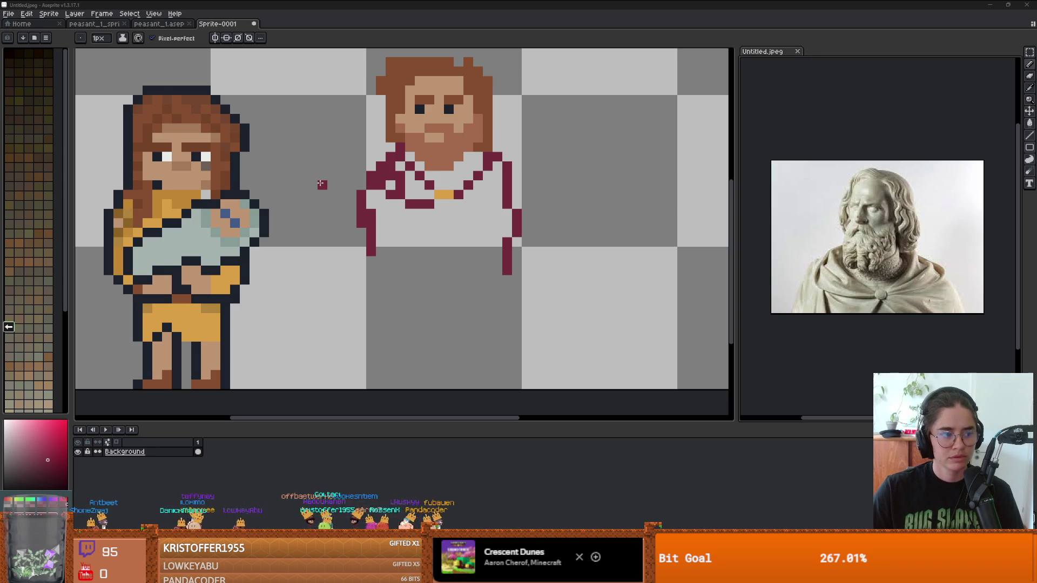
Dock images.jpeg beside the sprite in place of Untitled.jpeg and pan it to the robe.
scroll(362, 211, up, 2)
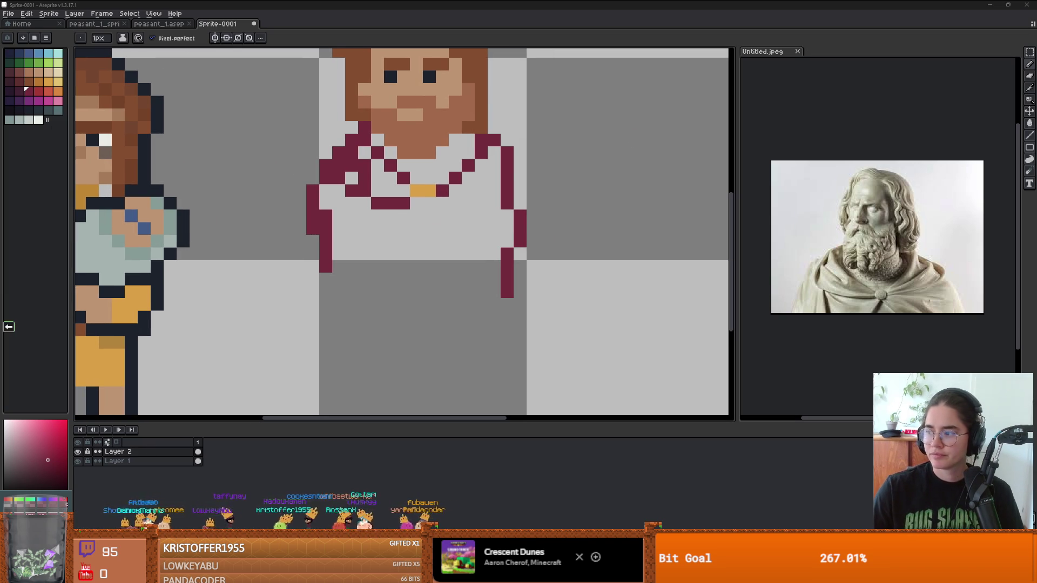
drag(817, 80, 818, 81)
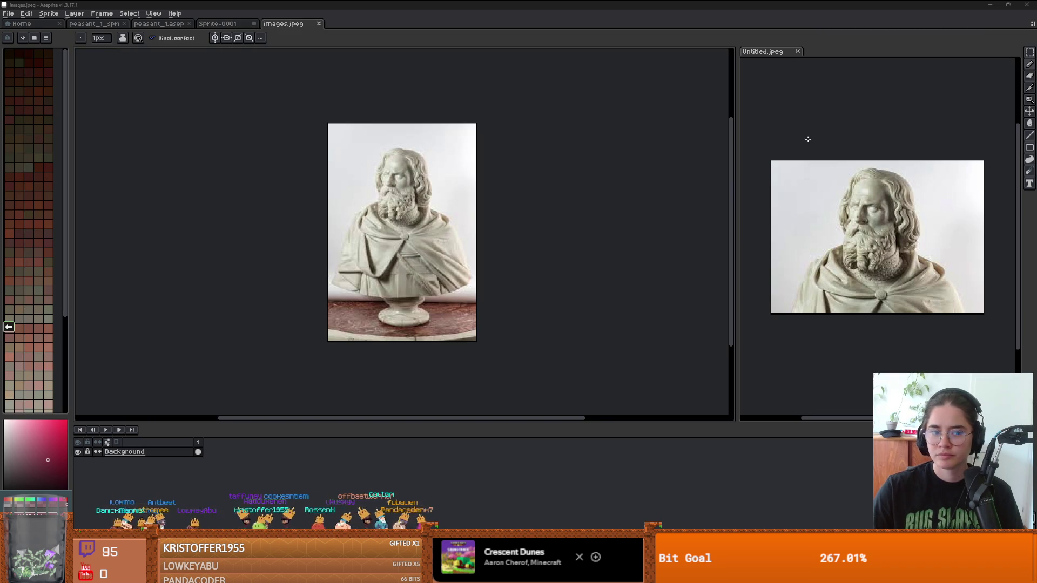
mouse_move(284, 23)
mouse_down()
mouse_move(567, 72)
mouse_move(826, 60)
mouse_move(784, 59)
mouse_up()
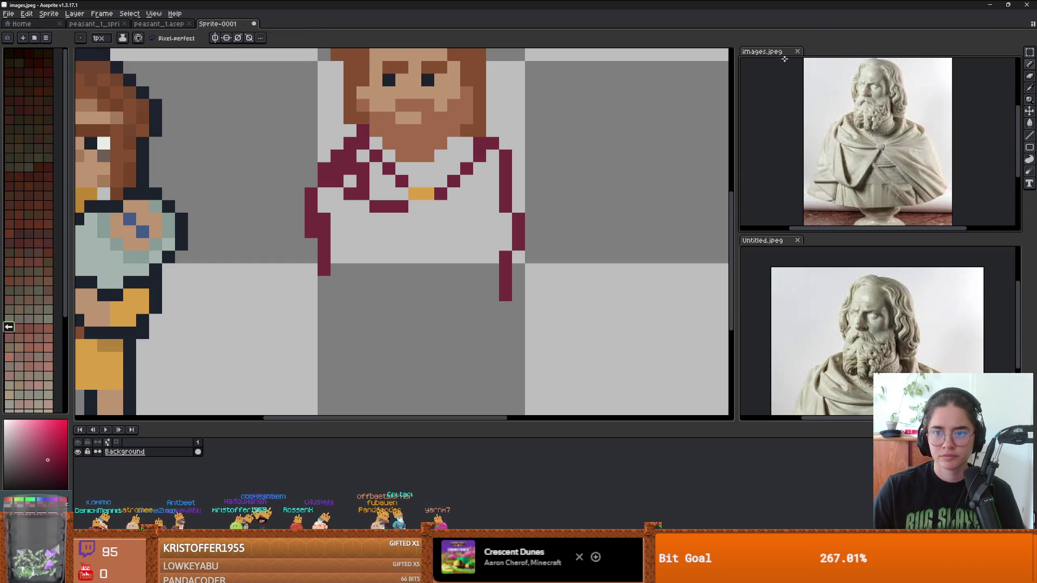
click(797, 240)
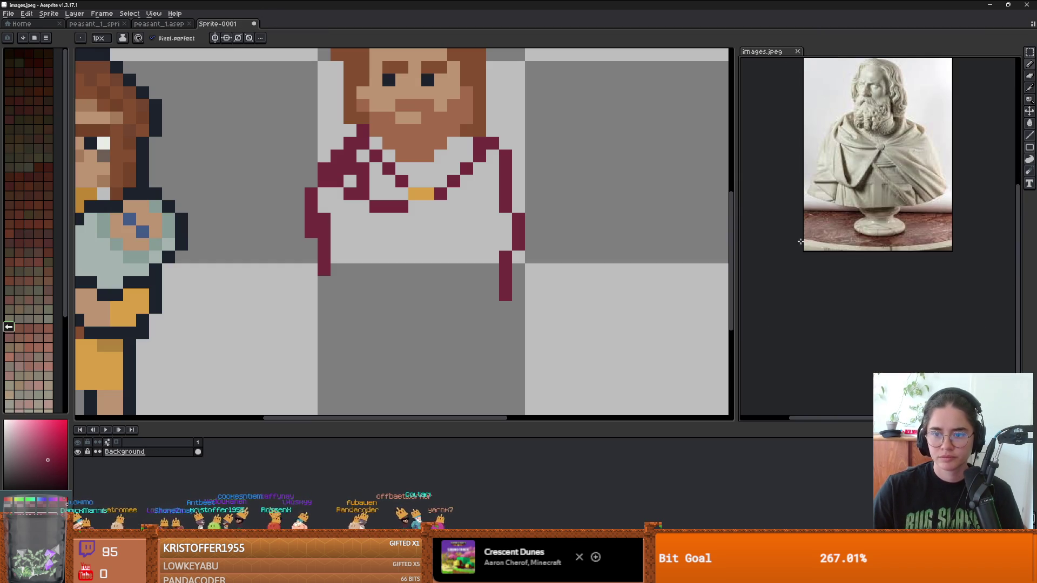
scroll(852, 236, up, 3)
scroll(852, 236, down, 3)
scroll(852, 236, up, 2)
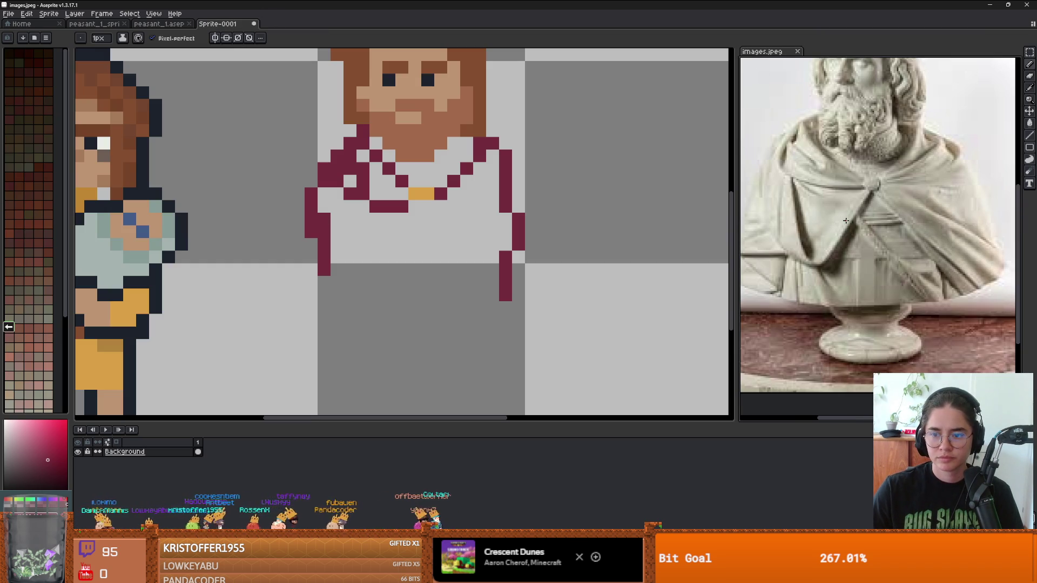
drag(787, 228, 868, 175)
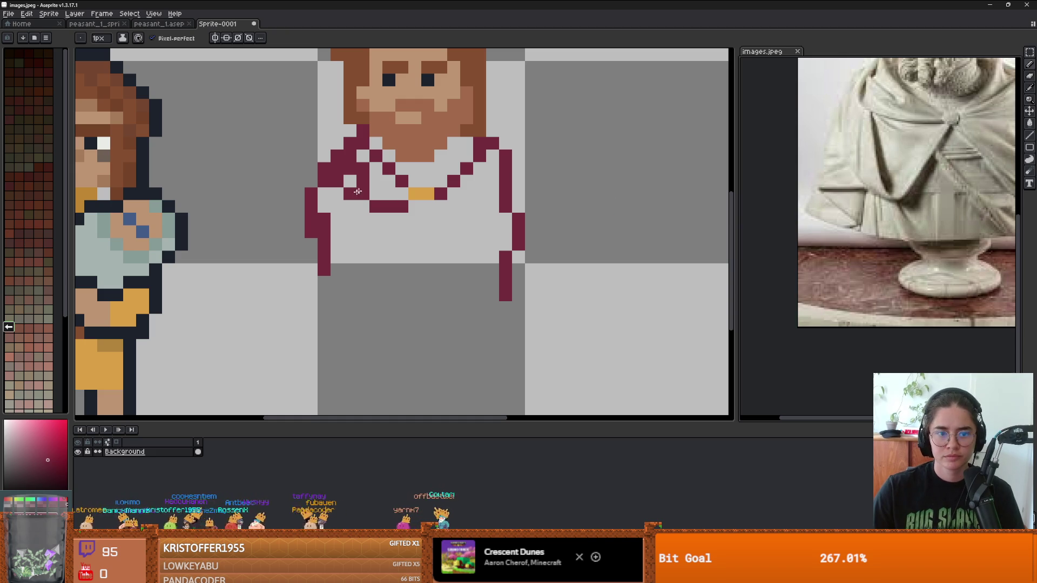
Erase the lower part of the bearded figure's left sleeve line.
key(e)
drag(311, 244, 324, 270)
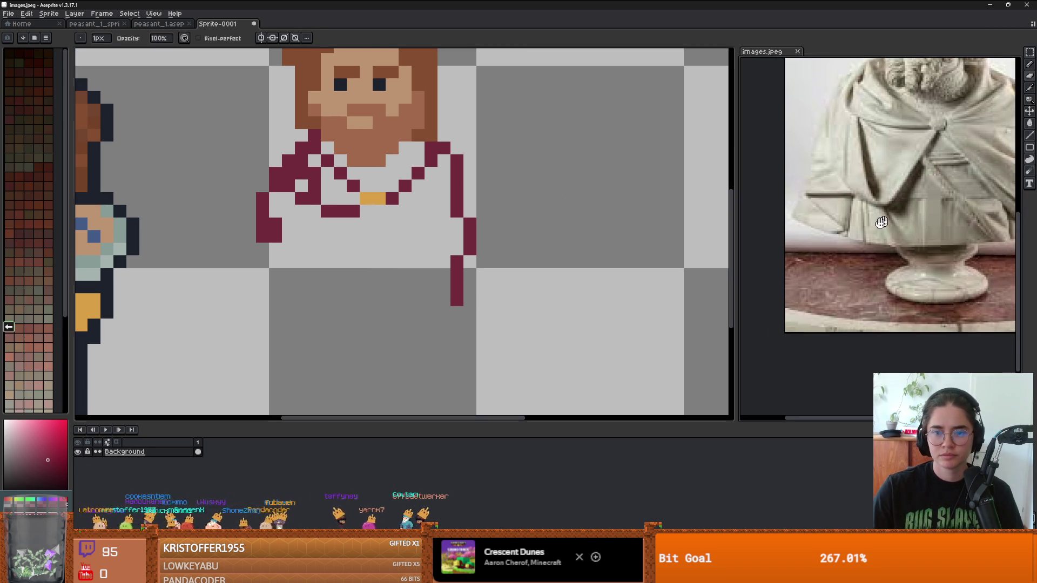
scroll(833, 230, down, 3)
Draw red diagonal sleeve lines across the chest to both sleeves.
key(b)
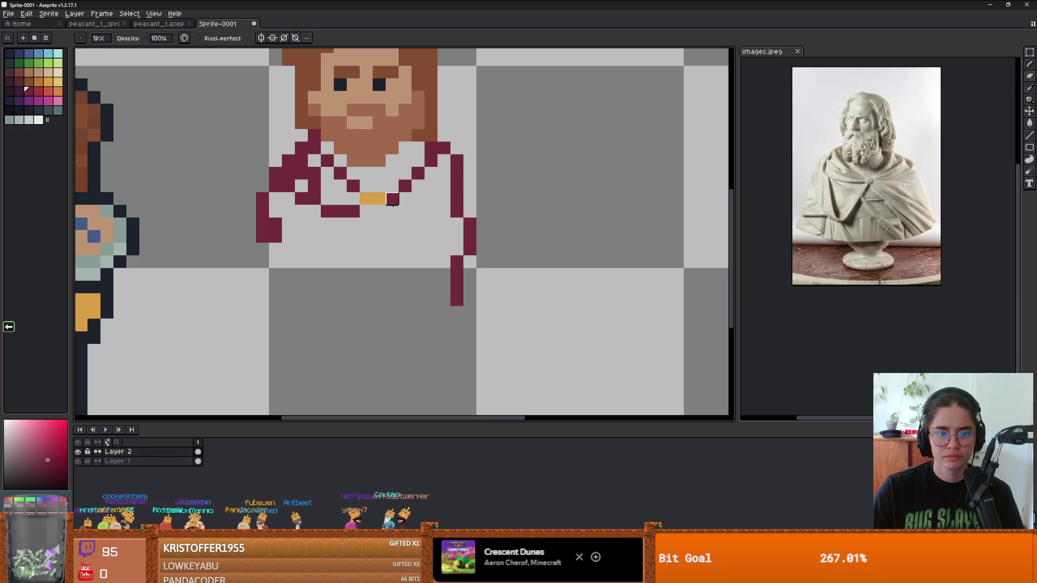
mouse_move(399, 211)
mouse_down()
mouse_move(449, 316)
mouse_move(456, 306)
mouse_up()
drag(469, 261, 469, 287)
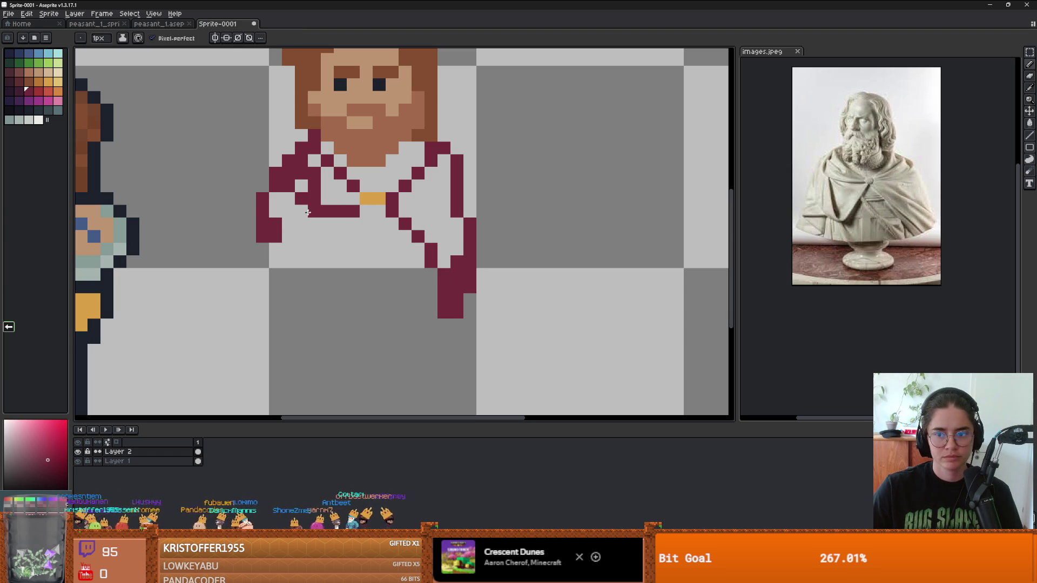
drag(301, 224, 288, 224)
drag(301, 236, 436, 190)
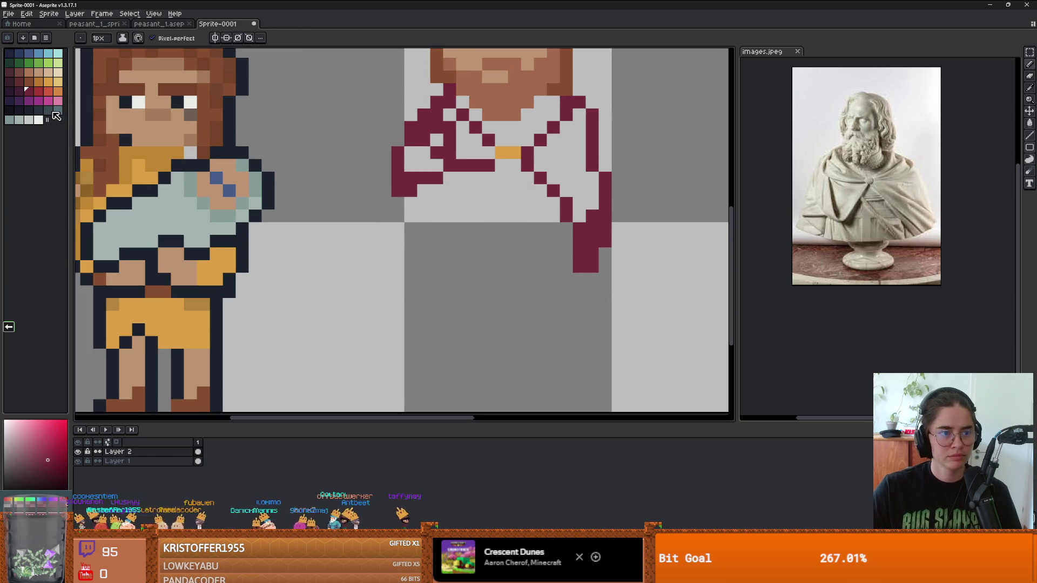
Paint teal pixels under the sleeve and a teal block across the lower shirt.
click(57, 110)
mouse_move(438, 188)
mouse_down()
mouse_move(424, 242)
mouse_move(398, 254)
mouse_move(424, 190)
mouse_move(405, 237)
mouse_up()
click(411, 267)
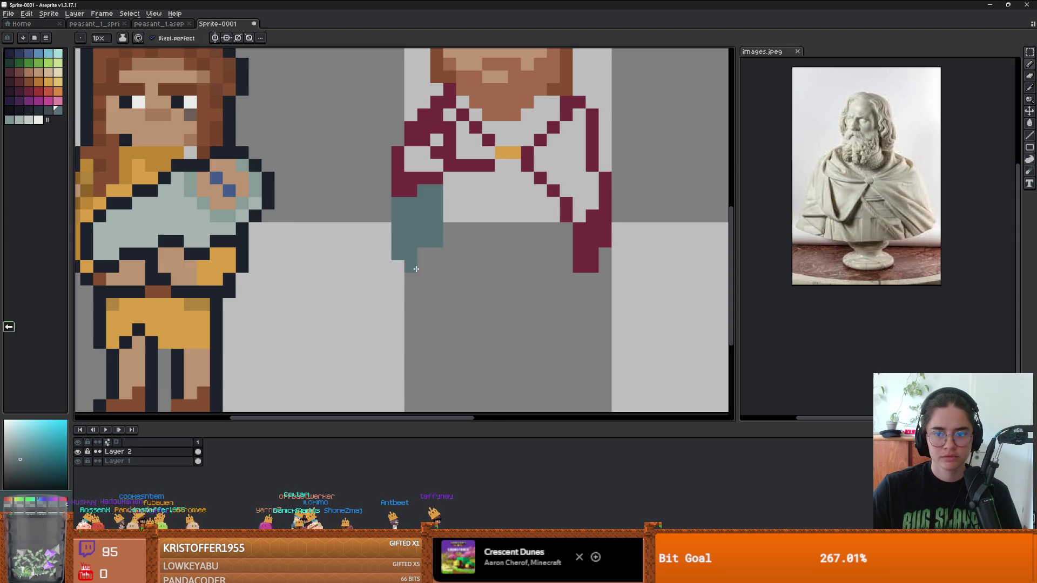
click(423, 267)
scroll(465, 243, down, 2)
click(466, 245)
scroll(466, 244, down, 1)
scroll(468, 244, up, 2)
drag(468, 244, 538, 254)
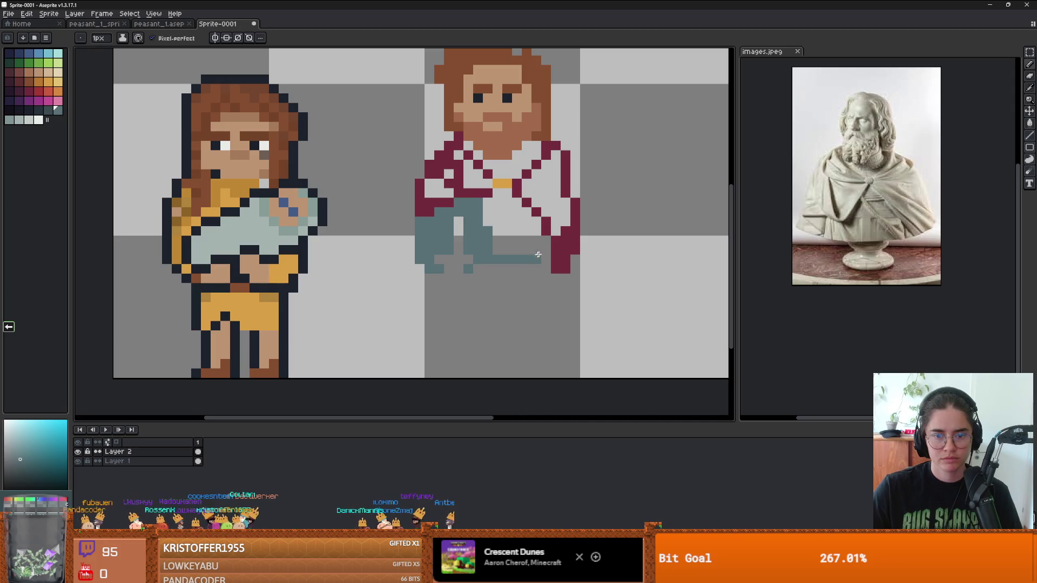
Fill the white lower shirt teal using a Contiguous Paint Bucket fill, undoing a whole-layer fill.
key(g)
click(528, 227)
scroll(502, 220, down, 1)
key(ctrl+z)
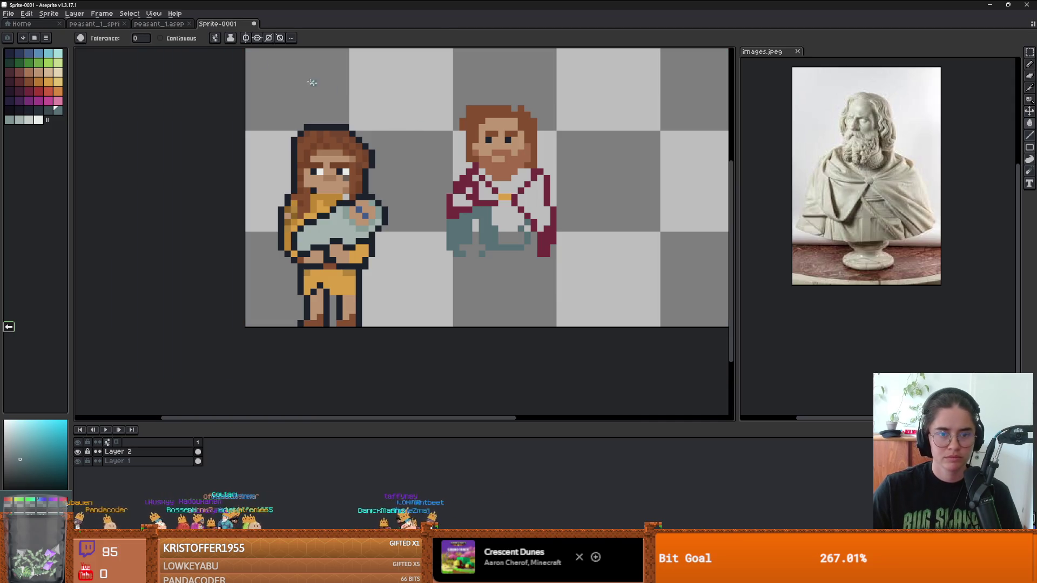
click(160, 38)
click(508, 198)
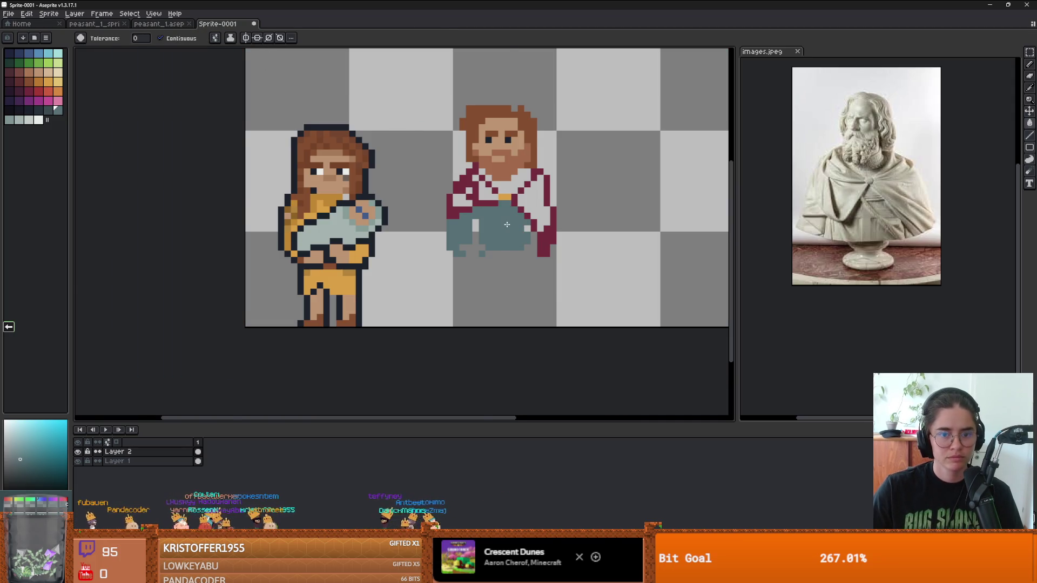
scroll(498, 207, up, 3)
alt+click(415, 151)
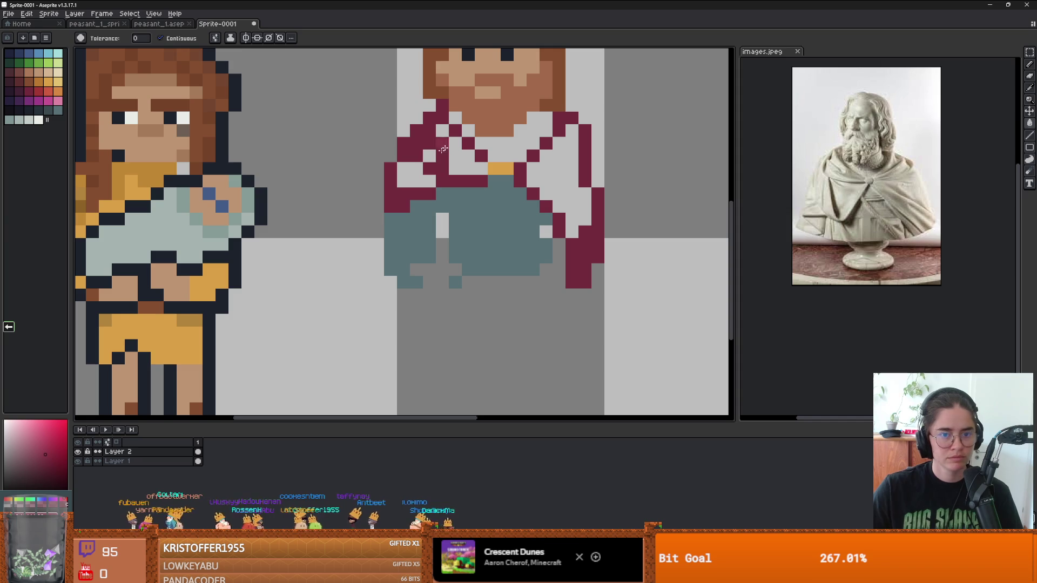
Bucket-fill several white shirt patches maroon, undoing an accidental background fill.
click(416, 176)
click(468, 167)
click(468, 154)
click(505, 143)
click(454, 135)
key(ctrl+z)
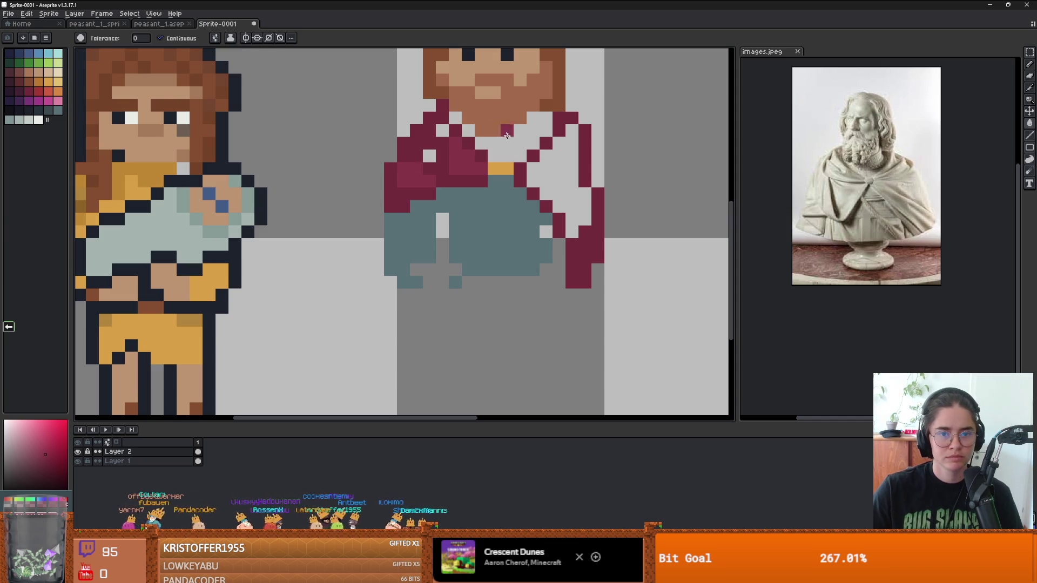
key(b)
Paint maroon pixels beside the collar and fill the remaining white collar patches maroon.
click(469, 130)
click(494, 143)
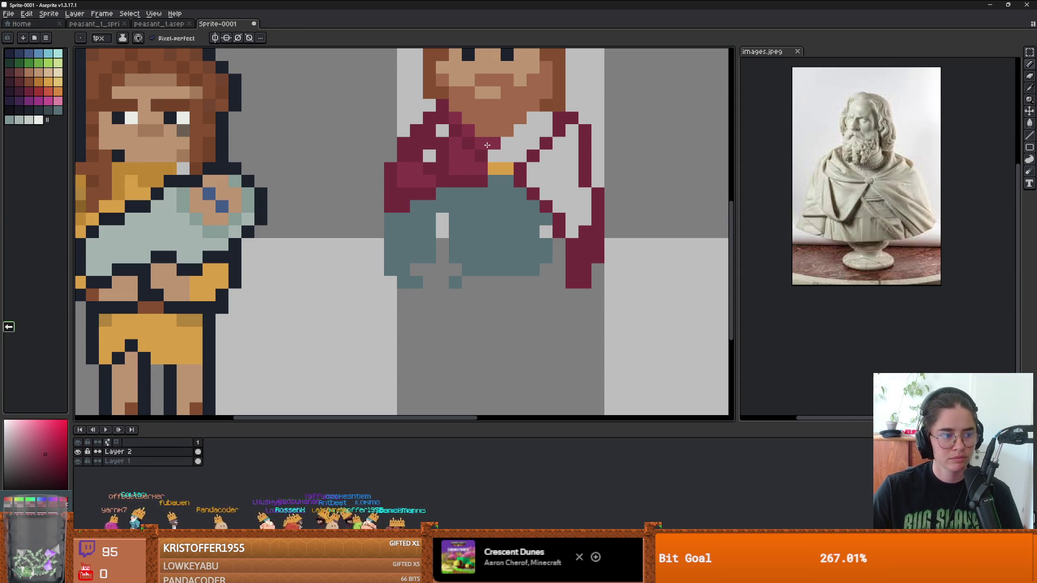
mouse_move(491, 144)
mouse_down()
mouse_move(515, 141)
mouse_move(533, 115)
mouse_up()
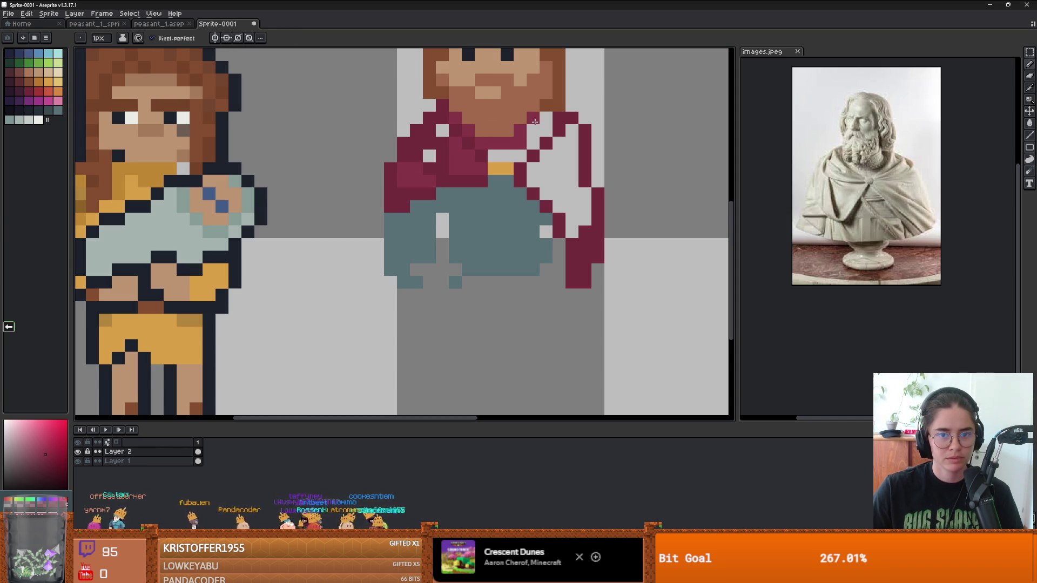
click(546, 118)
key(g)
click(535, 138)
click(520, 156)
click(505, 156)
click(443, 130)
click(445, 134)
click(429, 156)
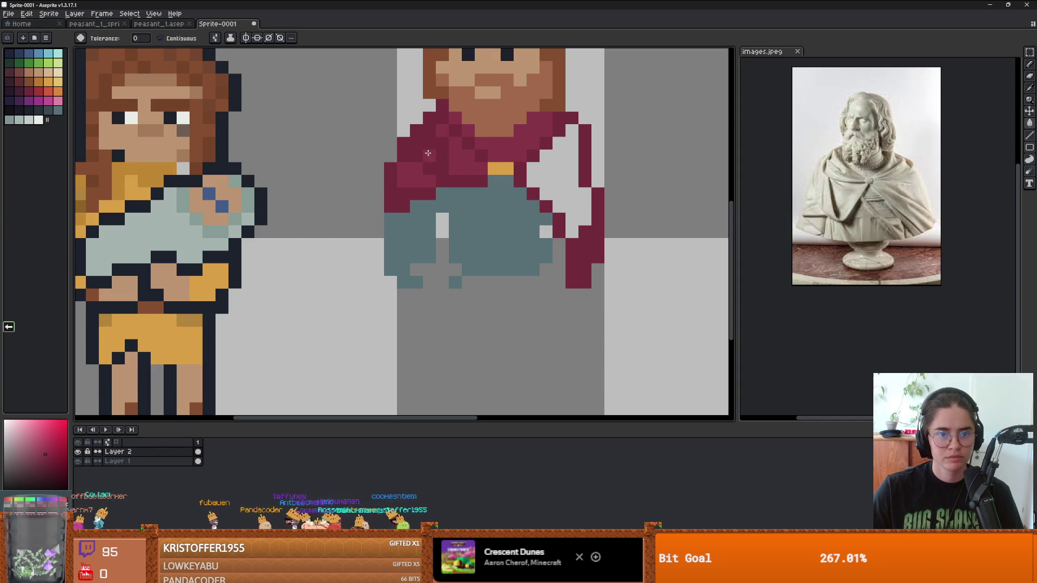
Fill the right collar area maroon and erase stray maroon pixels on the arm's right edge.
scroll(444, 134, down, 3)
scroll(561, 184, up, 2)
click(561, 184)
scroll(562, 184, down, 1)
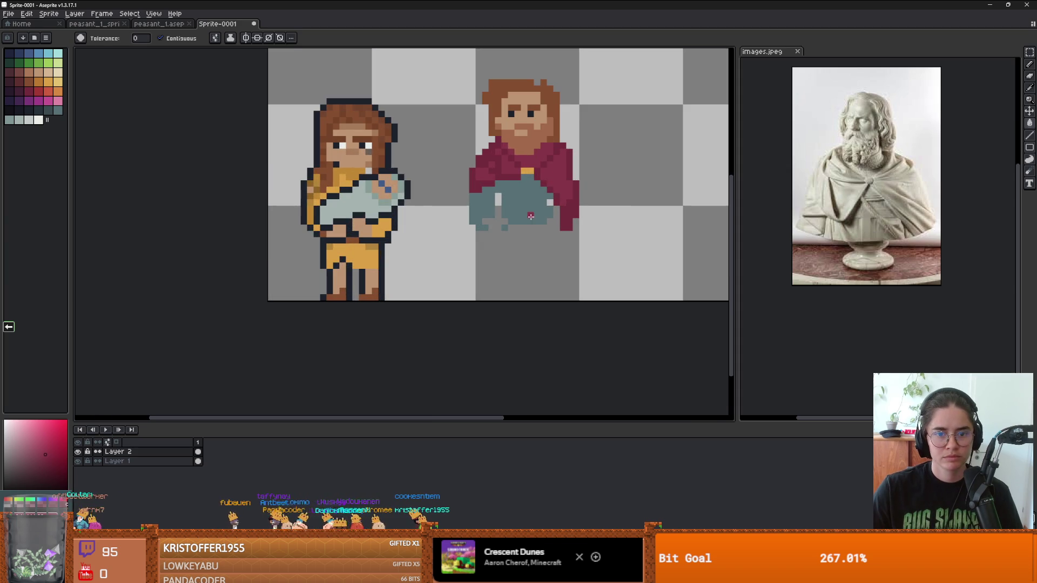
click(510, 207)
scroll(541, 216, up, 1)
key(e)
mouse_move(593, 214)
mouse_down()
mouse_move(585, 234)
mouse_move(594, 205)
mouse_move(573, 201)
mouse_move(581, 215)
mouse_up()
alt+click(545, 214)
key(b)
Paint teal along the gap at the shirt's bottom edge.
scroll(574, 231, down, 1)
scroll(543, 224, up, 1)
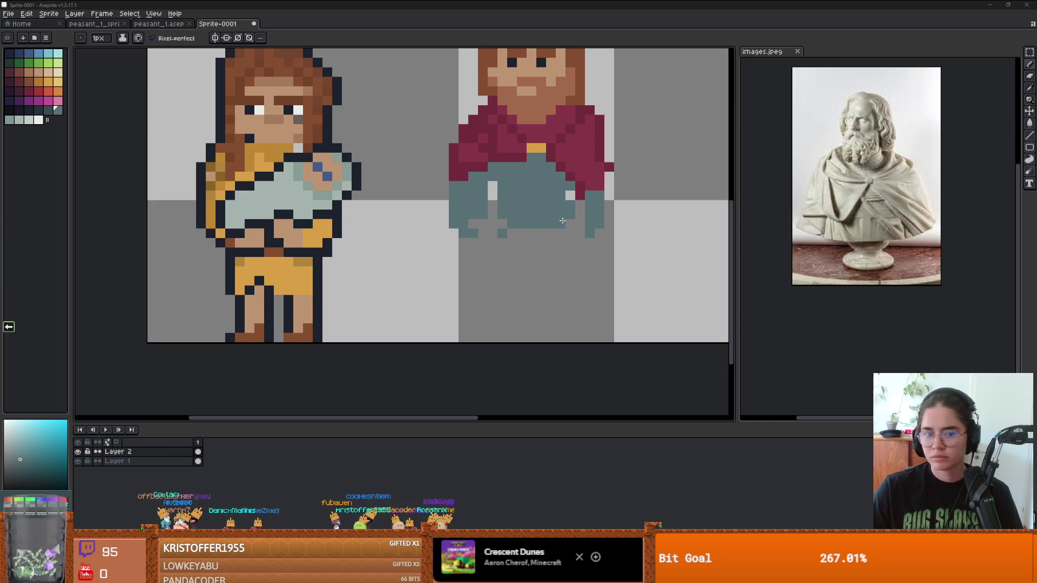
scroll(562, 221, up, 1)
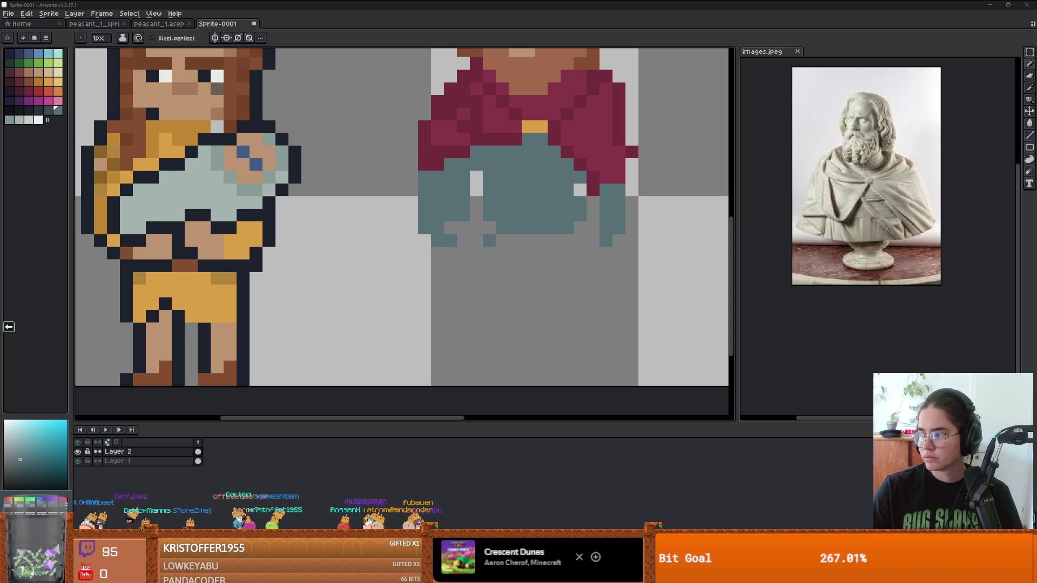
scroll(435, 185, down, 3)
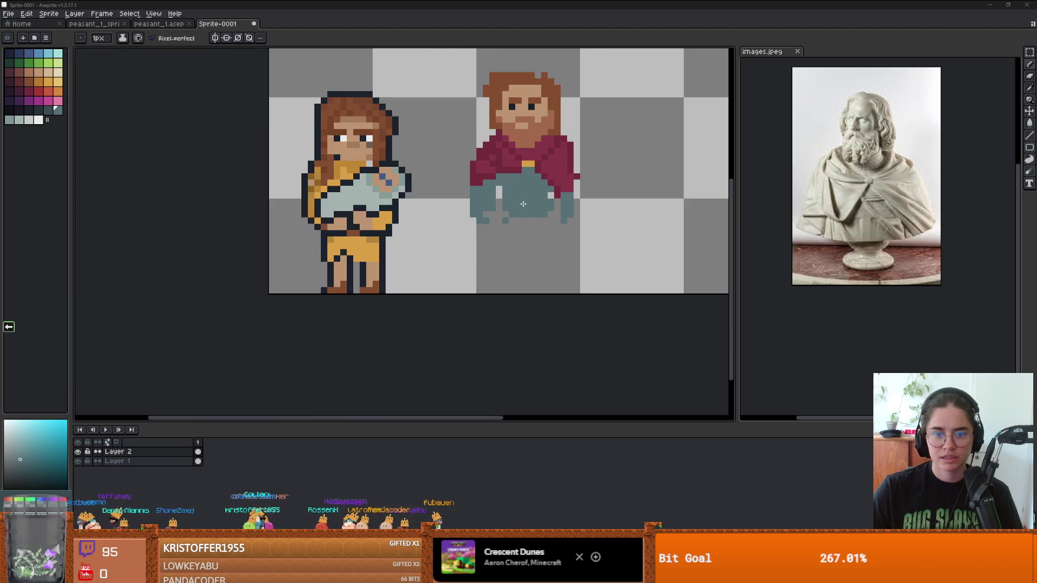
scroll(534, 200, up, 2)
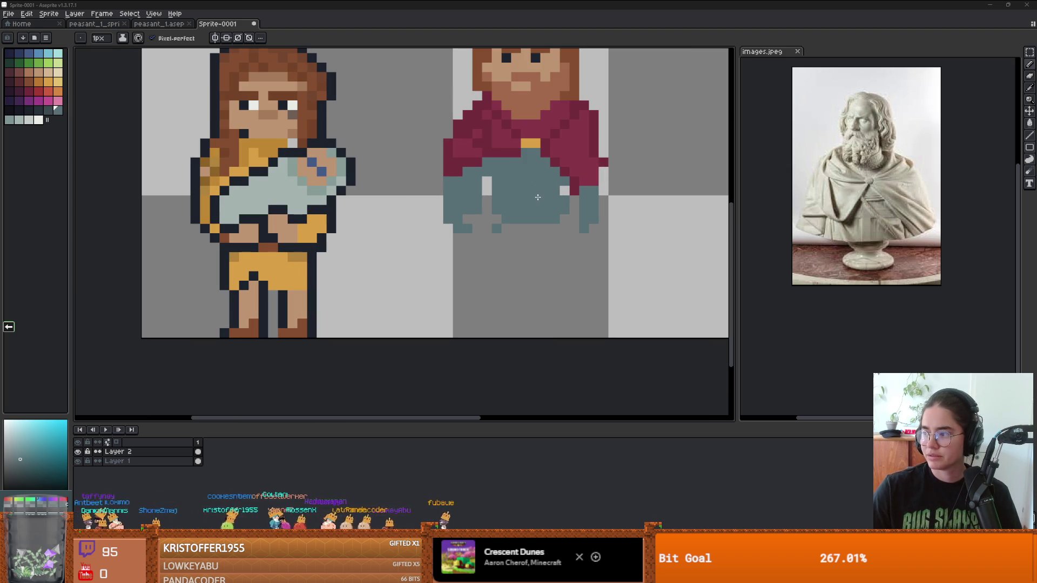
mouse_move(502, 227)
mouse_down()
mouse_move(562, 229)
mouse_move(515, 229)
mouse_move(540, 245)
mouse_move(532, 239)
mouse_up()
scroll(532, 239, down, 2)
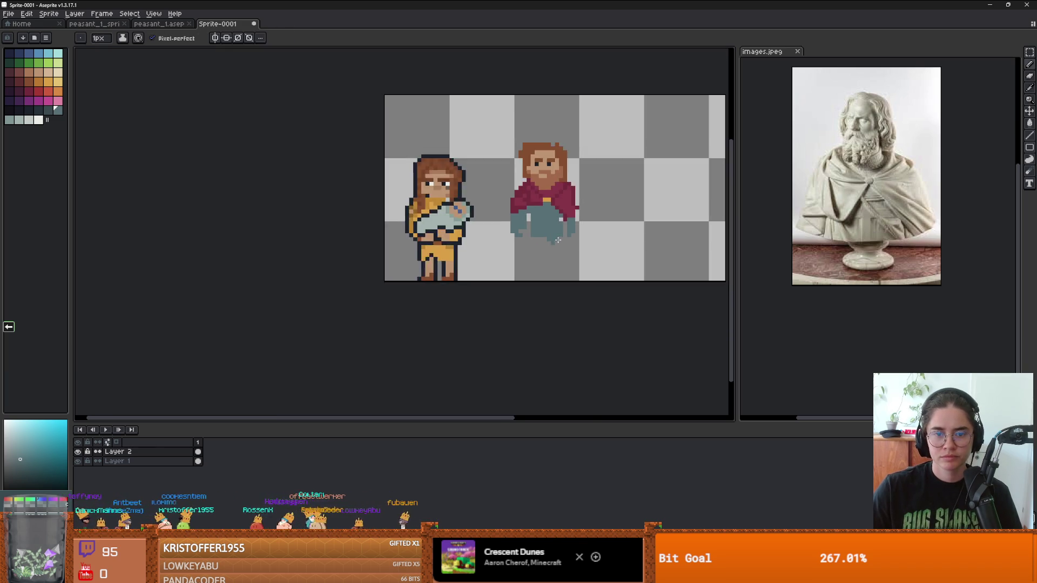
scroll(532, 239, up, 2)
scroll(523, 226, up, 1)
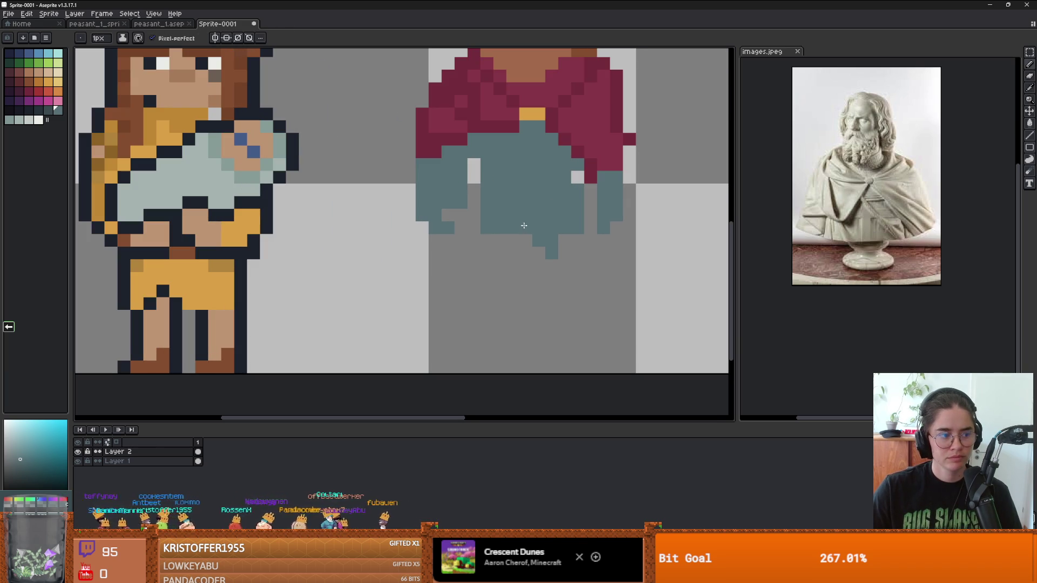
scroll(528, 221, down, 1)
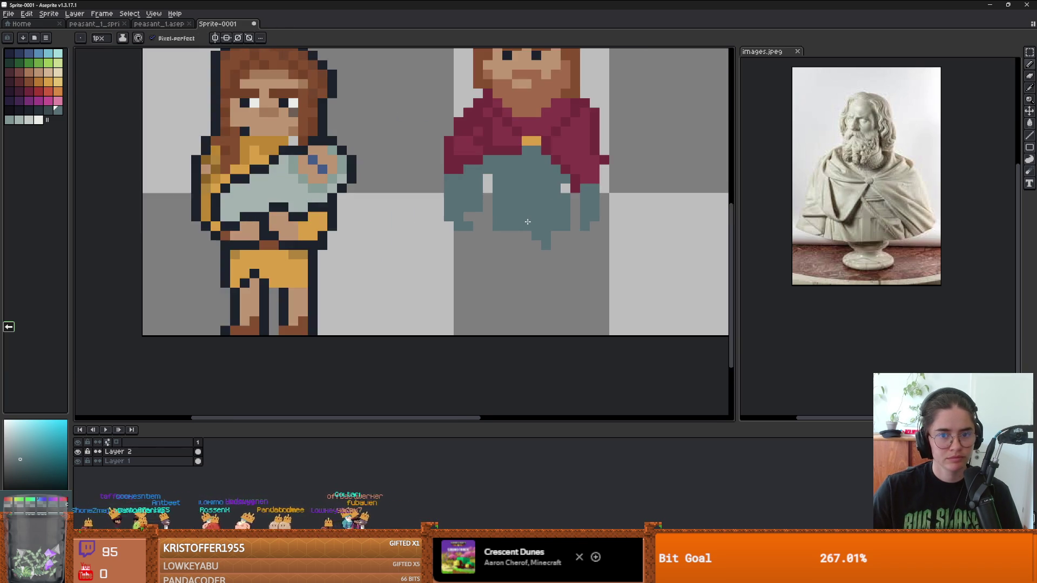
scroll(528, 221, up, 1)
Sample the cape's maroon with the eyedropper and return to the Pencil.
key(e)
key(i)
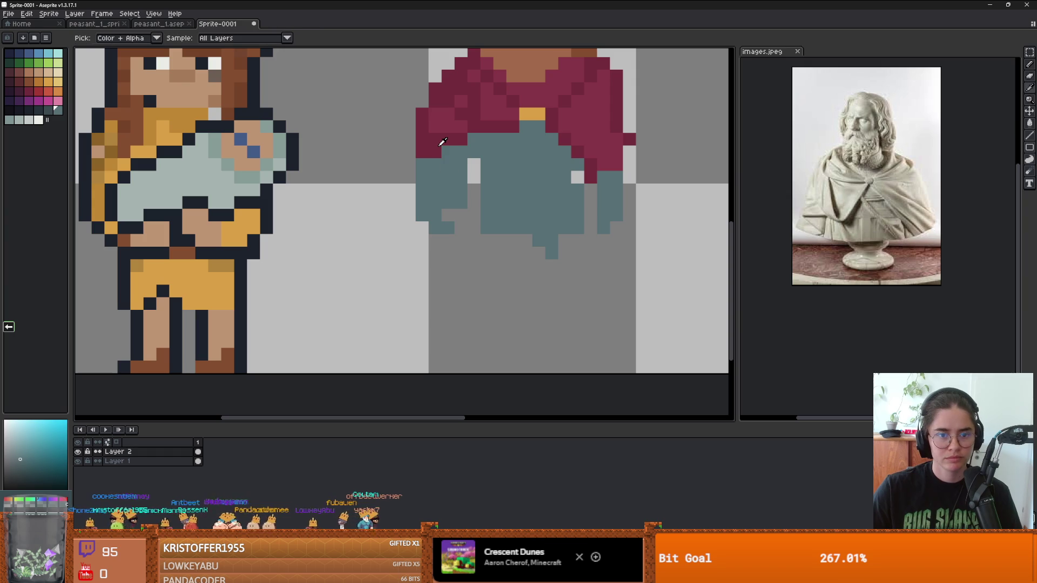
click(446, 144)
key(b)
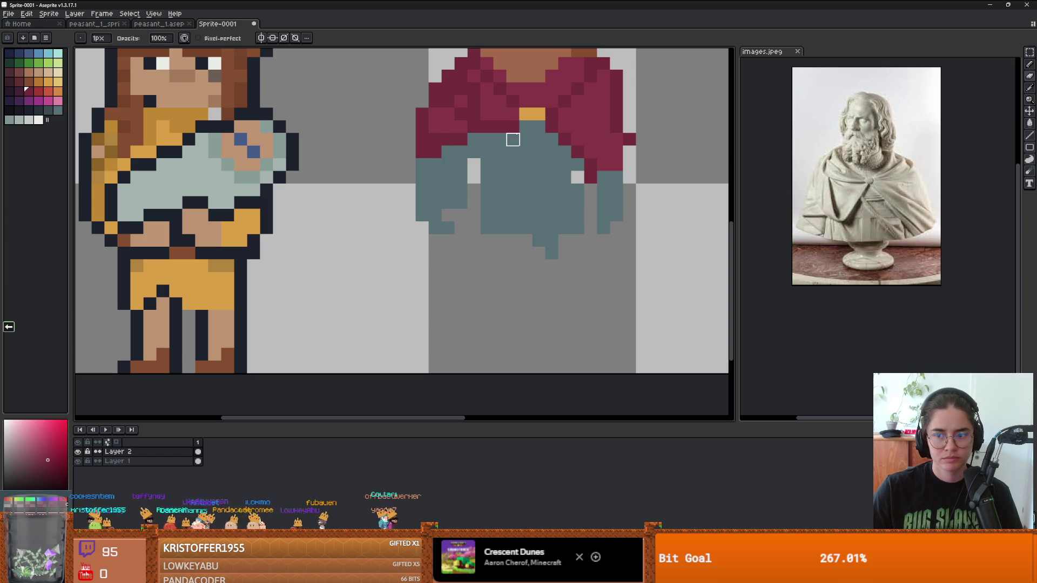
key(i)
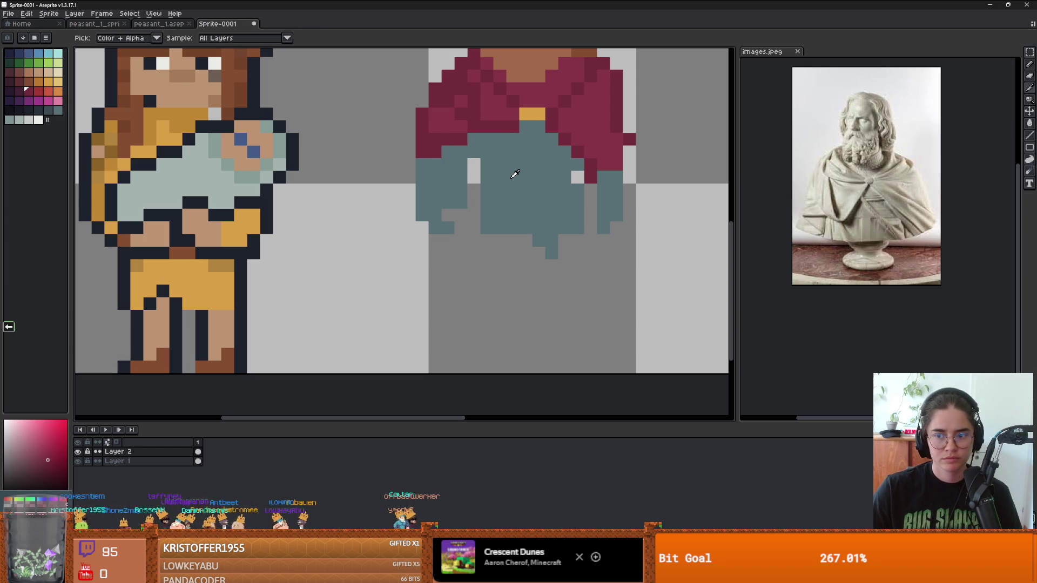
key(b)
scroll(515, 177, down, 1)
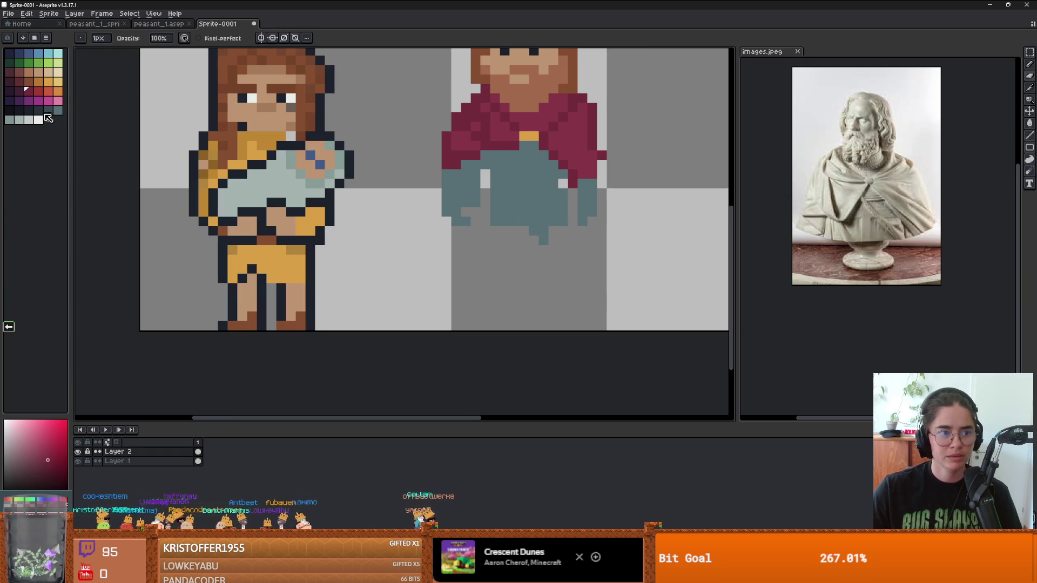
Divide the teal robe with an off-white line and fill its middle section white.
click(38, 120)
drag(495, 152, 494, 166)
key(g)
click(551, 183)
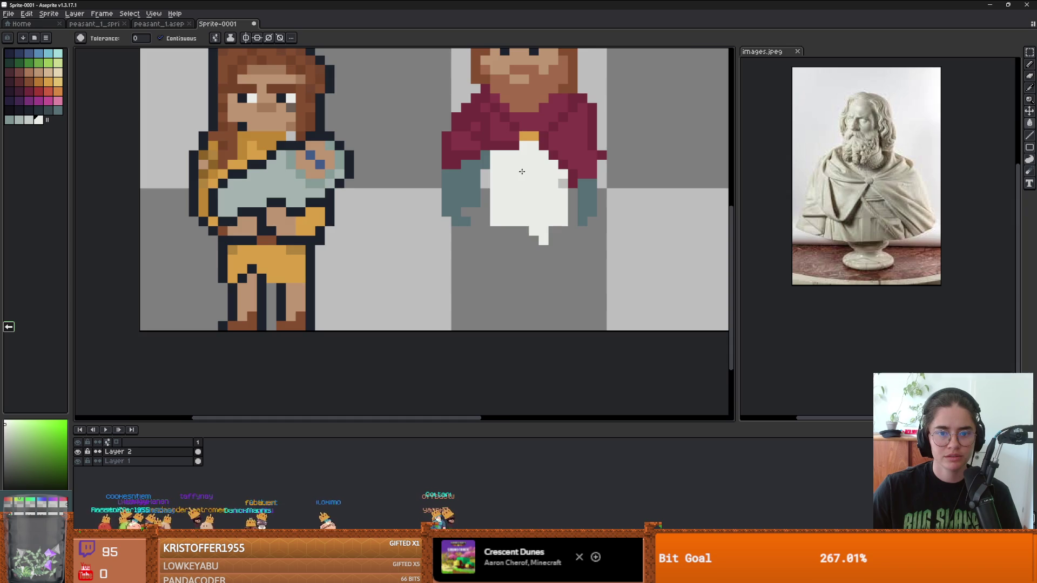
scroll(551, 183, down, 1)
scroll(540, 170, up, 1)
scroll(540, 172, down, 1)
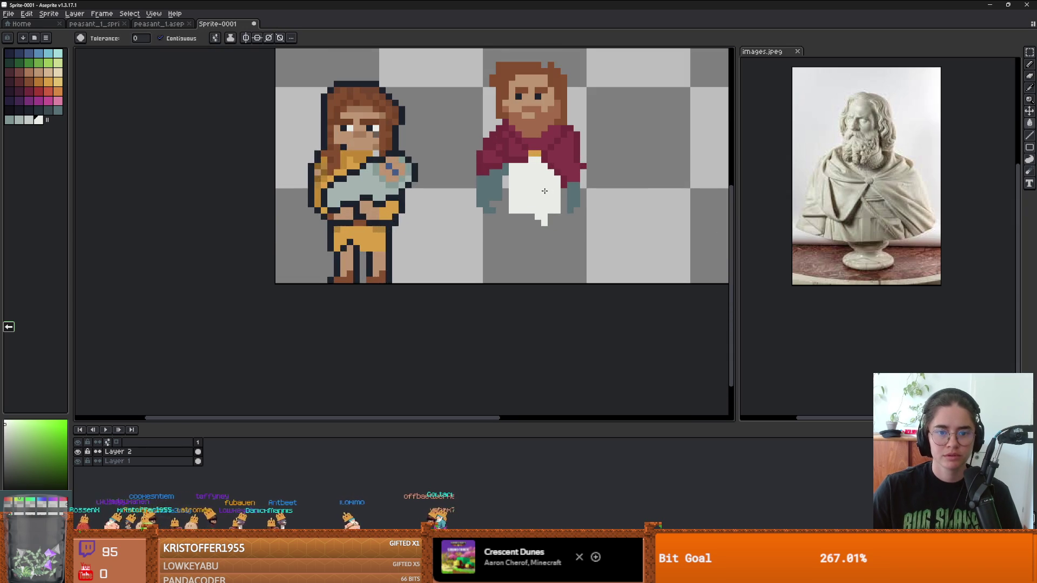
scroll(538, 180, up, 2)
Draw a red cross on the white tabard, with a vertical bar and horizontal arm.
alt+click(564, 139)
key(b)
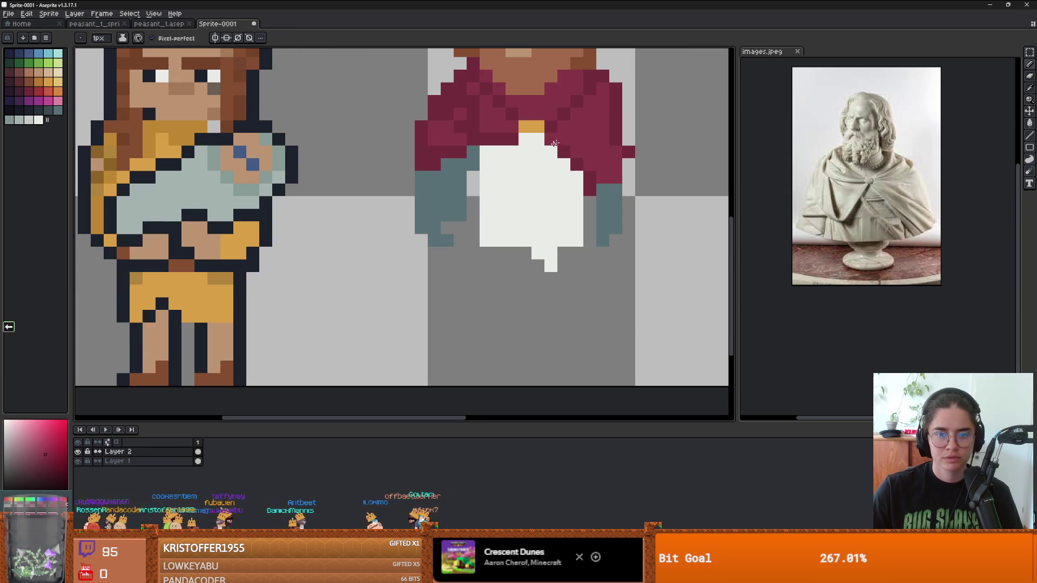
click(38, 91)
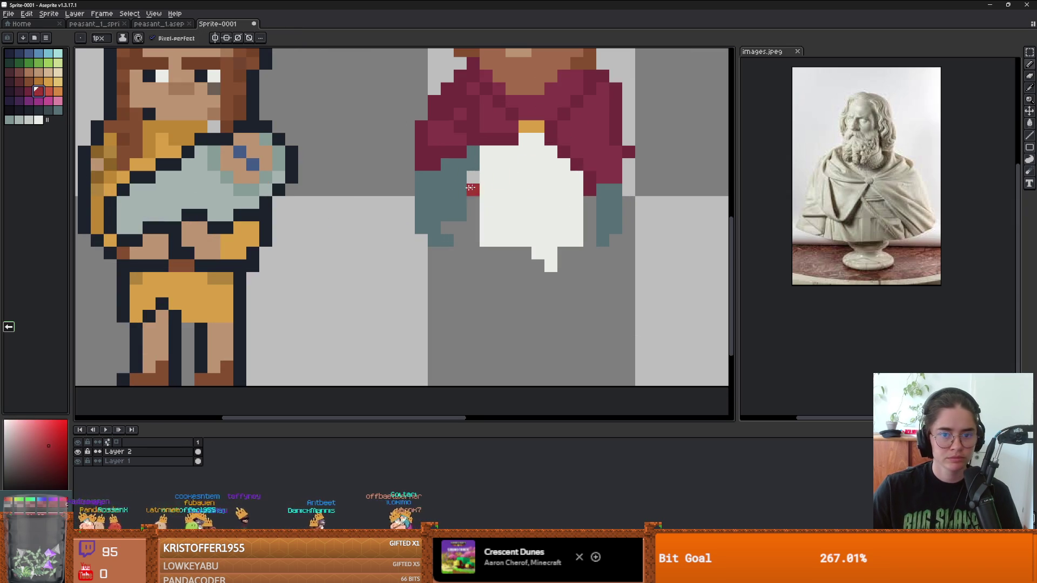
click(527, 154)
mouse_move(527, 157)
mouse_down()
mouse_move(525, 192)
mouse_move(538, 152)
mouse_move(538, 230)
mouse_move(526, 231)
mouse_up()
mouse_move(512, 177)
mouse_down()
mouse_move(512, 164)
mouse_move(547, 167)
mouse_up()
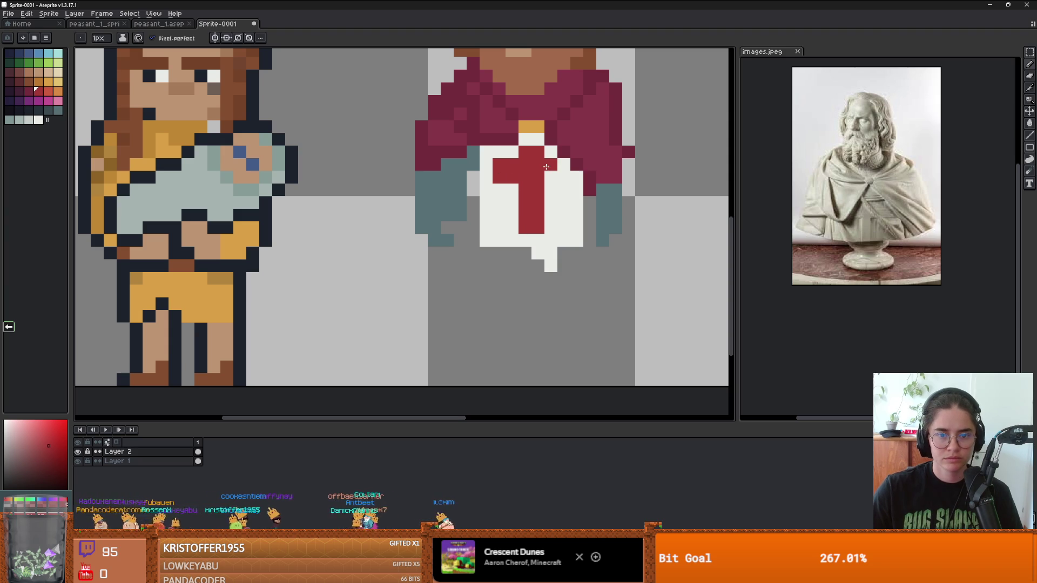
scroll(585, 212, down, 3)
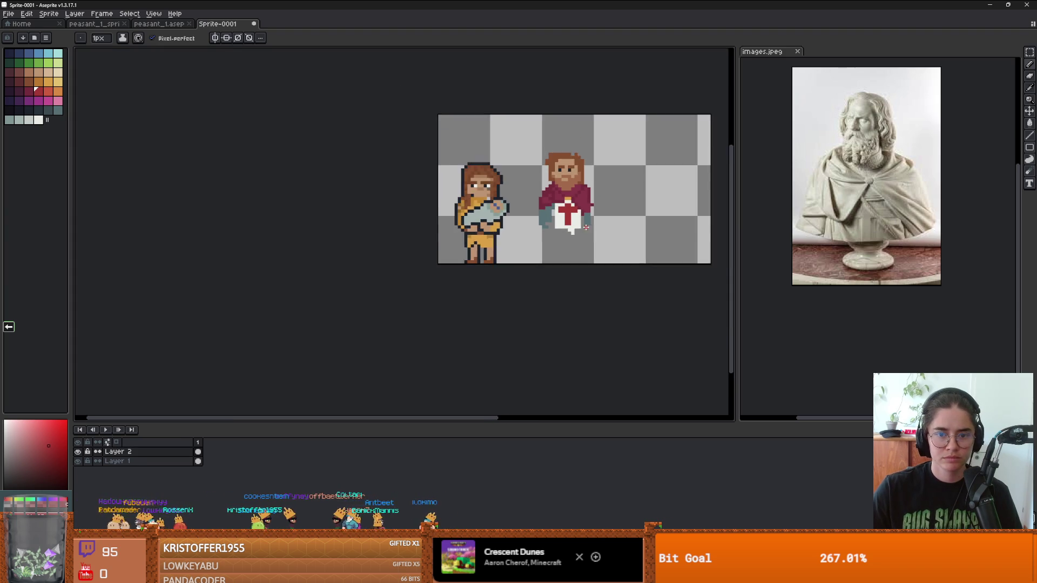
scroll(537, 229, up, 4)
Even out the tabard's bottom edge in white and choose a dark red.
alt+click(552, 234)
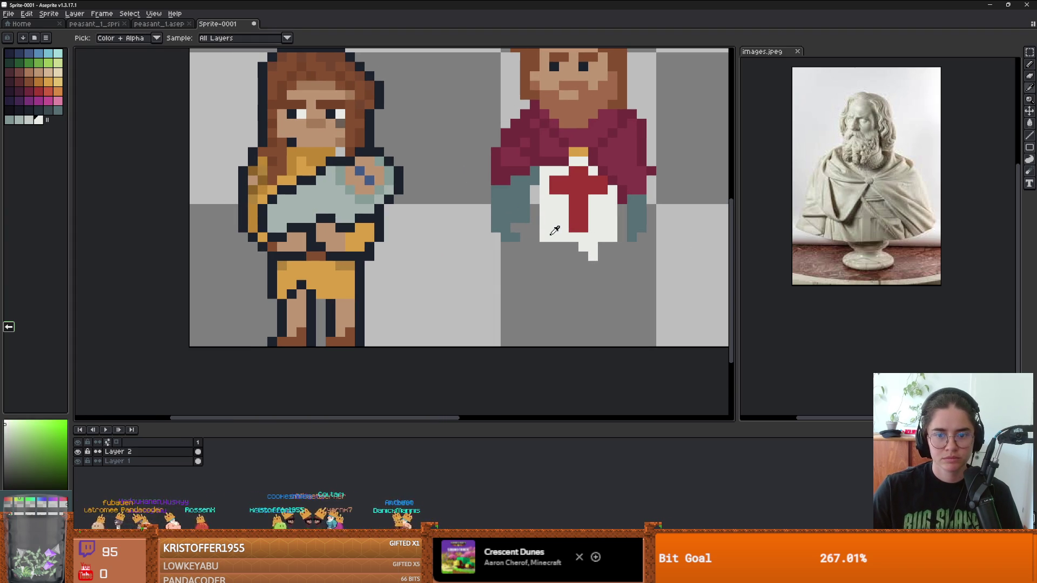
drag(610, 246, 557, 244)
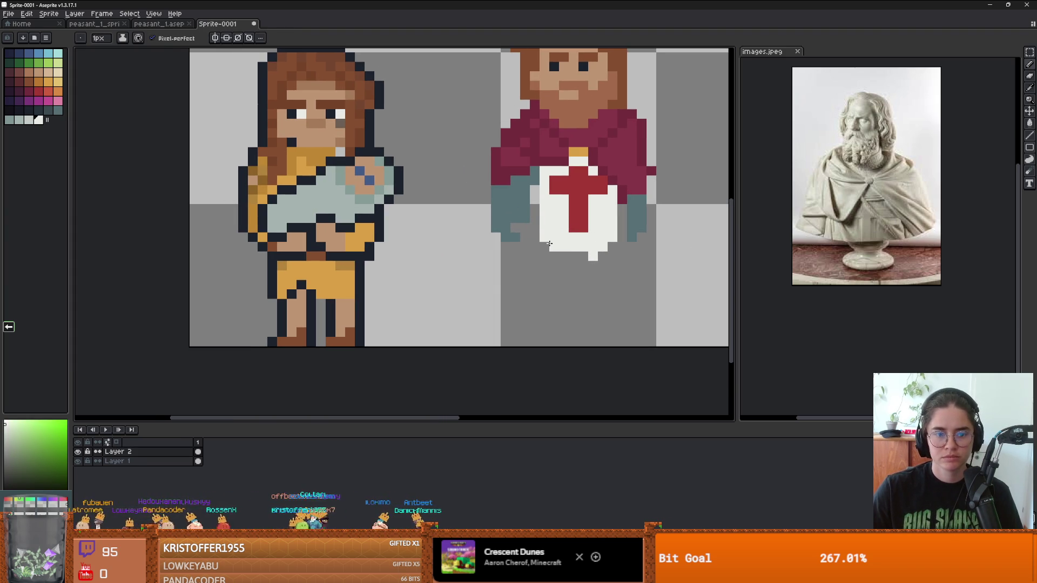
scroll(549, 244, down, 1)
scroll(562, 246, up, 2)
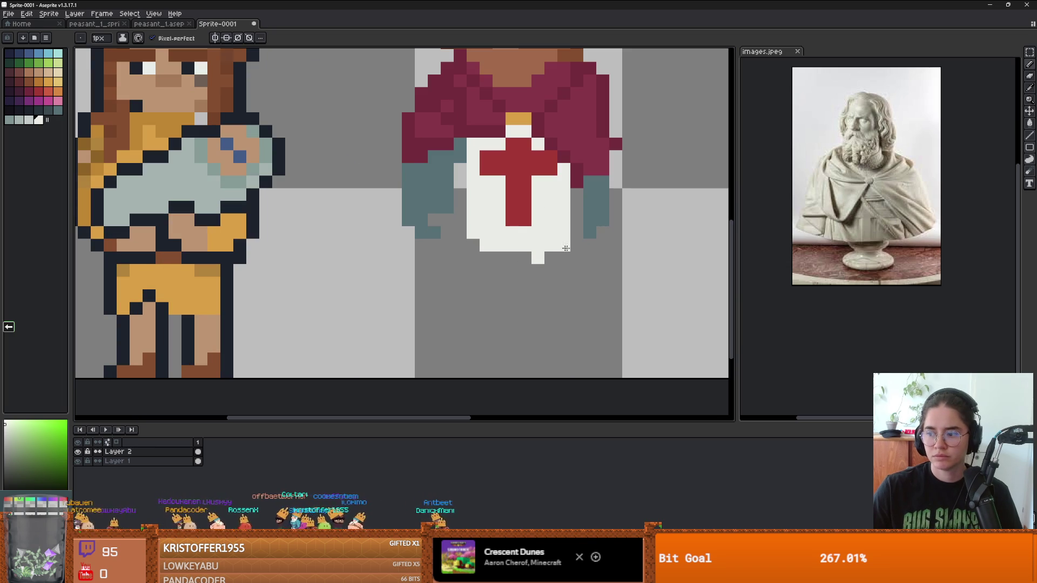
click(19, 81)
Draw a dark-red belt across the tabard, undoing two stray pixels first.
click(497, 221)
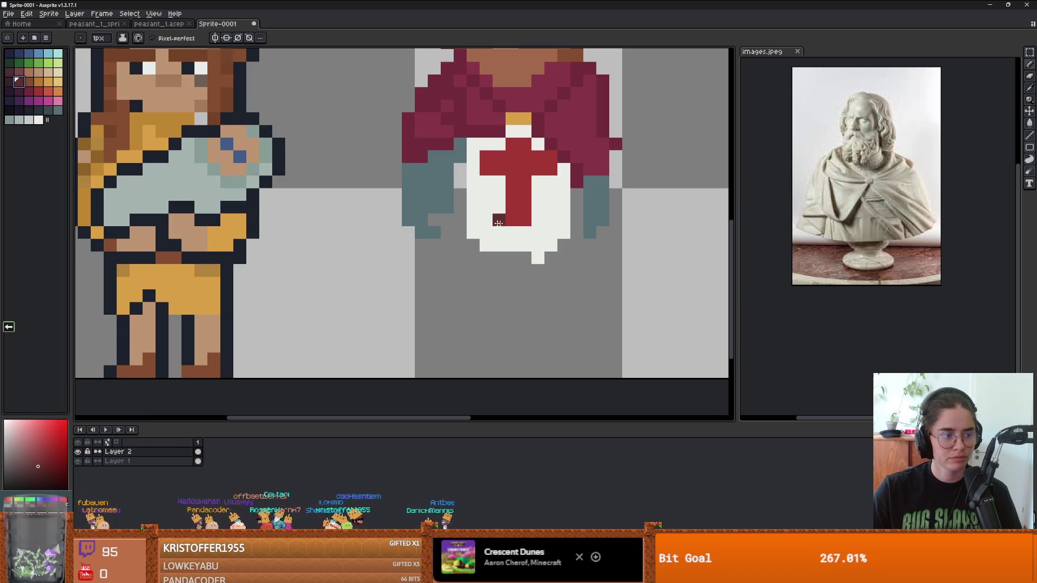
key(ctrl+z)
click(507, 234)
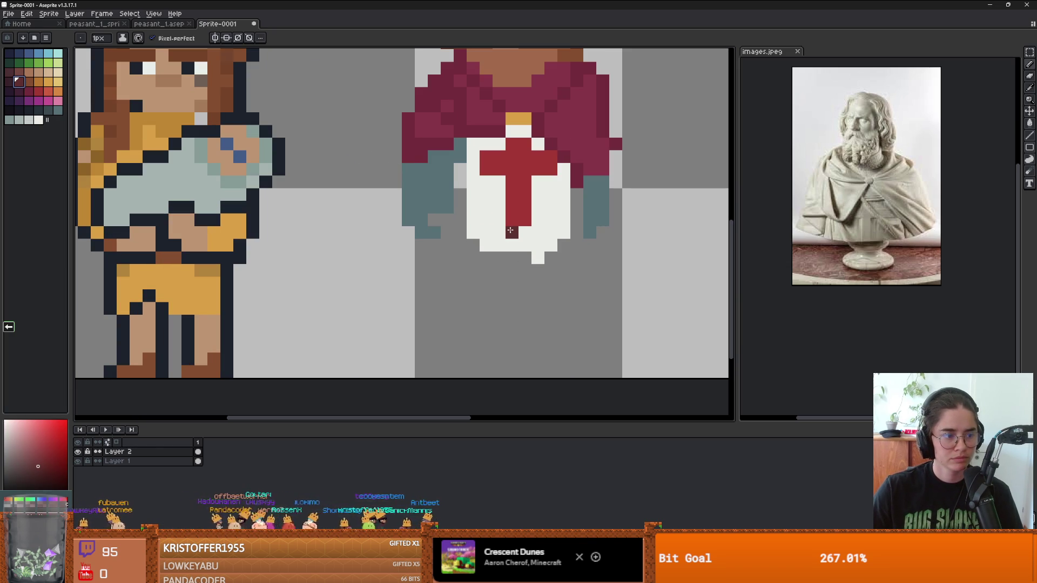
key(ctrl+z)
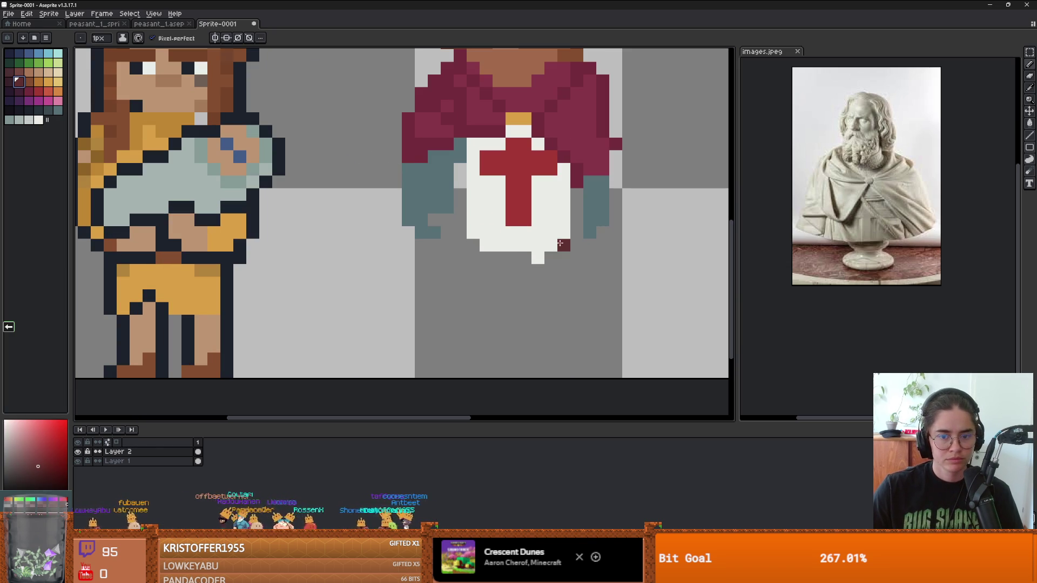
drag(567, 244, 485, 241)
Extend the white tabard downward into a longer skirt.
alt+click(512, 232)
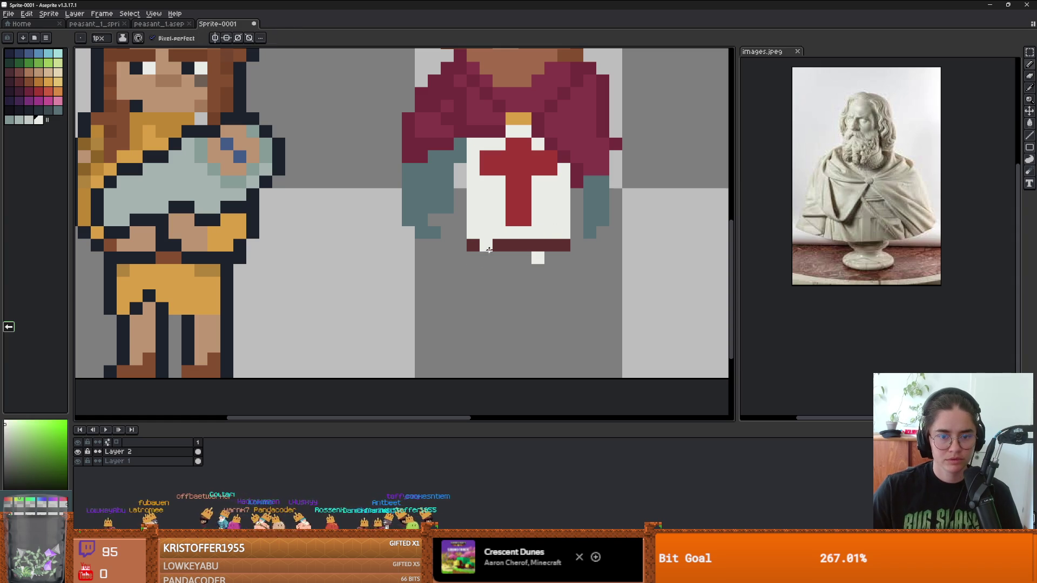
mouse_move(473, 256)
mouse_down()
mouse_move(473, 286)
mouse_move(486, 258)
mouse_move(491, 303)
mouse_move(499, 258)
mouse_move(564, 259)
mouse_move(534, 265)
mouse_move(537, 299)
mouse_move(512, 270)
mouse_move(516, 282)
mouse_move(498, 298)
mouse_up()
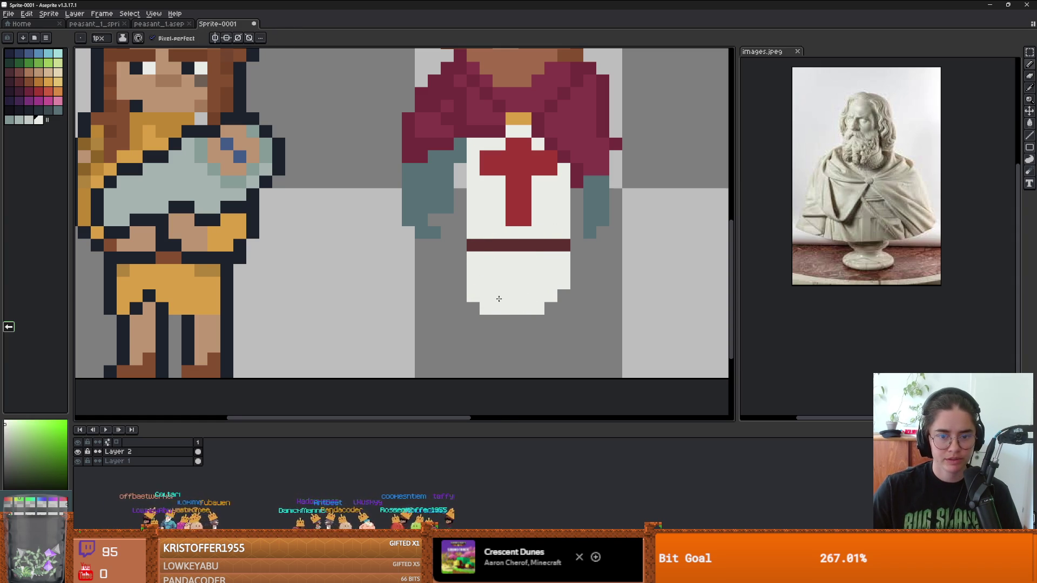
scroll(536, 277, down, 2)
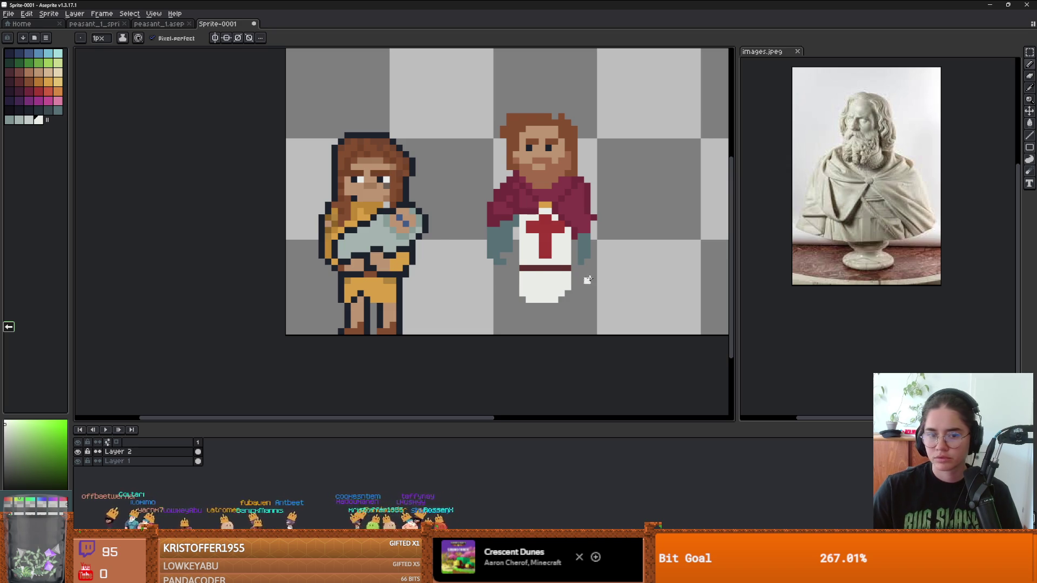
scroll(545, 285, up, 1)
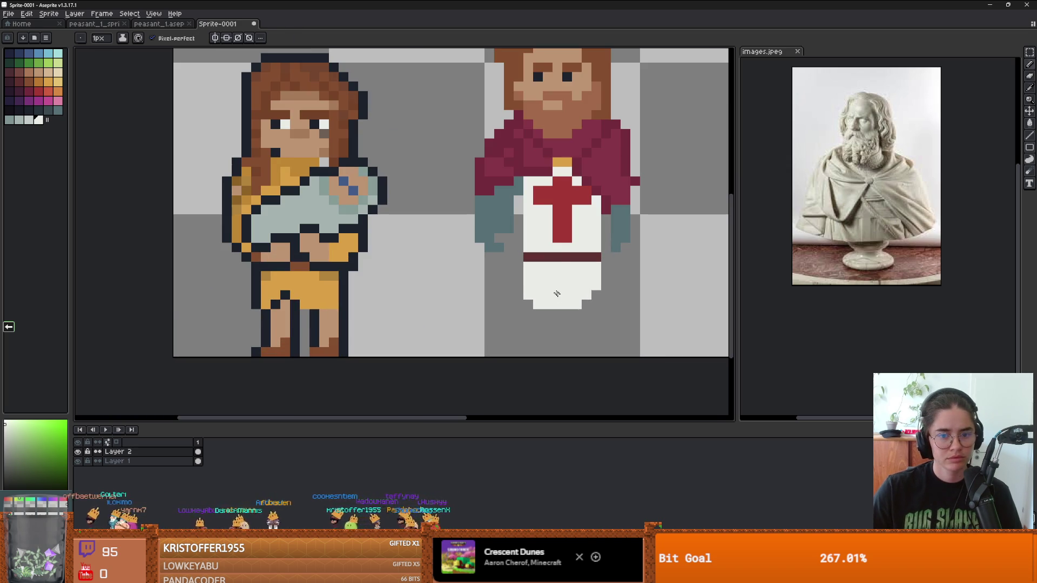
Draw both feet below the tabard in the belt's dark red.
key(alt)
alt+click(563, 254)
click(527, 334)
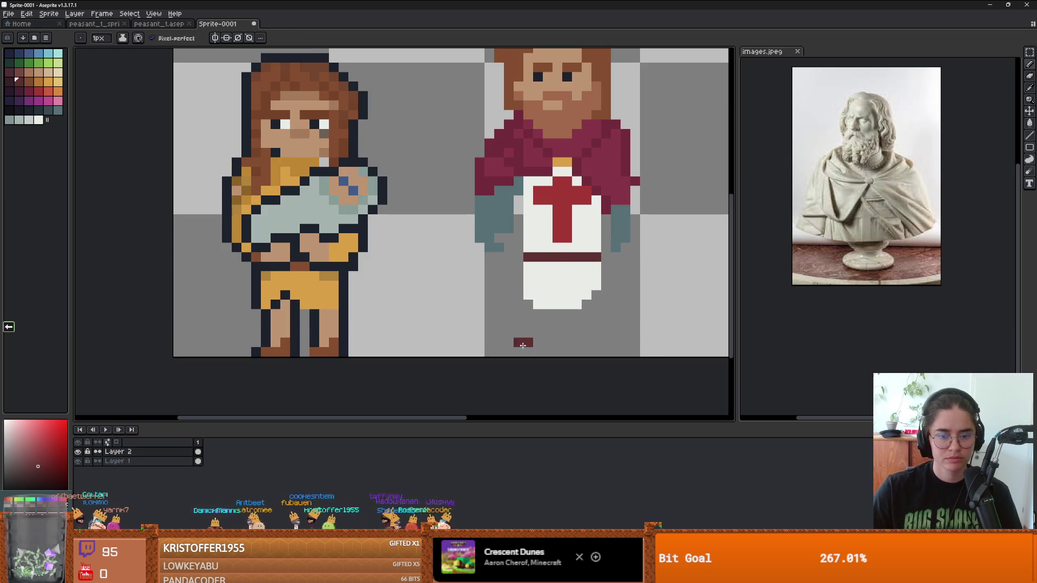
drag(522, 346, 605, 352)
click(538, 343)
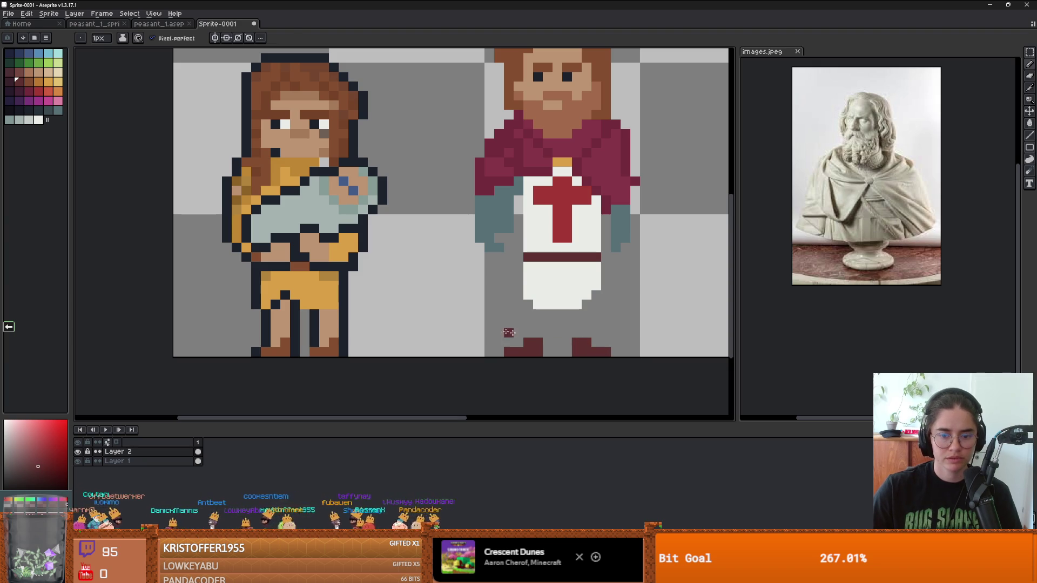
Draw the left and right legs in skin tan above the feet.
alt+click(327, 324)
mouse_move(537, 316)
mouse_down()
mouse_move(537, 336)
mouse_move(528, 327)
mouse_move(538, 336)
mouse_up()
mouse_move(596, 300)
mouse_down()
mouse_move(591, 333)
mouse_move(586, 321)
mouse_move(577, 333)
mouse_up()
scroll(578, 324, down, 3)
scroll(629, 317, down, 1)
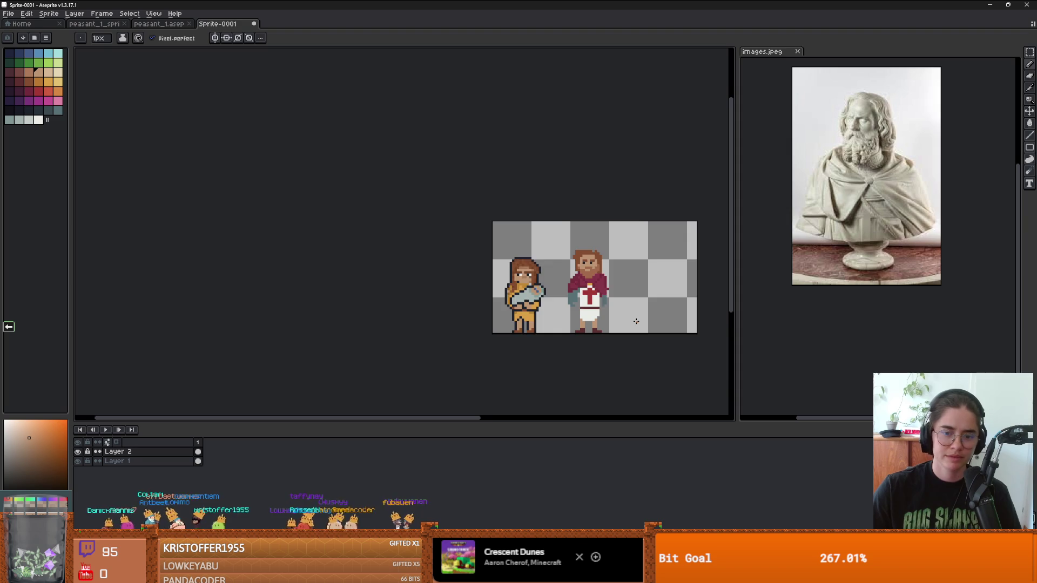
scroll(629, 317, up, 1)
scroll(555, 312, up, 4)
alt+click(616, 287)
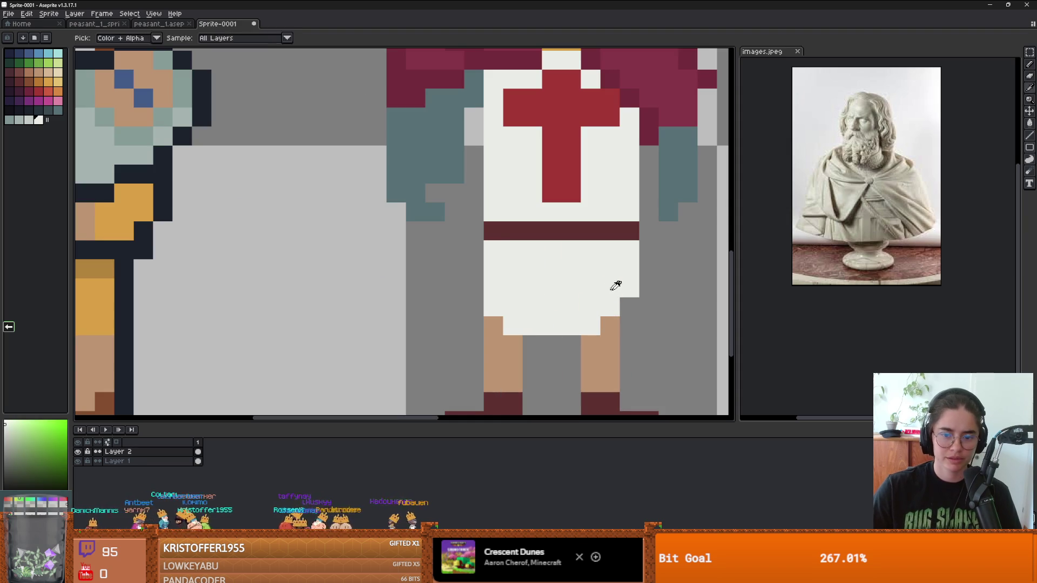
Fill both legs with maroon using the Paint Bucket.
click(624, 320)
key(ctrl+z)
scroll(533, 303, down, 3)
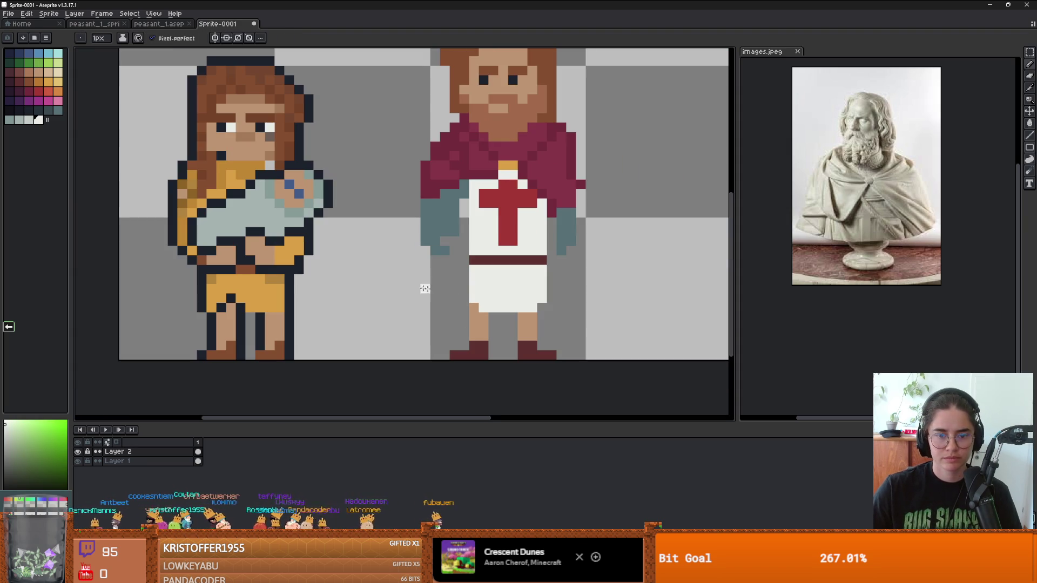
alt+click(486, 261)
key(g)
click(478, 324)
click(532, 327)
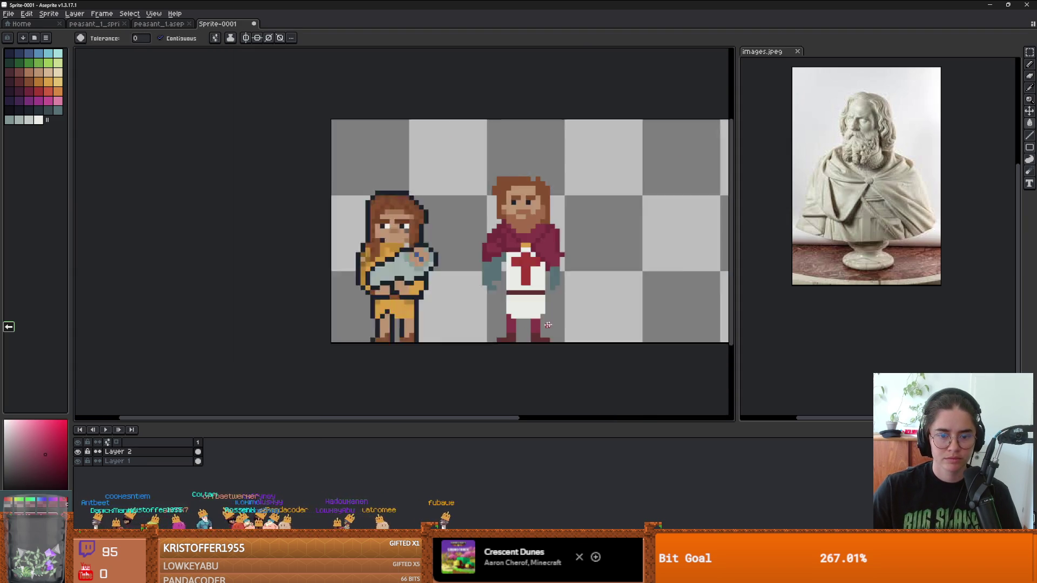
scroll(540, 324, down, 2)
scroll(543, 317, up, 2)
key(b)
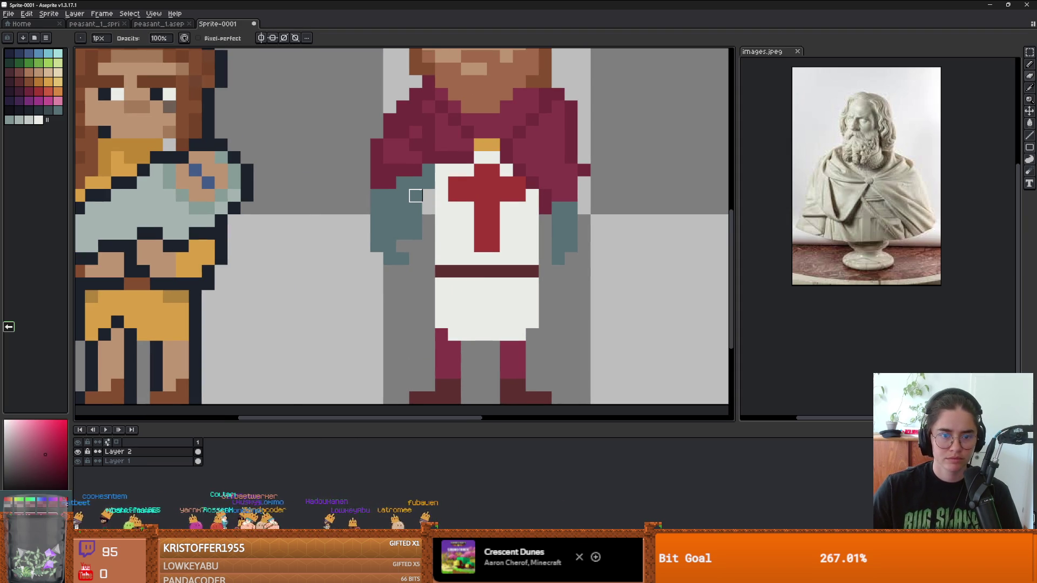
Select the bearded figure's left arm and shift it one pixel right.
scroll(415, 196, down, 2)
scroll(417, 231, up, 2)
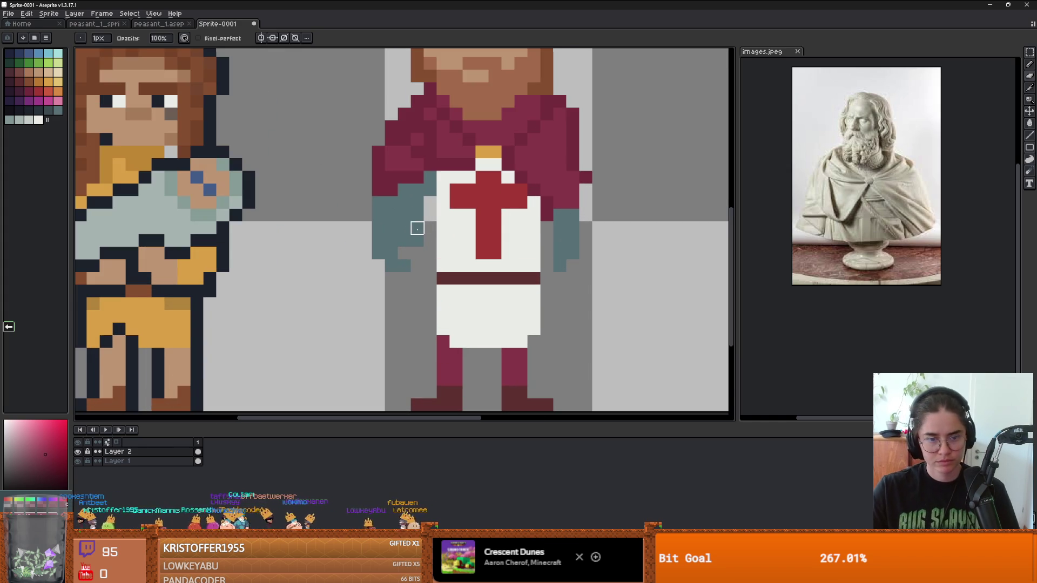
key(m)
mouse_move(417, 266)
mouse_down()
mouse_move(379, 204)
mouse_move(392, 205)
mouse_up()
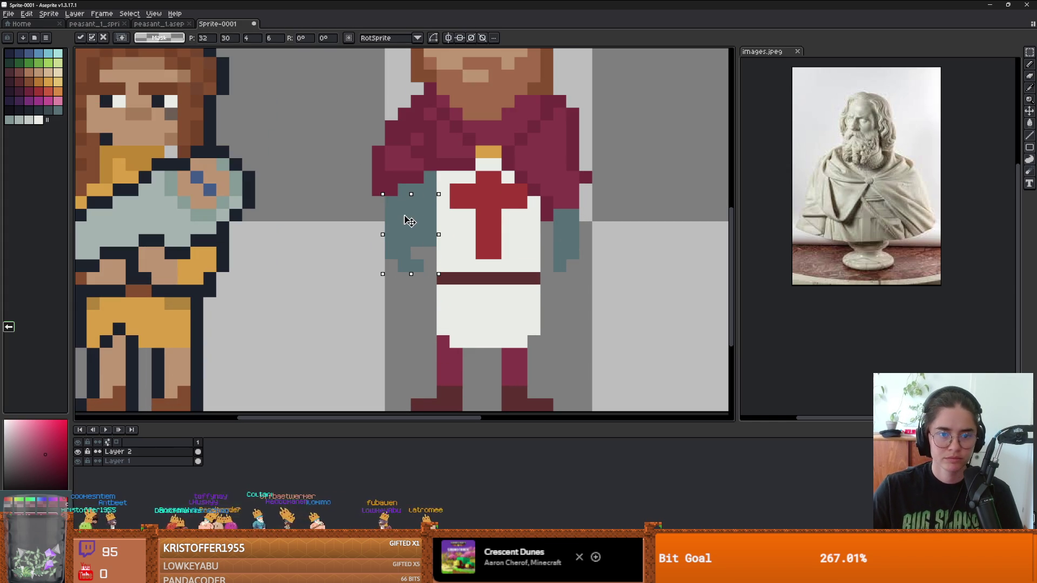
key(ctrl+d)
Paint dark and lighter red cloak columns along the left arm's edge, then sample the teal sleeve colour.
key(b)
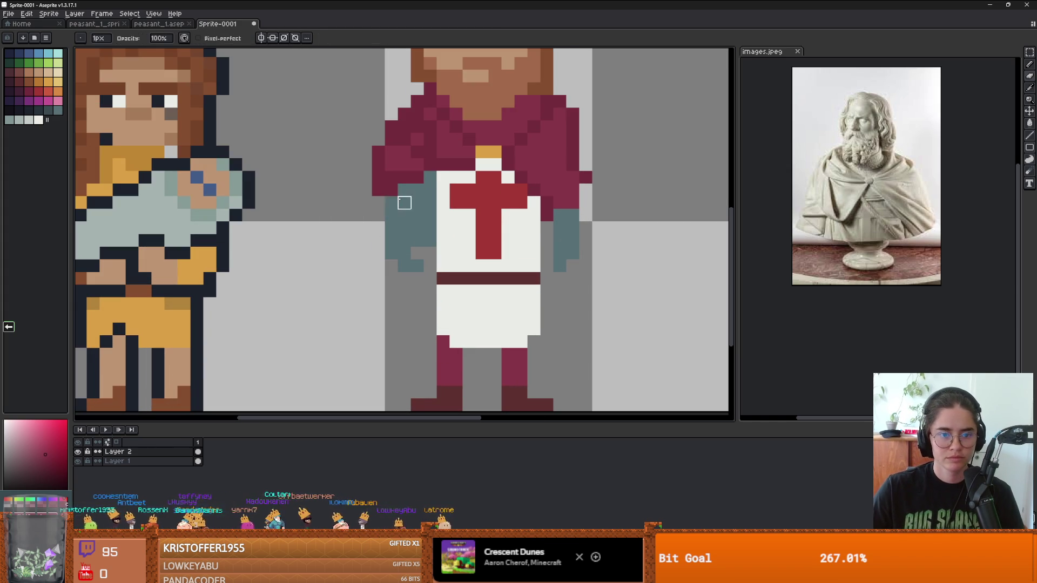
alt+click(393, 185)
mouse_move(392, 201)
mouse_down()
mouse_move(392, 244)
mouse_move(378, 216)
mouse_move(378, 254)
mouse_up()
alt+click(402, 174)
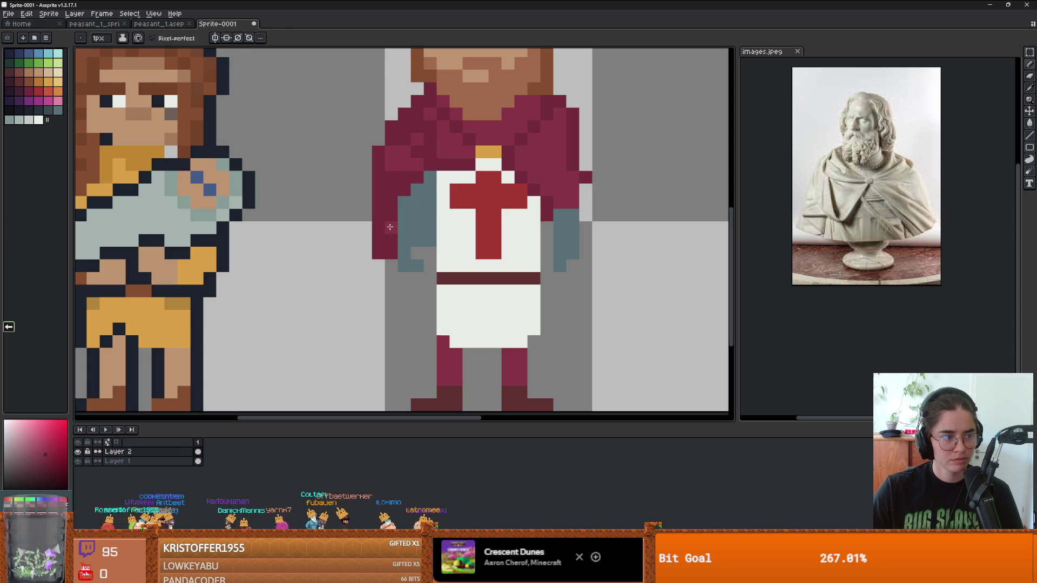
drag(390, 227, 400, 172)
scroll(400, 172, down, 5)
scroll(432, 222, up, 6)
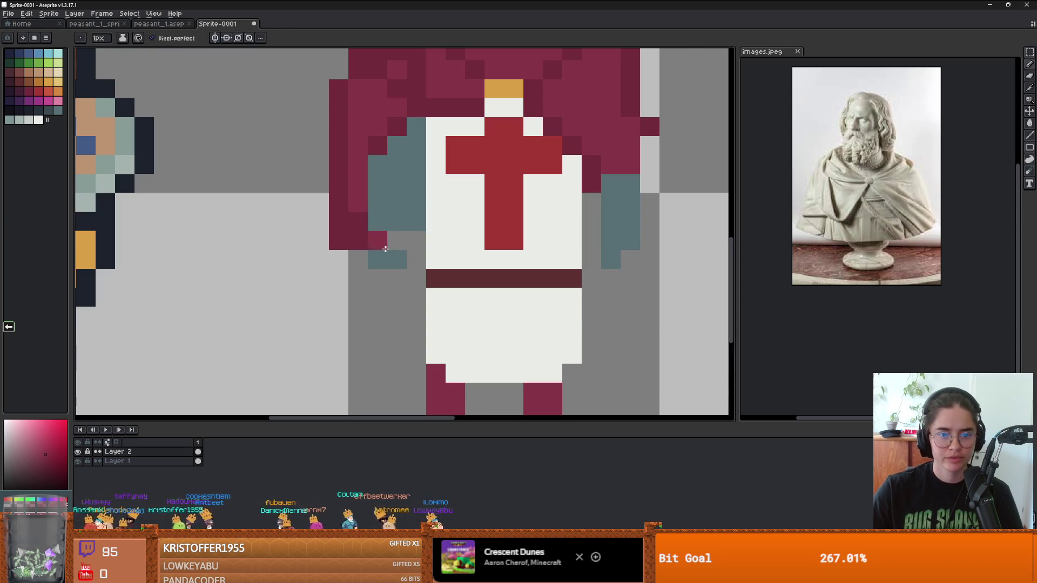
key(alt)
alt+click(407, 214)
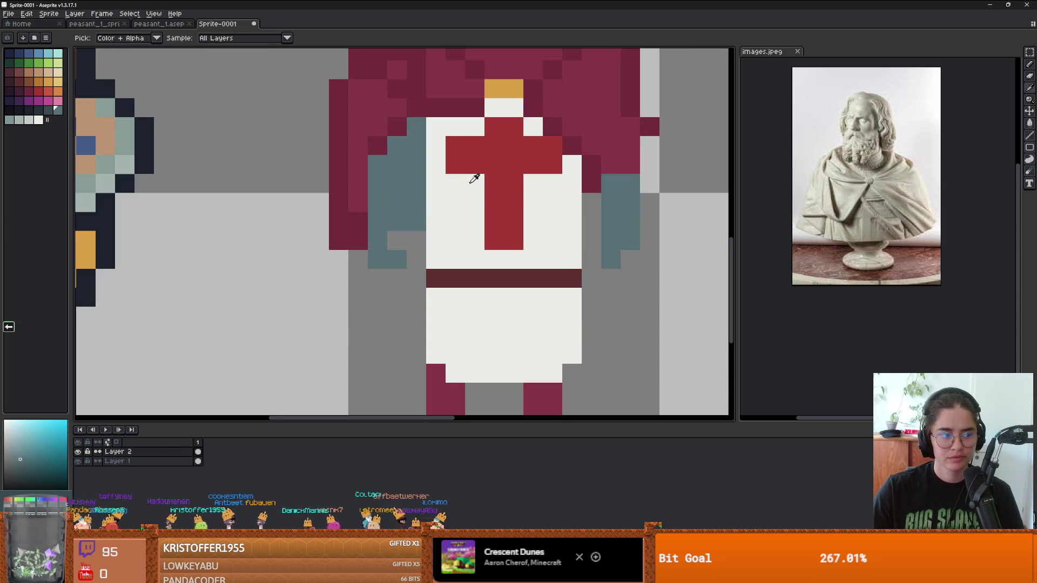
scroll(480, 220, down, 2)
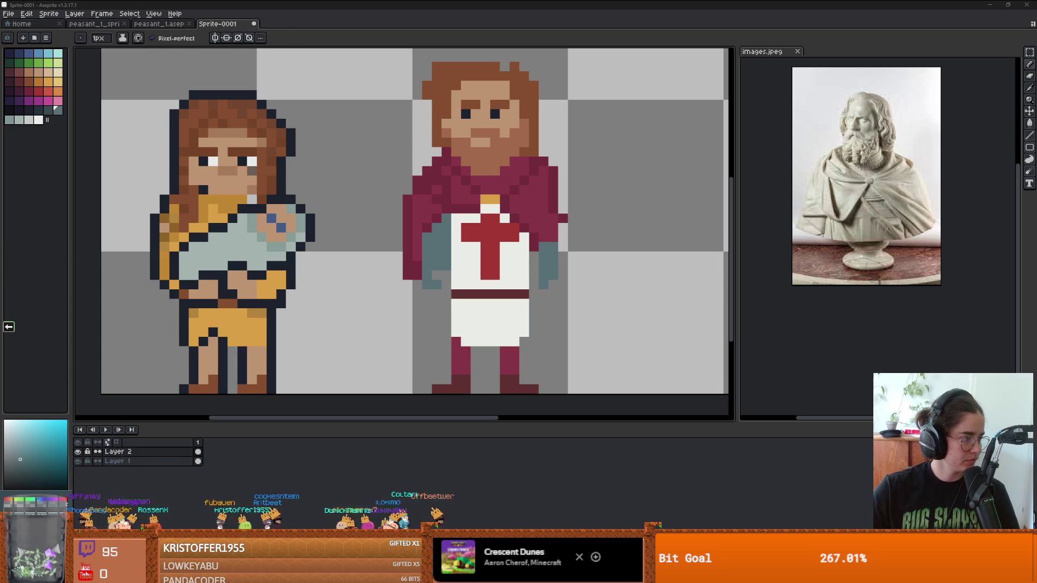
scroll(407, 257, up, 1)
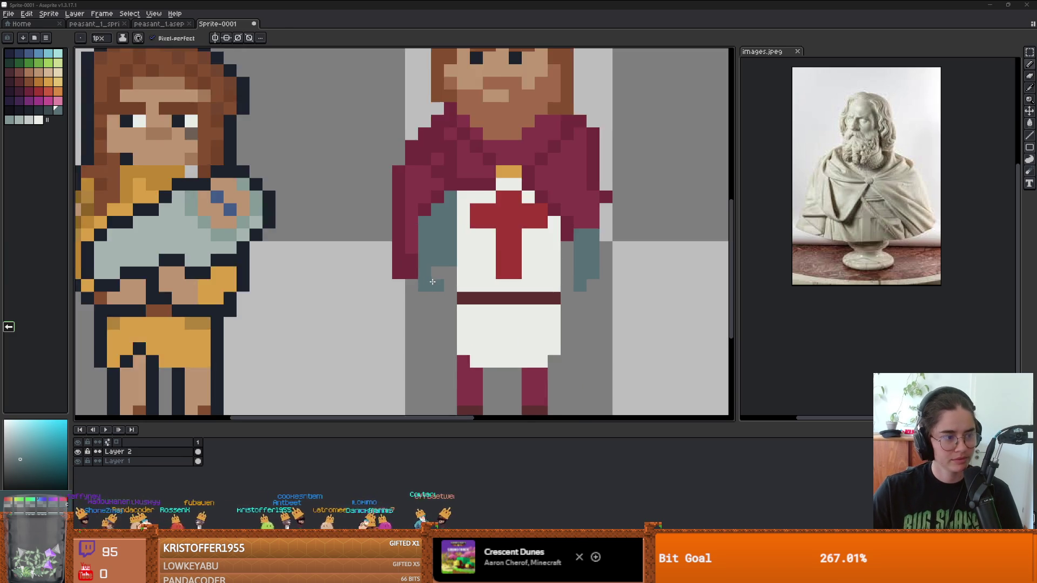
scroll(478, 267, up, 2)
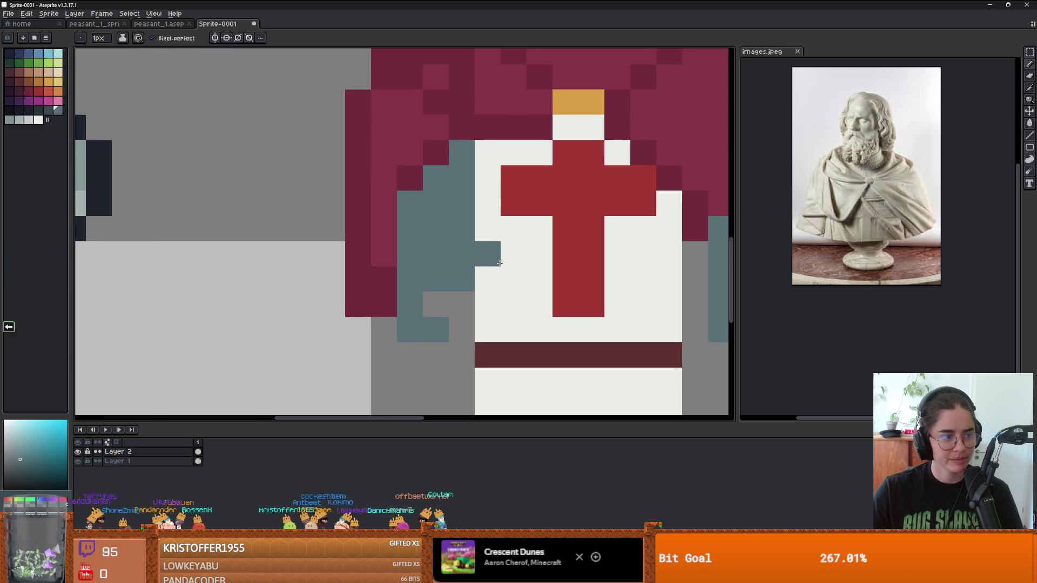
scroll(483, 260, down, 2)
Draw skin-coloured hands below the left and right sleeves.
alt+click(539, 97)
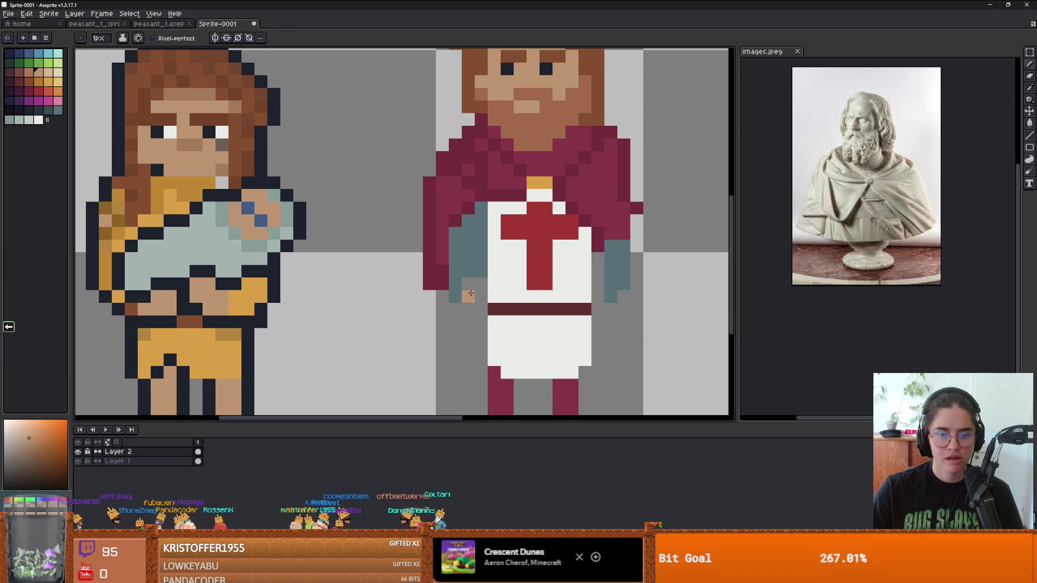
mouse_move(469, 284)
mouse_down()
mouse_move(468, 302)
mouse_move(480, 297)
mouse_up()
scroll(481, 298, down, 2)
scroll(545, 281, up, 1)
mouse_move(548, 282)
mouse_down()
mouse_move(547, 302)
mouse_move(555, 277)
mouse_up()
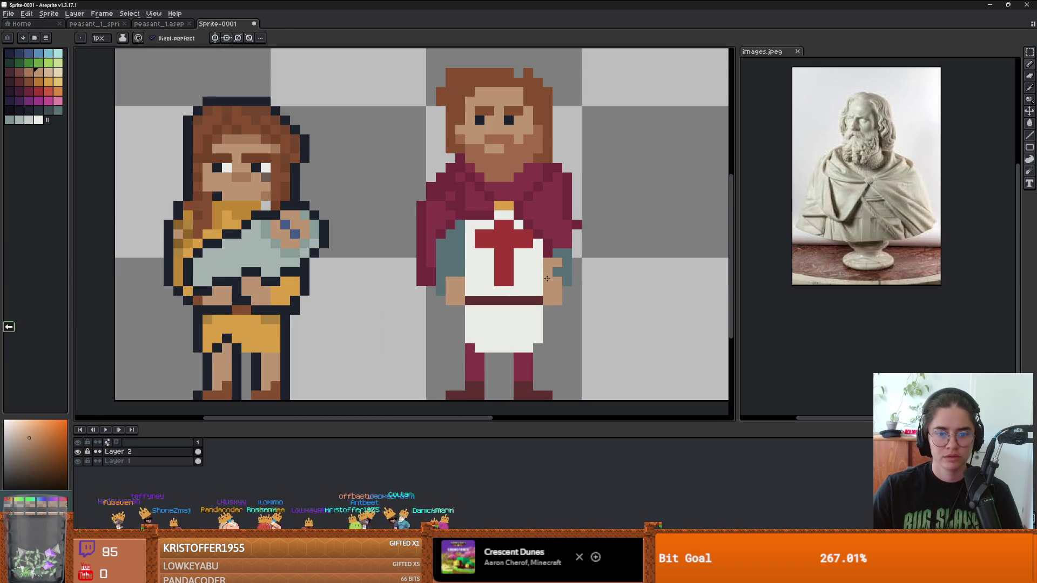
Extend the cloak's right and lower-left edges downward in maroon.
alt+click(567, 262)
scroll(561, 275, down, 1)
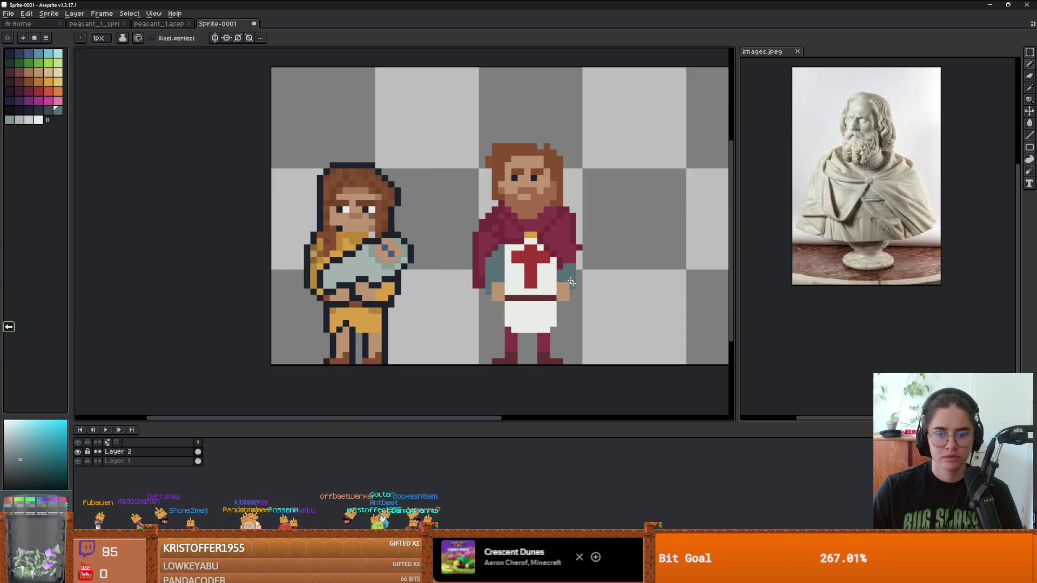
scroll(553, 266, up, 1)
alt+click(585, 233)
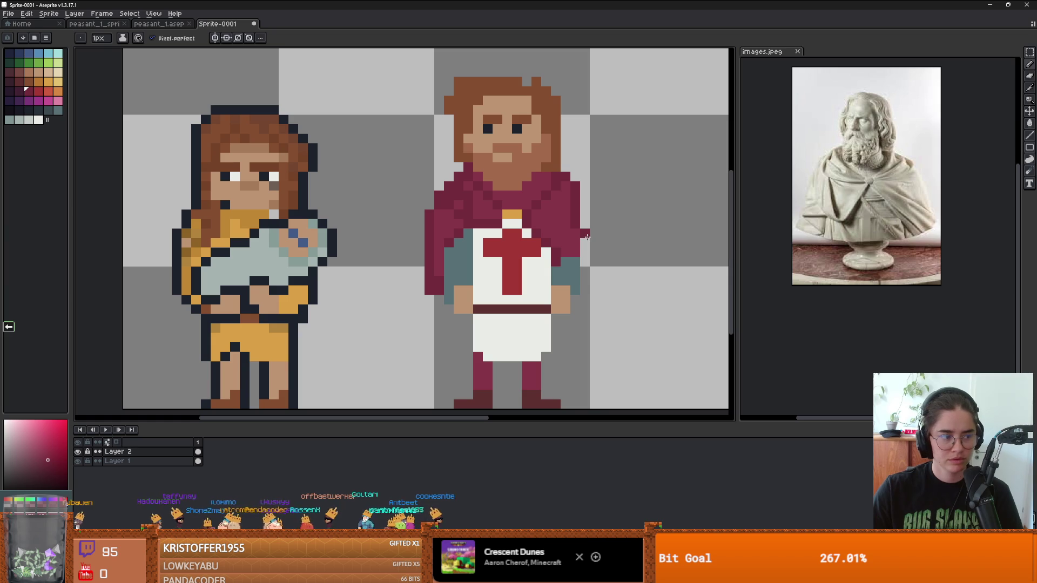
drag(587, 238, 583, 277)
scroll(582, 290, down, 1)
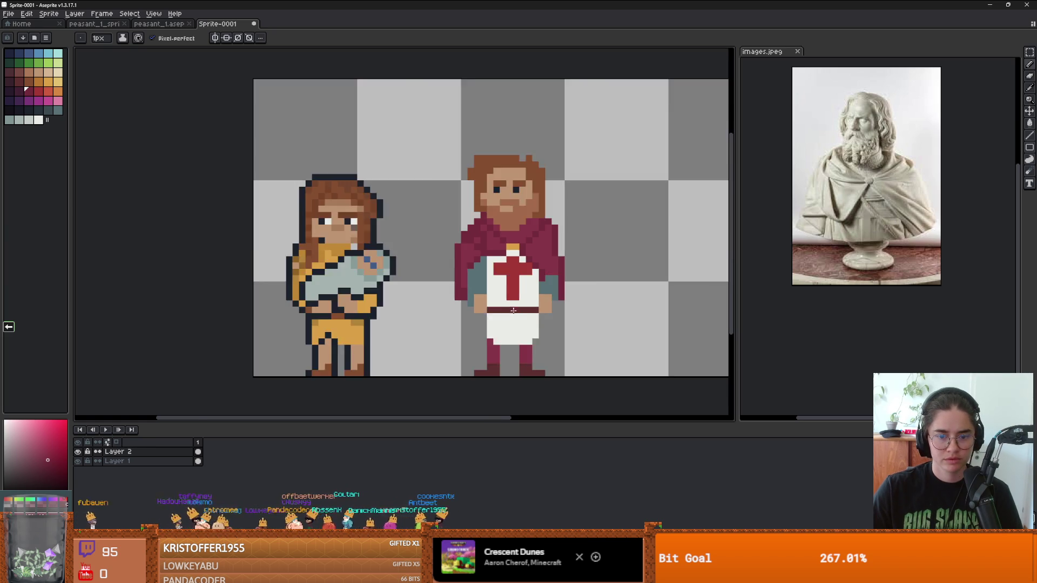
scroll(488, 307, up, 1)
drag(466, 286, 471, 342)
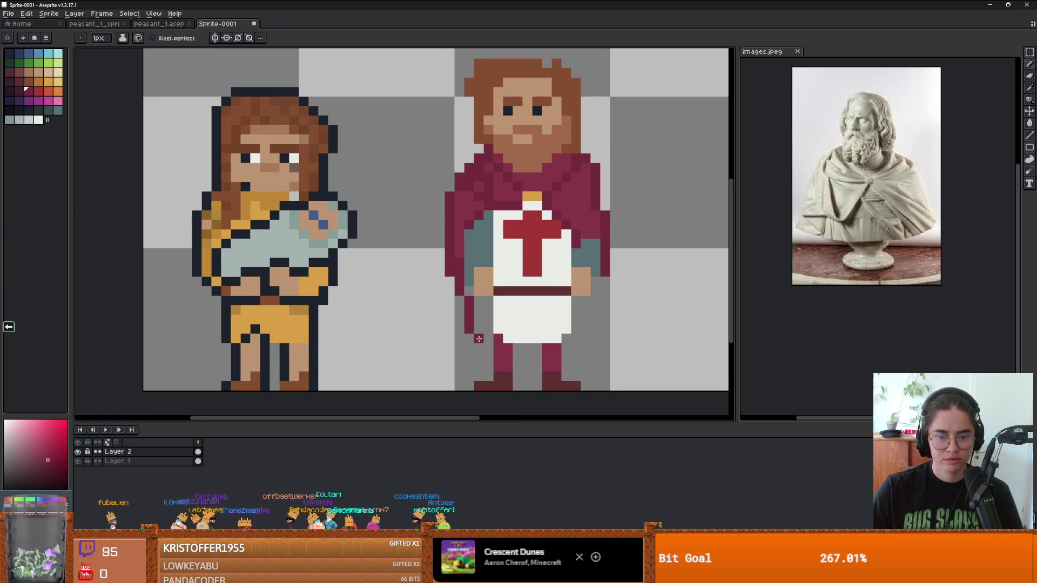
Fill the grey gap left of the tunic with maroon.
key(g)
click(488, 310)
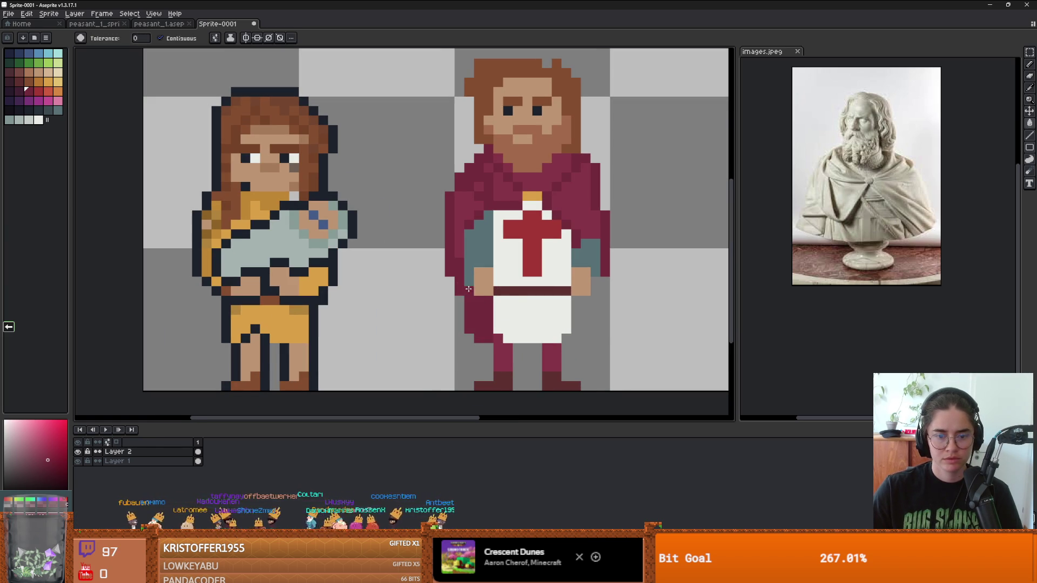
scroll(468, 289, down, 1)
scroll(469, 289, up, 1)
scroll(540, 303, down, 1)
scroll(540, 302, up, 1)
Continue maroon down the cloak's right edge and fill the gap beside the apron.
key(i)
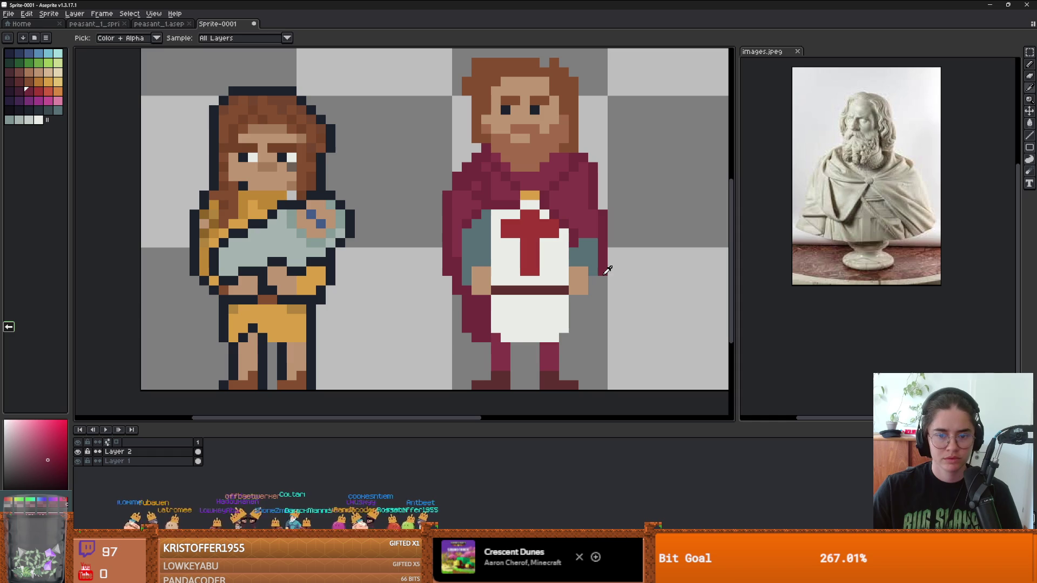
click(605, 272)
key(b)
drag(594, 281, 587, 319)
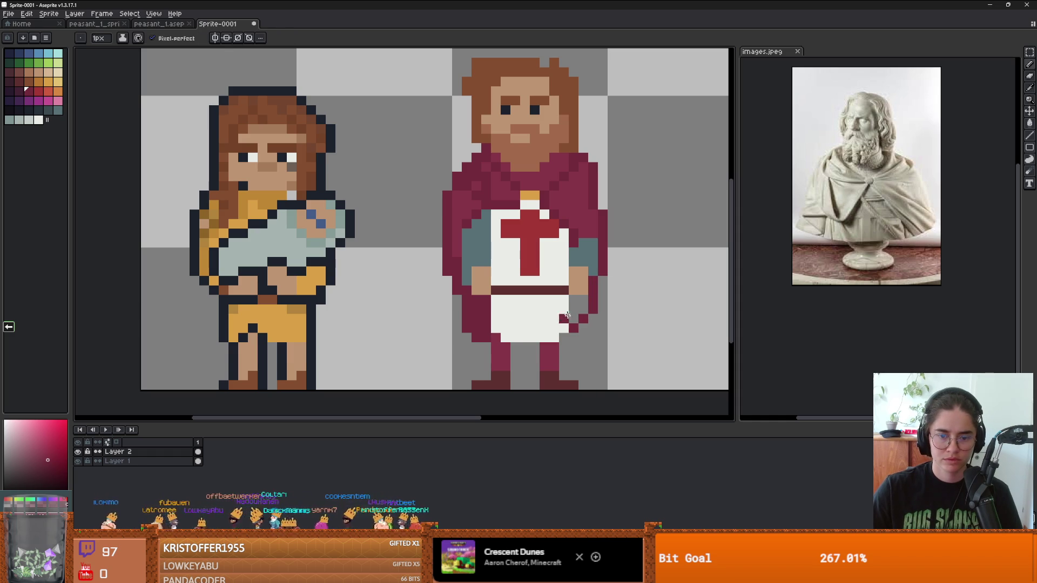
key(g)
click(575, 308)
key(b)
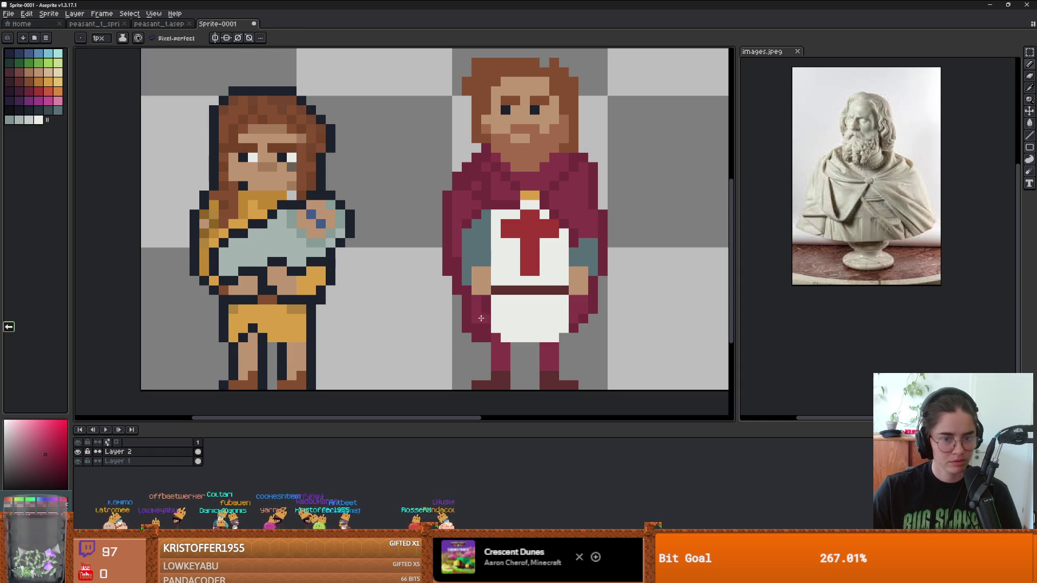
Zoom in and out to review the knight, then sample the teal sleeve colour.
scroll(482, 303, down, 3)
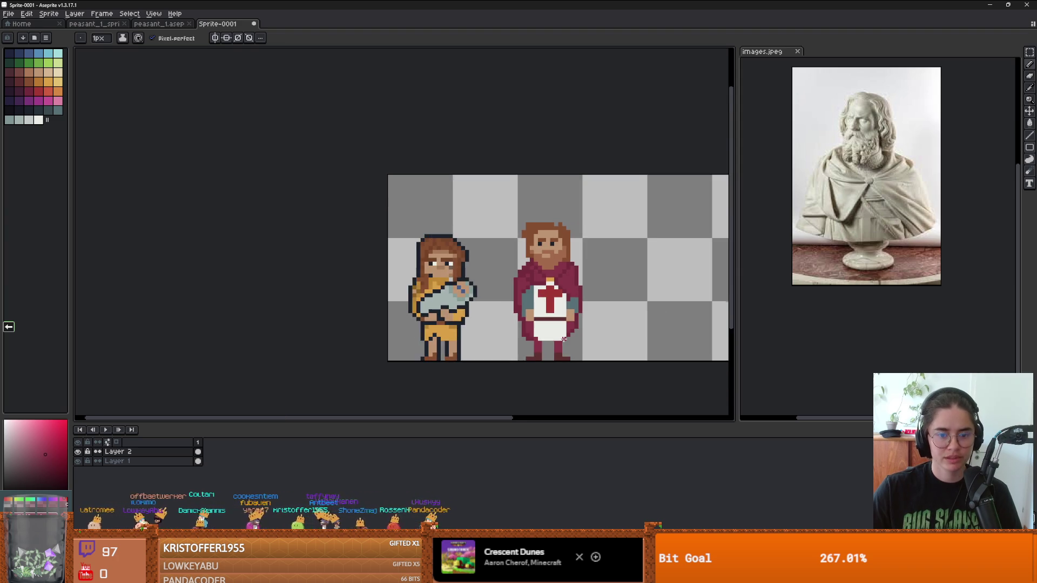
scroll(540, 324, up, 2)
scroll(577, 336, down, 1)
scroll(577, 337, up, 3)
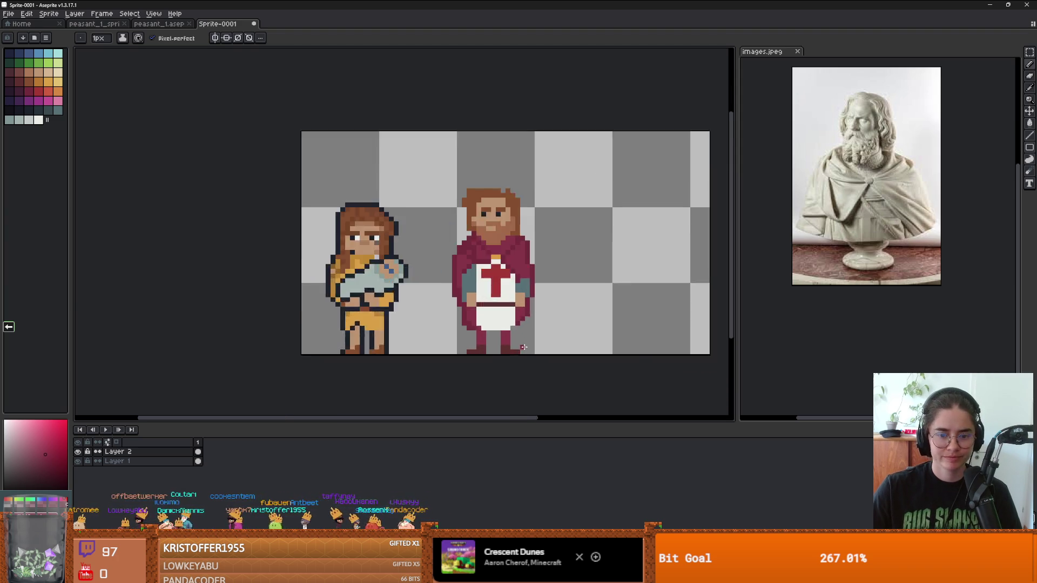
scroll(507, 331, down, 2)
scroll(507, 331, down, 2)
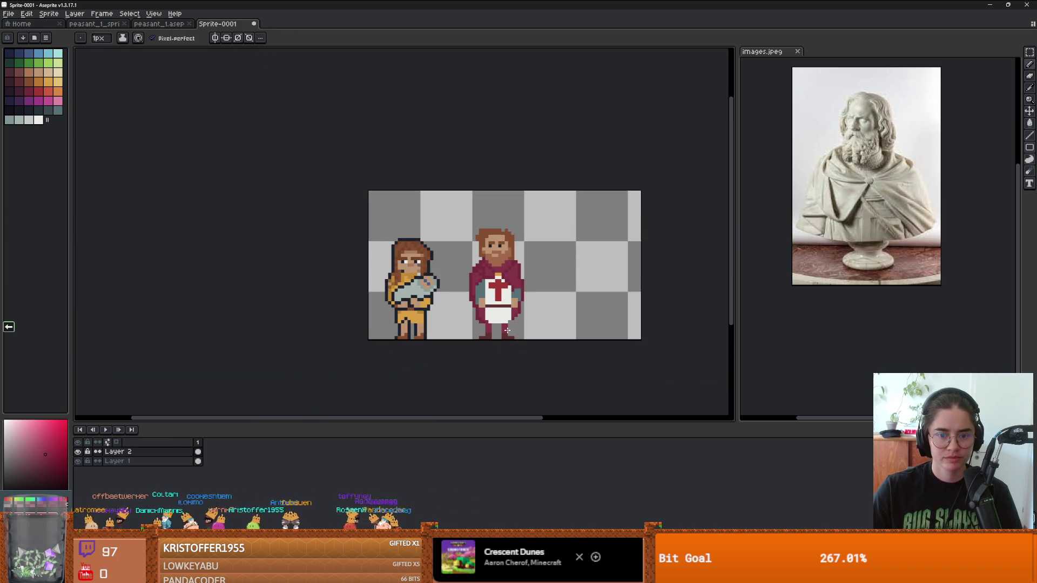
scroll(510, 301, up, 2)
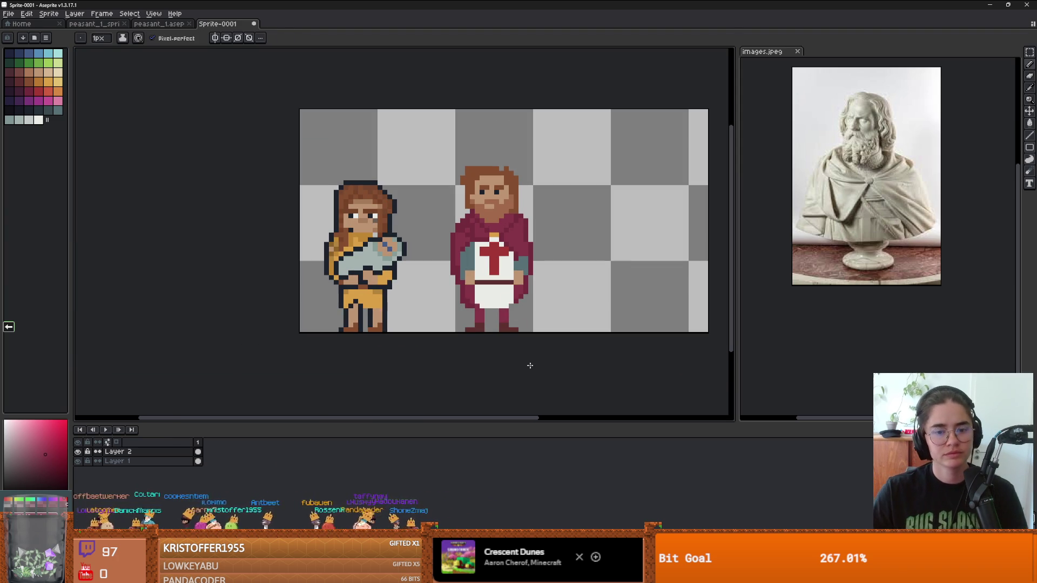
scroll(523, 286, up, 1)
alt+click(424, 221)
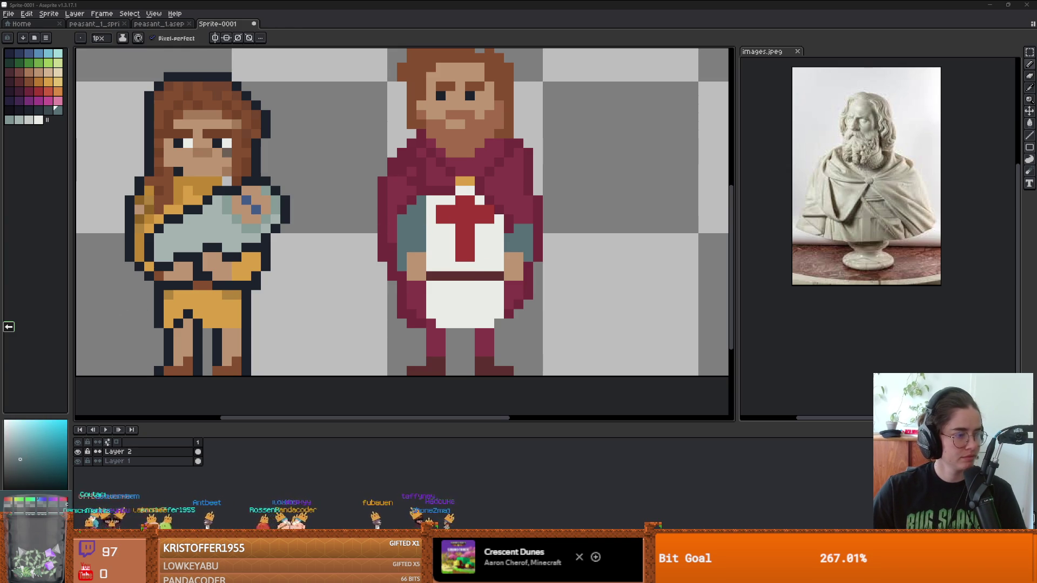
Add dark checker-shading pixels up the knight's left sleeve.
scroll(409, 229, up, 1)
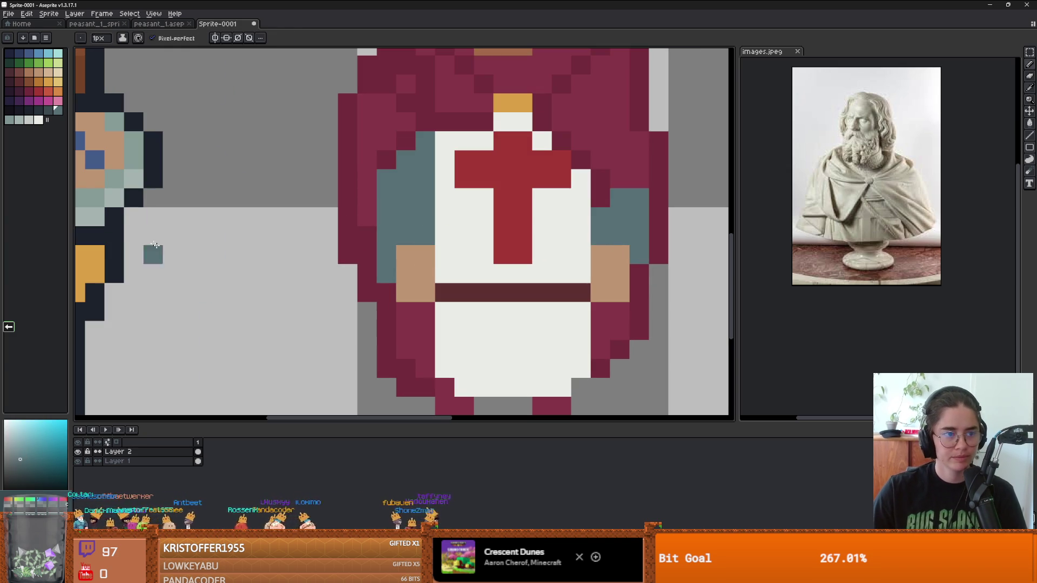
click(429, 254)
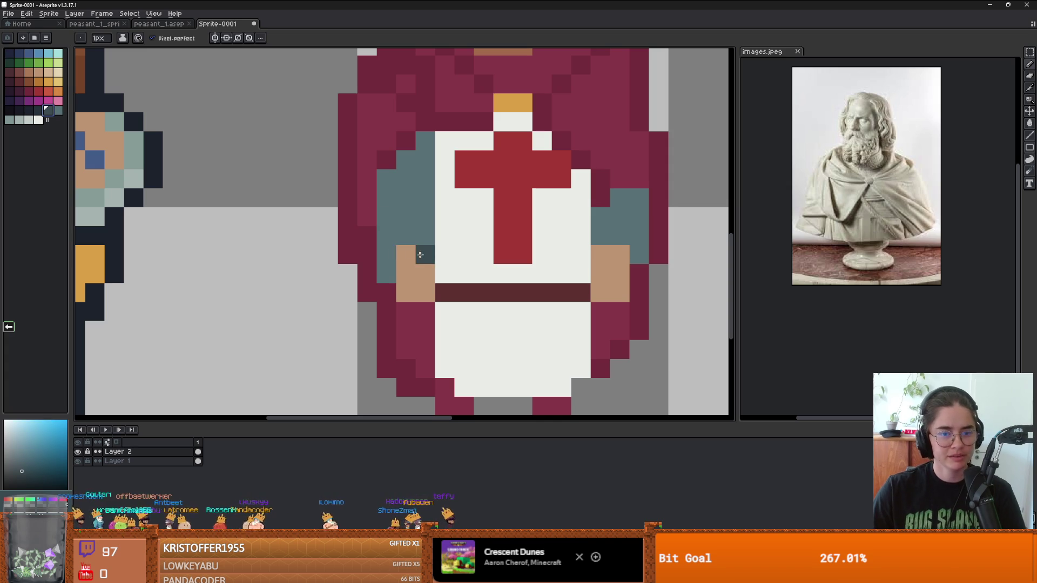
click(383, 251)
click(425, 216)
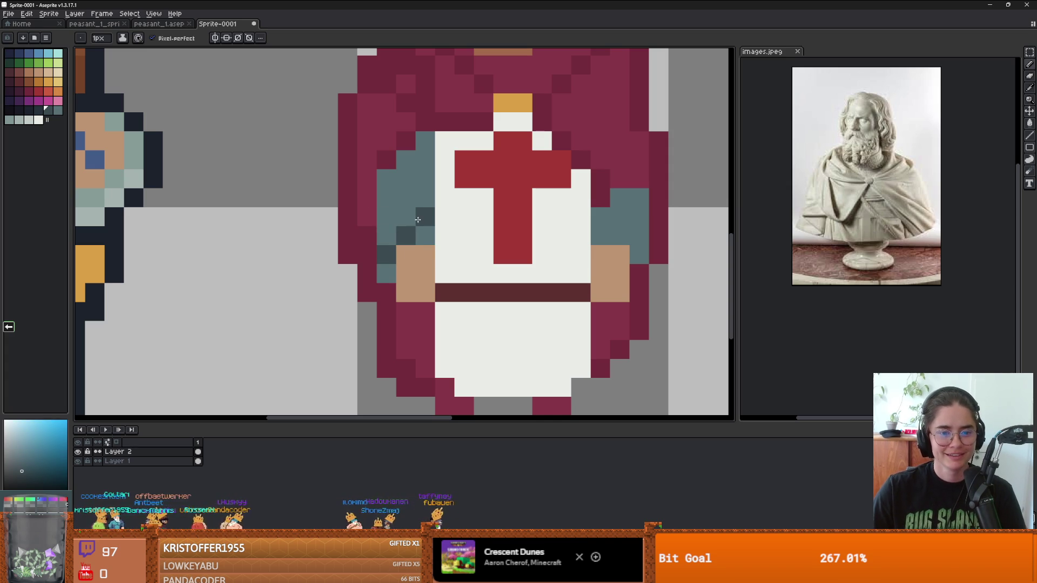
click(387, 217)
click(405, 198)
click(425, 179)
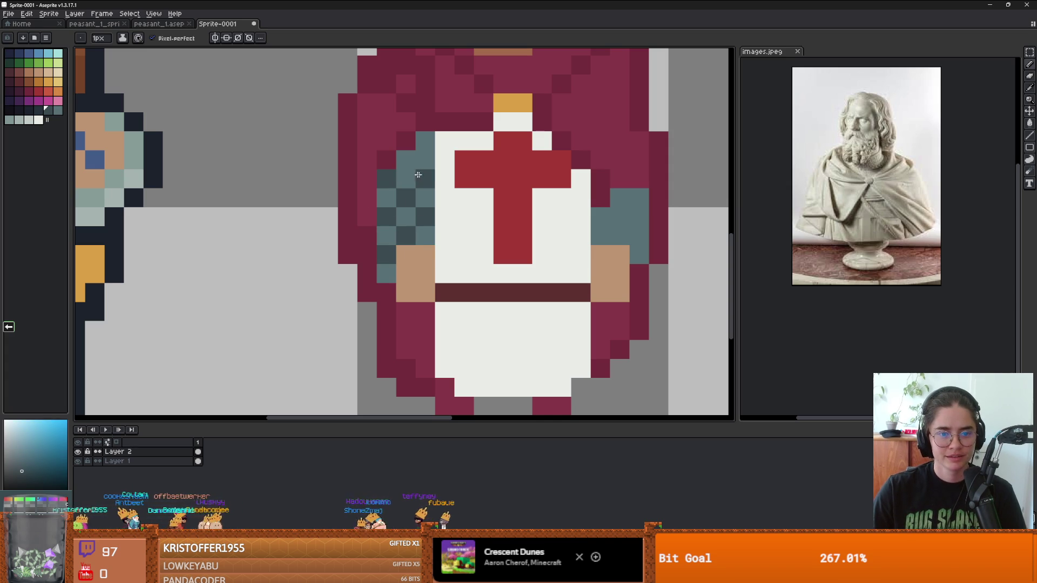
click(406, 159)
Add checker-shading pixels to the knight's right sleeve.
scroll(527, 283, down, 5)
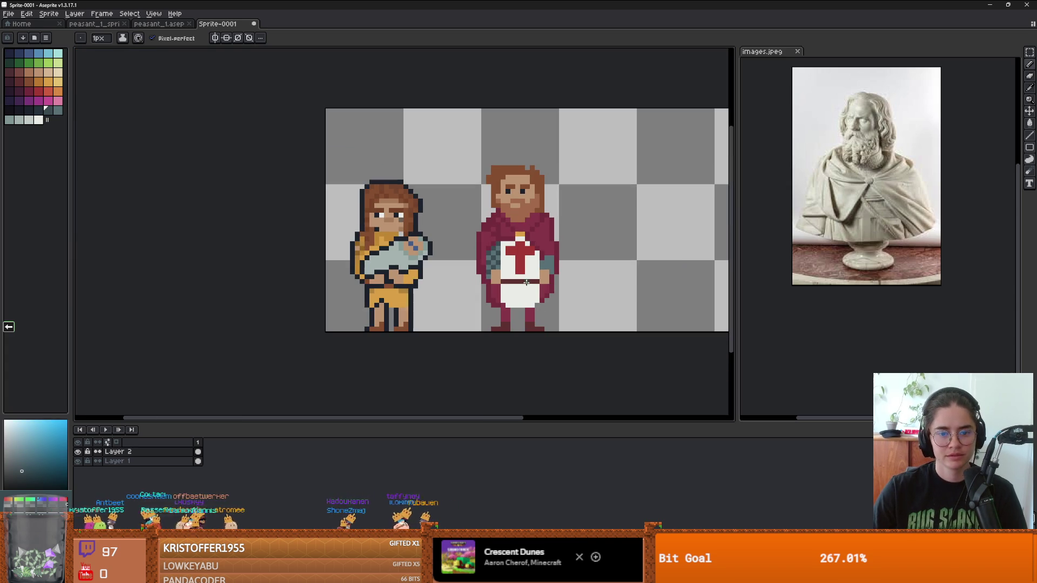
scroll(531, 267, up, 5)
click(564, 227)
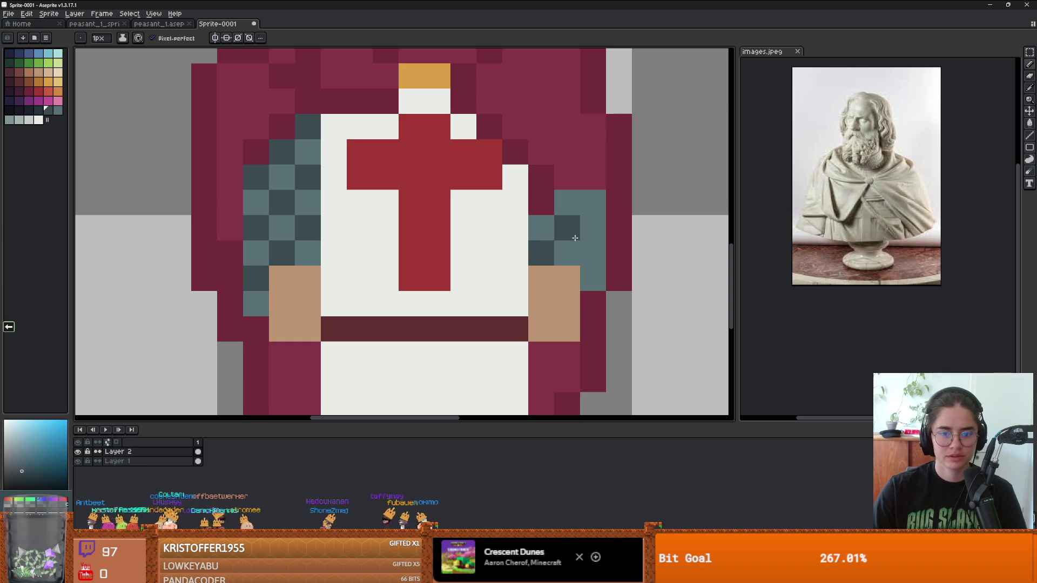
click(594, 257)
click(593, 203)
click(566, 278)
scroll(562, 281, down, 5)
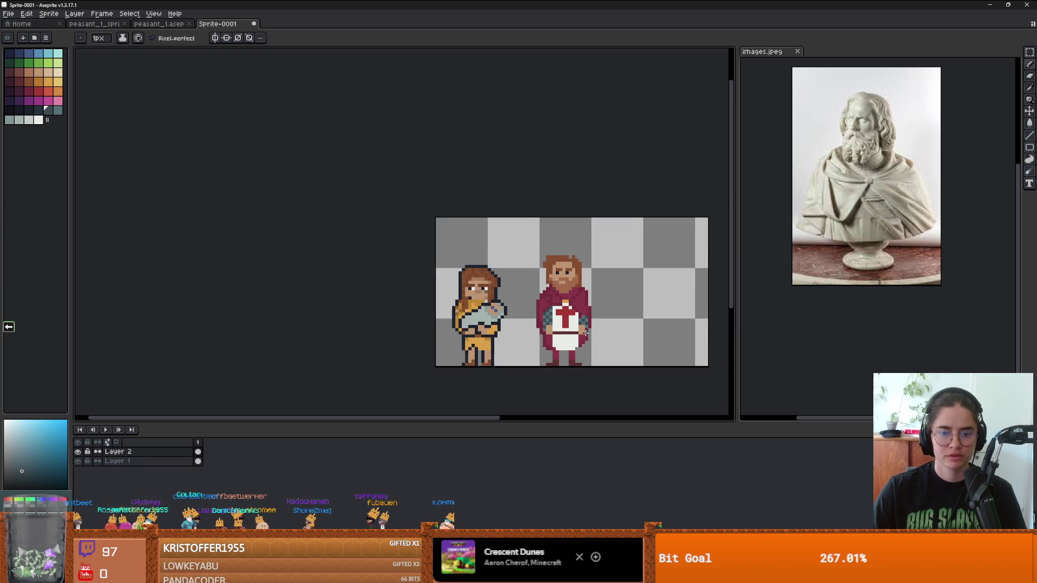
scroll(552, 324, up, 1)
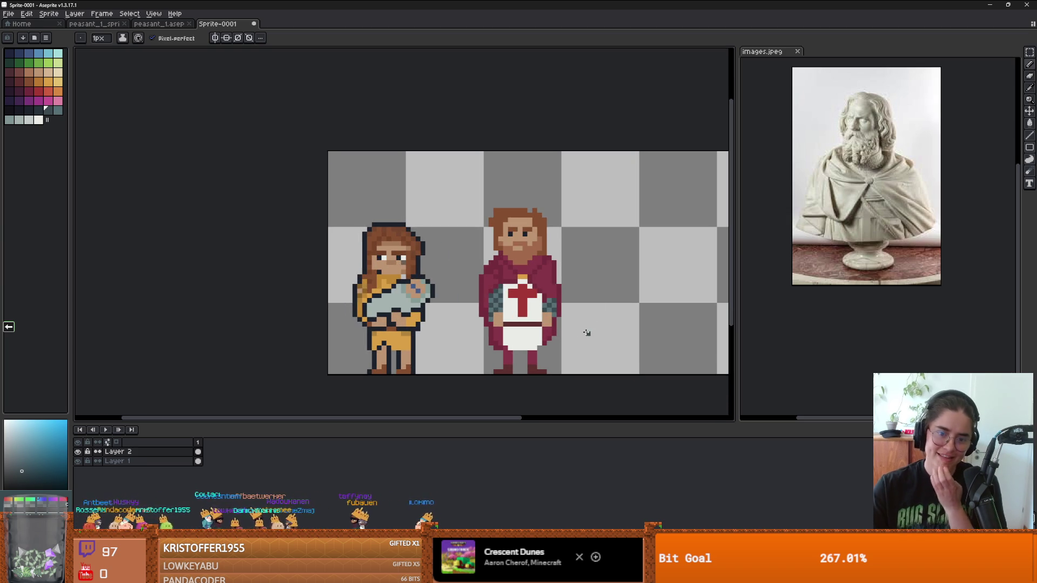
scroll(544, 359, up, 5)
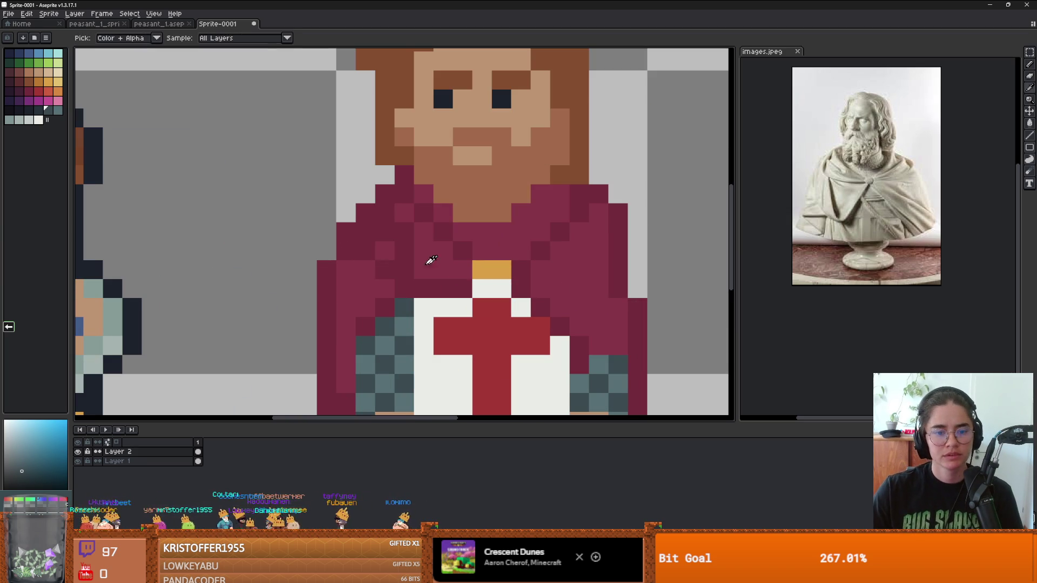
Repaint the lower sleeve pixels in the robe's dark maroon.
alt+click(594, 267)
drag(561, 289, 602, 287)
scroll(599, 297, down, 4)
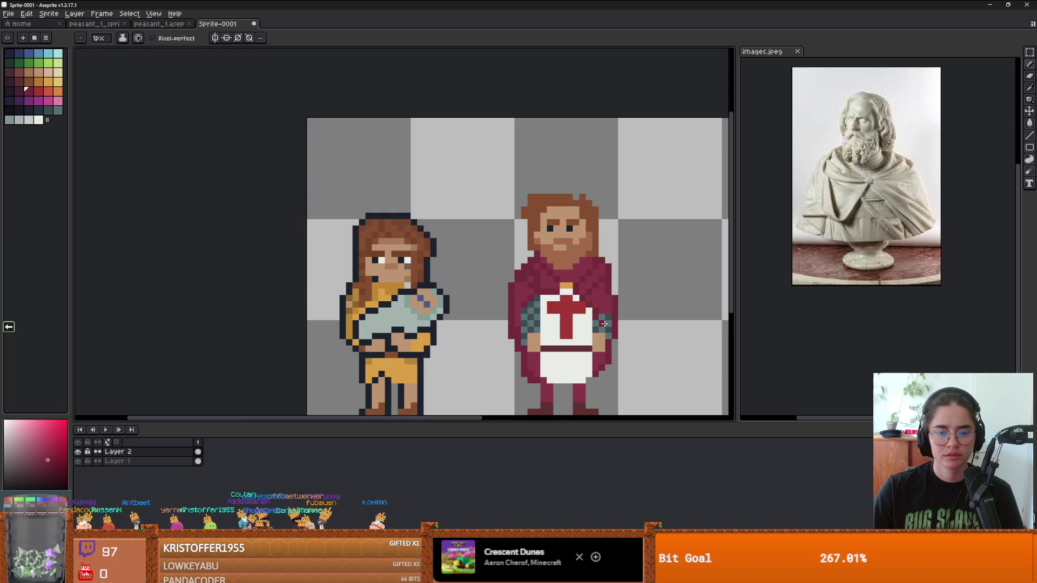
scroll(528, 260, up, 3)
Sample the collar's orange, then choose gold for the knight's collar.
alt+click(533, 243)
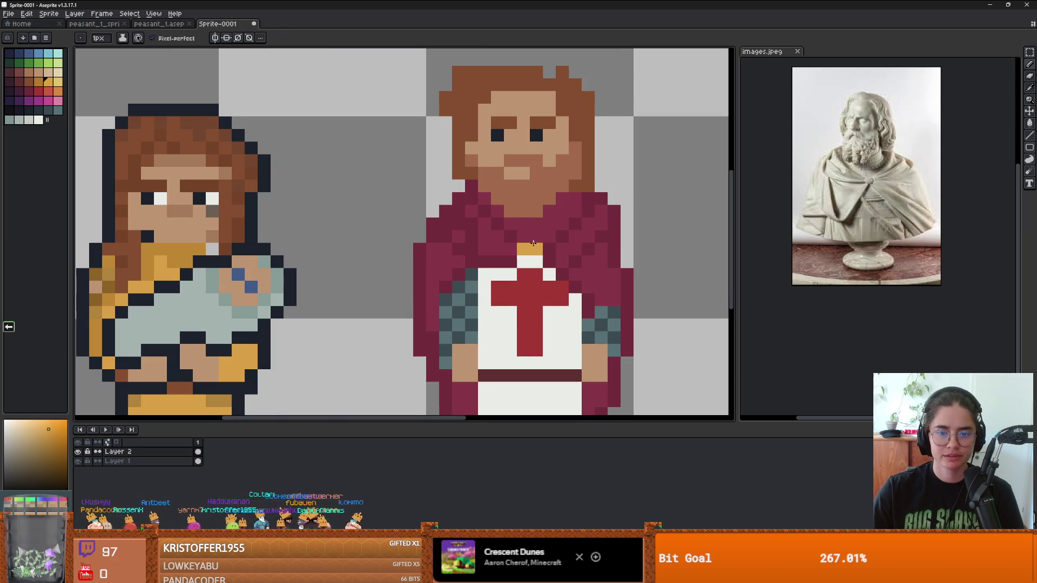
scroll(521, 240, down, 3)
scroll(105, 88, up, 3)
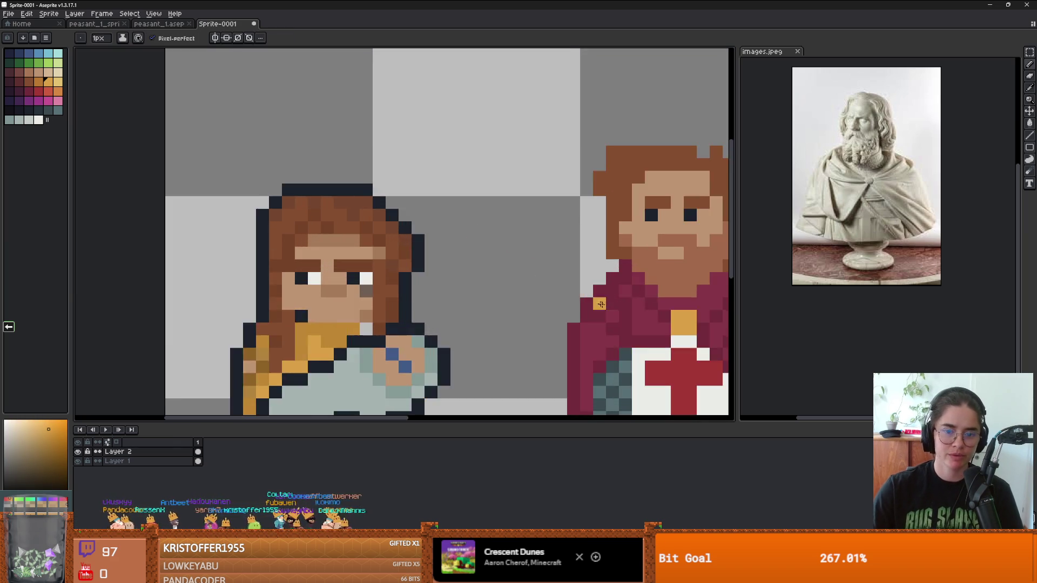
alt+click(413, 236)
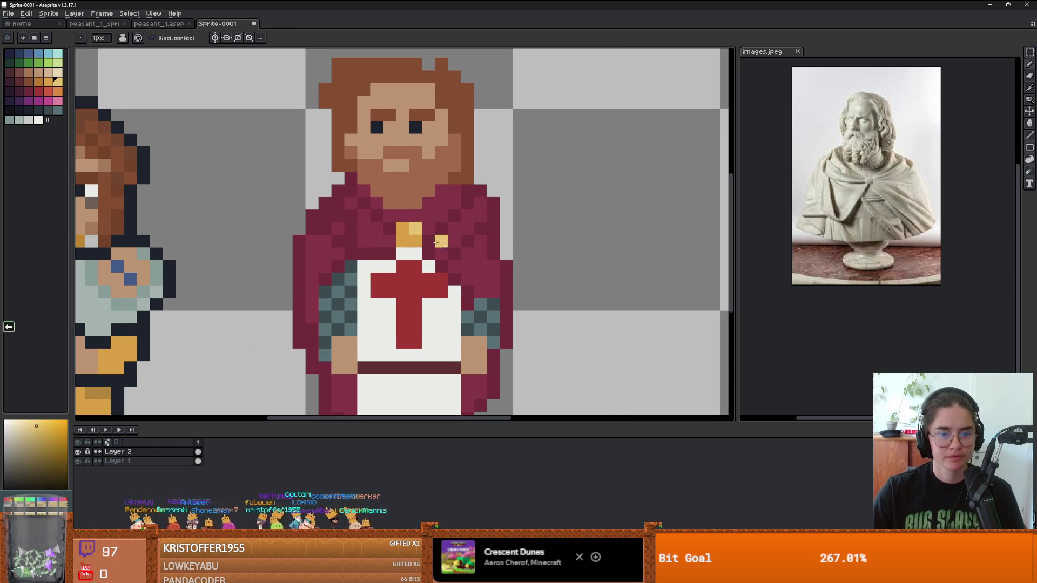
scroll(530, 292, down, 4)
scroll(530, 292, up, 3)
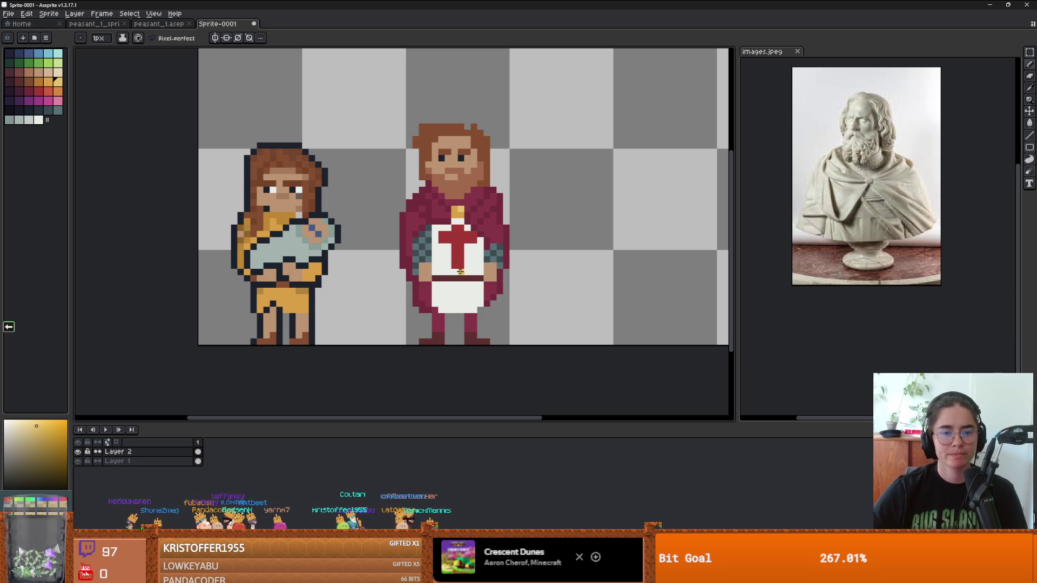
scroll(459, 271, down, 1)
scroll(459, 271, up, 1)
scroll(486, 272, up, 1)
scroll(517, 276, down, 2)
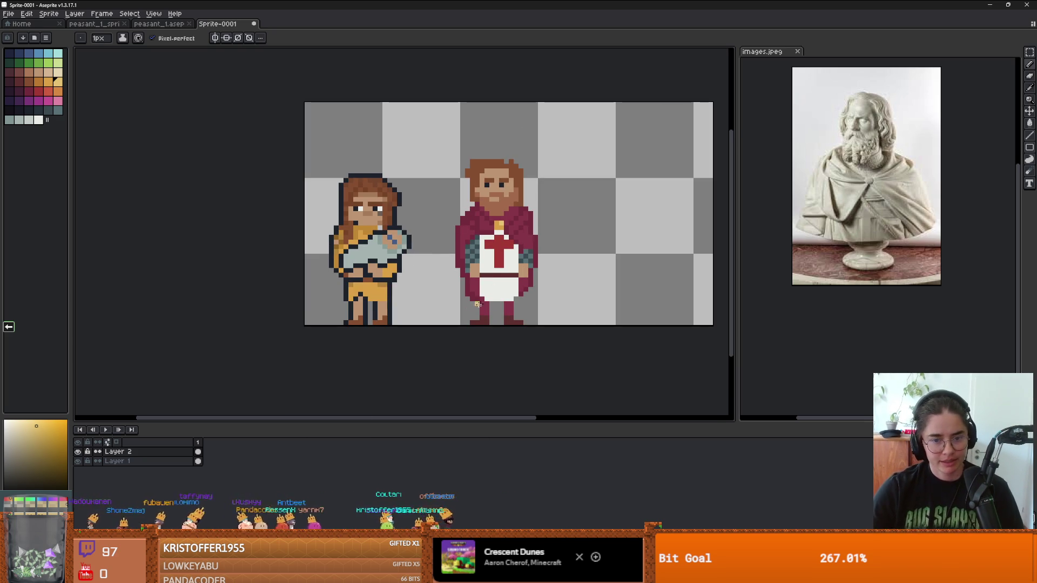
scroll(527, 297, up, 2)
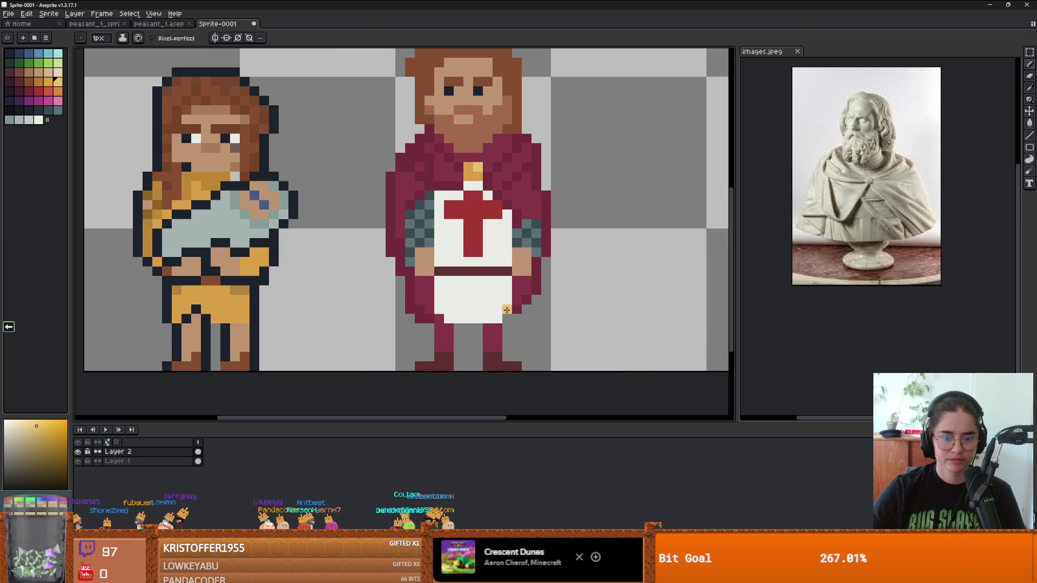
Paint sampled crimson pixels at the knight's legs and tunic hem.
alt+click(481, 331)
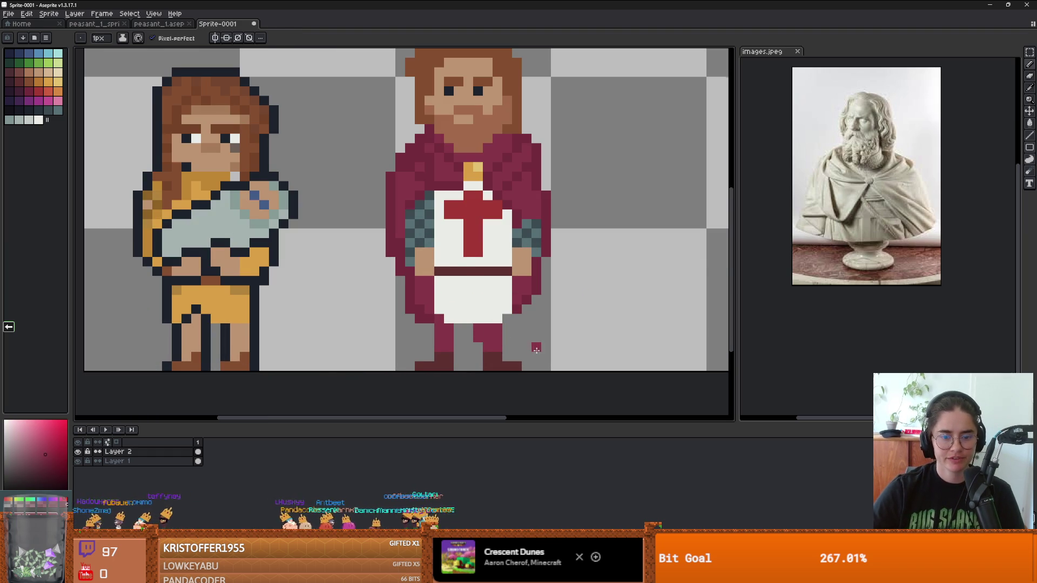
scroll(536, 350, down, 2)
scroll(518, 341, up, 1)
click(502, 340)
click(561, 348)
scroll(540, 335, down, 2)
scroll(540, 329, up, 3)
click(514, 335)
click(552, 322)
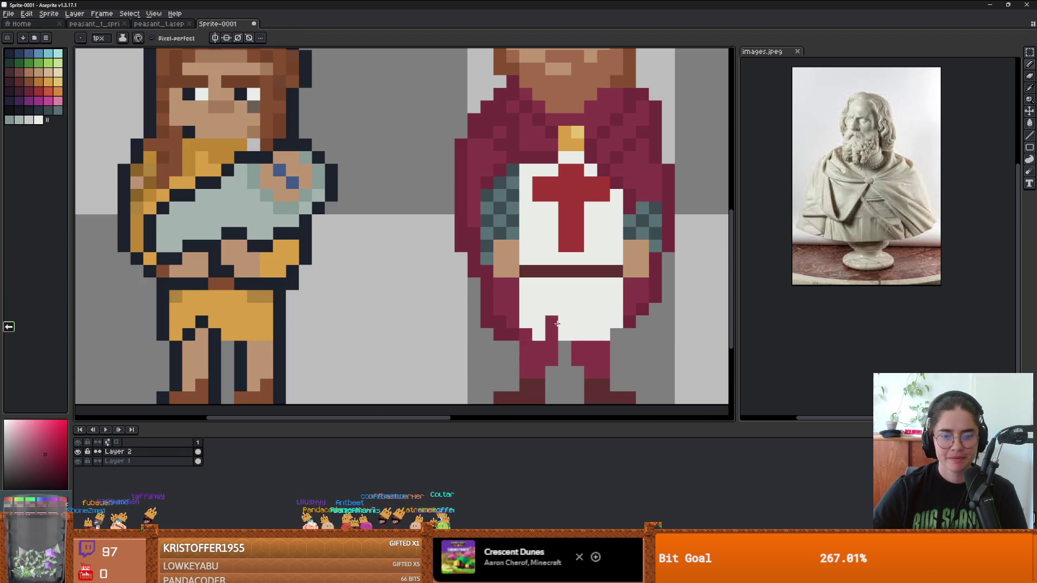
alt+click(559, 323)
scroll(627, 343, down, 3)
scroll(646, 332, up, 2)
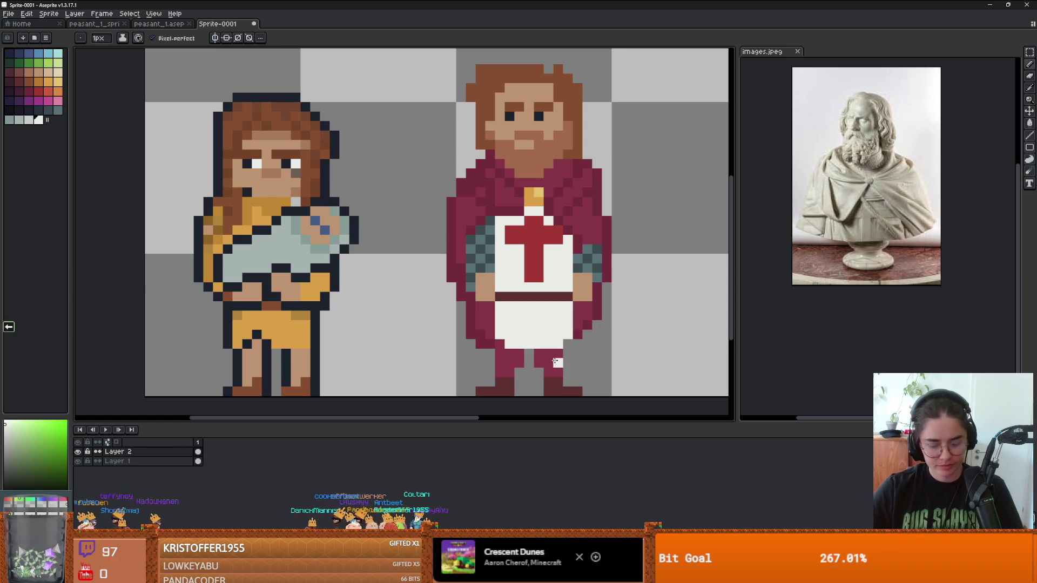
key(m)
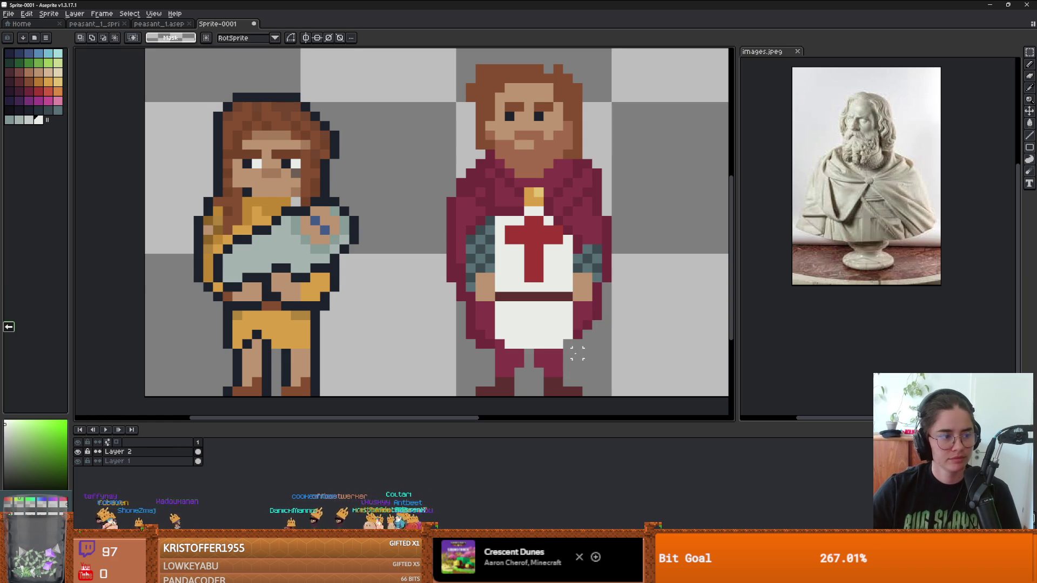
Select and then deselect a small area over the knight's legs, returning to the pencil.
drag(541, 346, 594, 398)
key(ctrl+d)
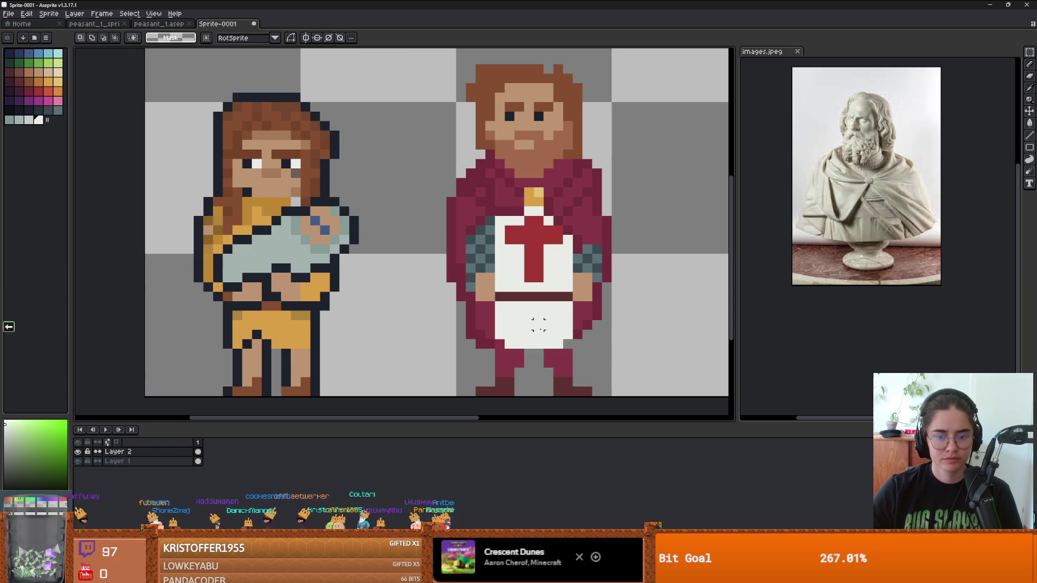
key(b)
scroll(510, 340, down, 6)
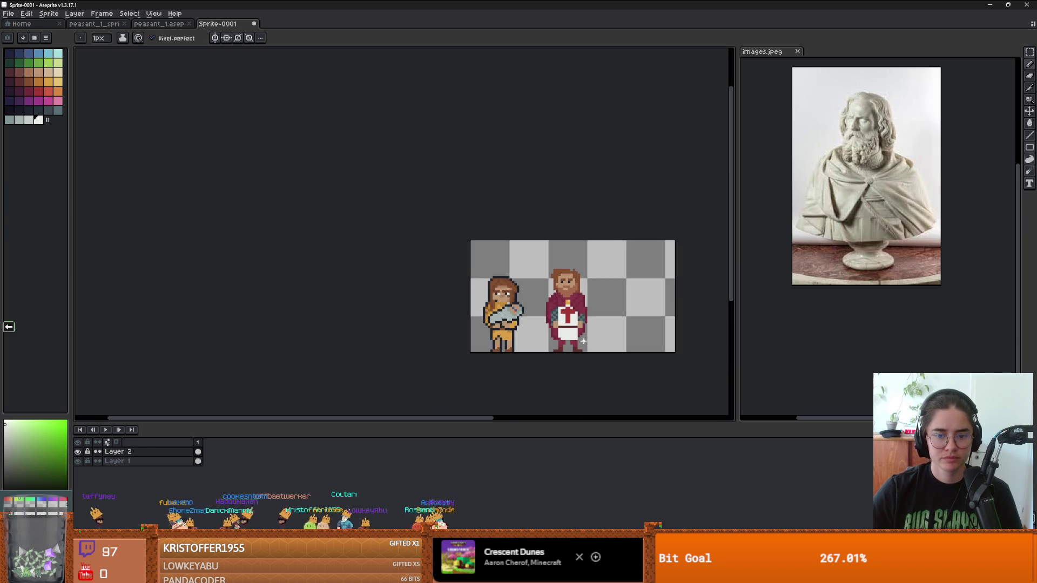
scroll(489, 326, up, 3)
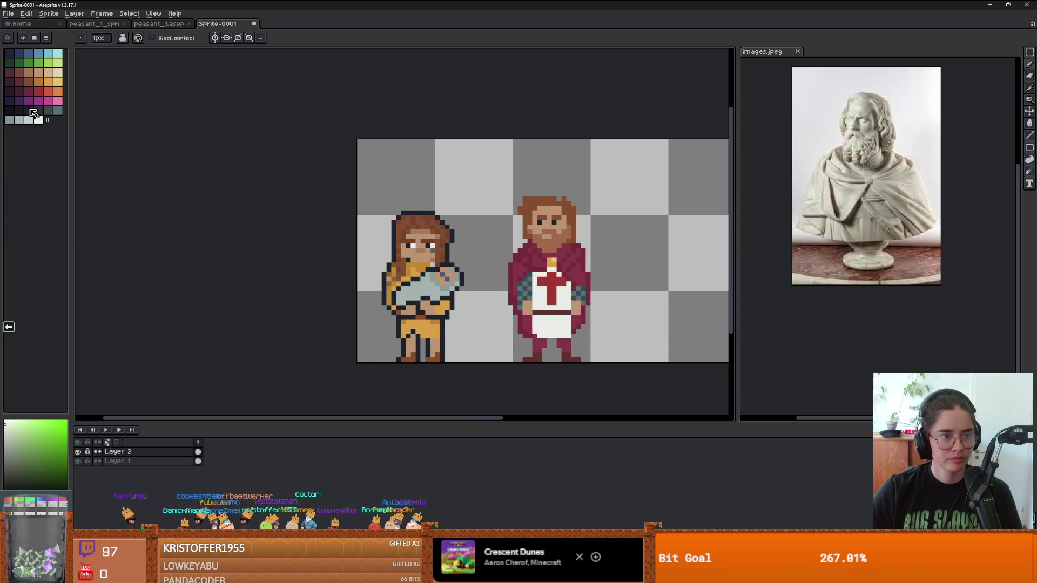
Pick the dark swatch and marquee-select the knight figure.
click(9, 110)
key(m)
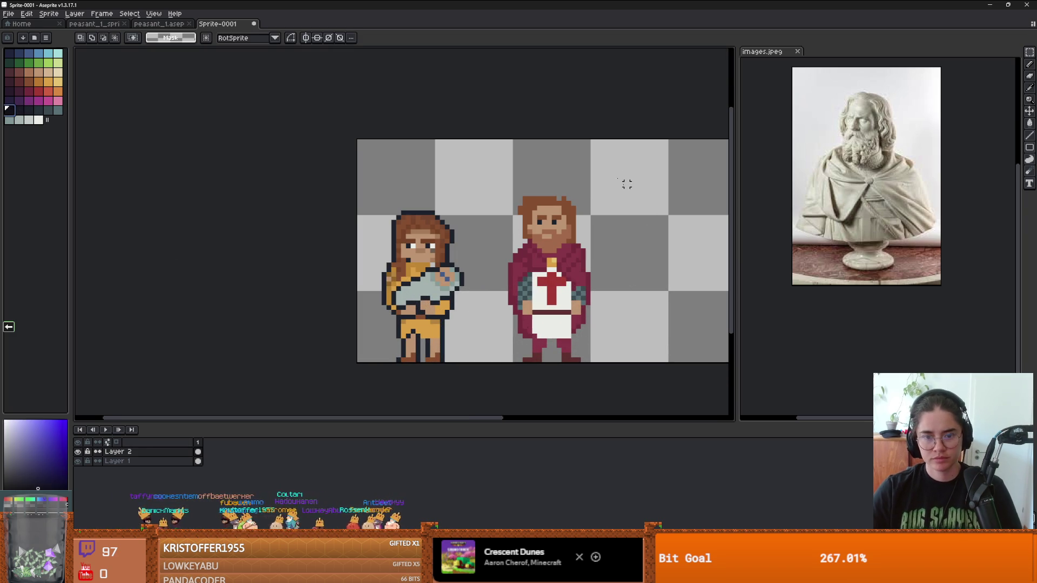
mouse_move(621, 172)
mouse_down()
mouse_move(534, 364)
mouse_move(493, 363)
mouse_up()
Apply an outside Outline effect with right and top matrix sides to the knight.
click(26, 14)
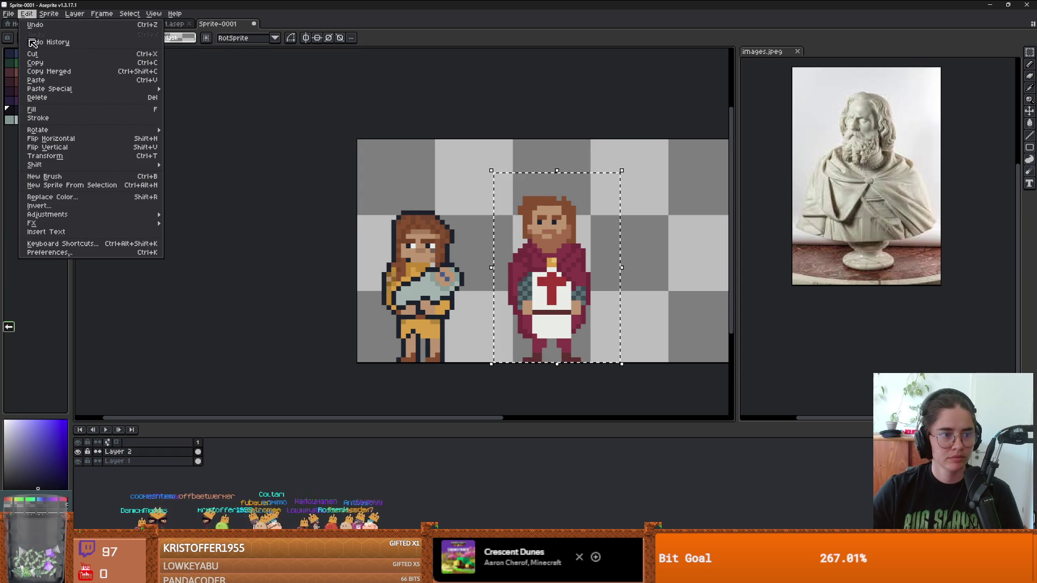
mouse_move(81, 221)
click(186, 225)
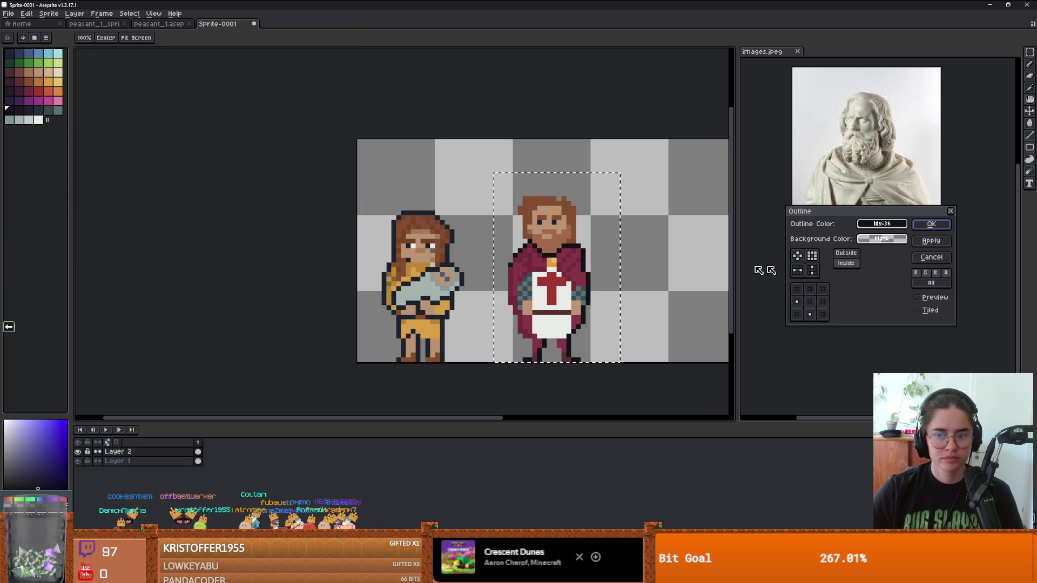
click(822, 301)
click(810, 290)
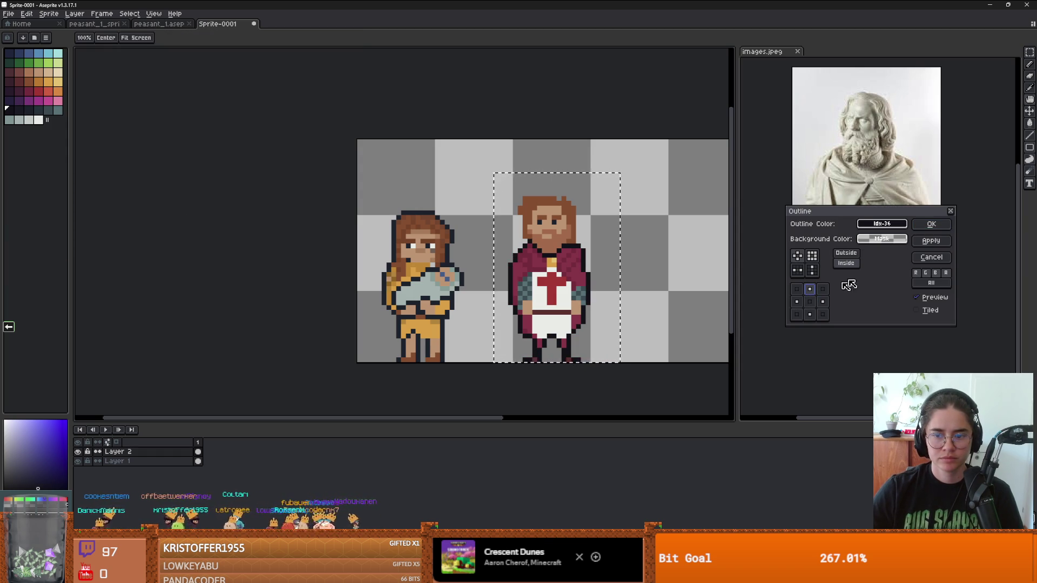
click(845, 253)
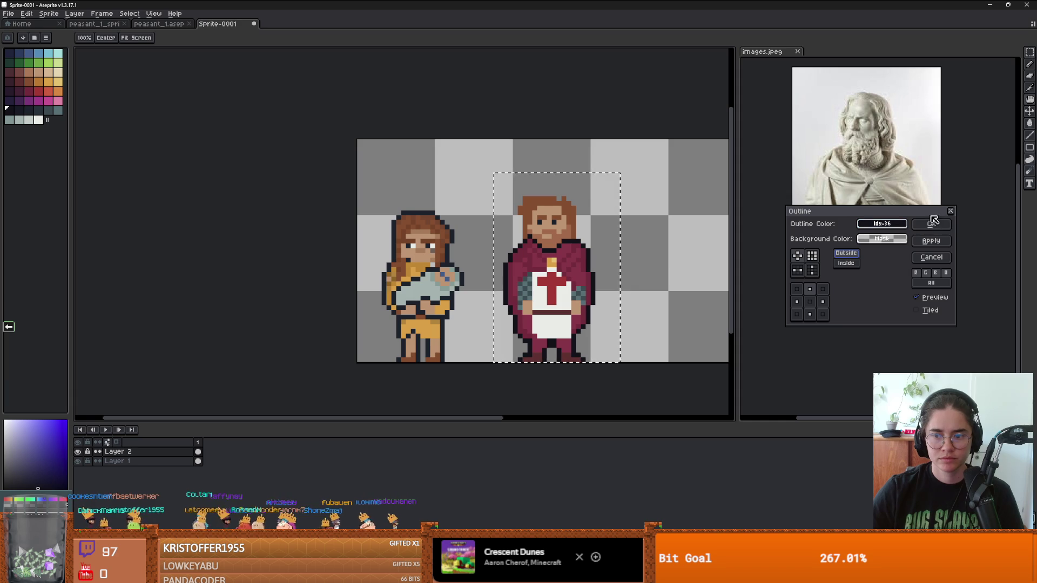
key(Return)
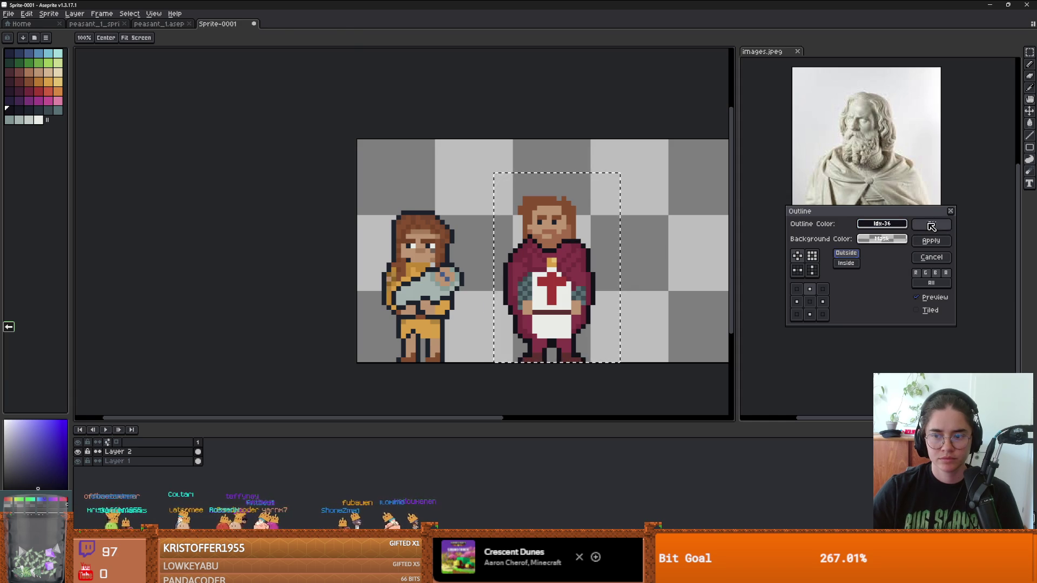
scroll(571, 248, up, 1)
scroll(589, 254, down, 1)
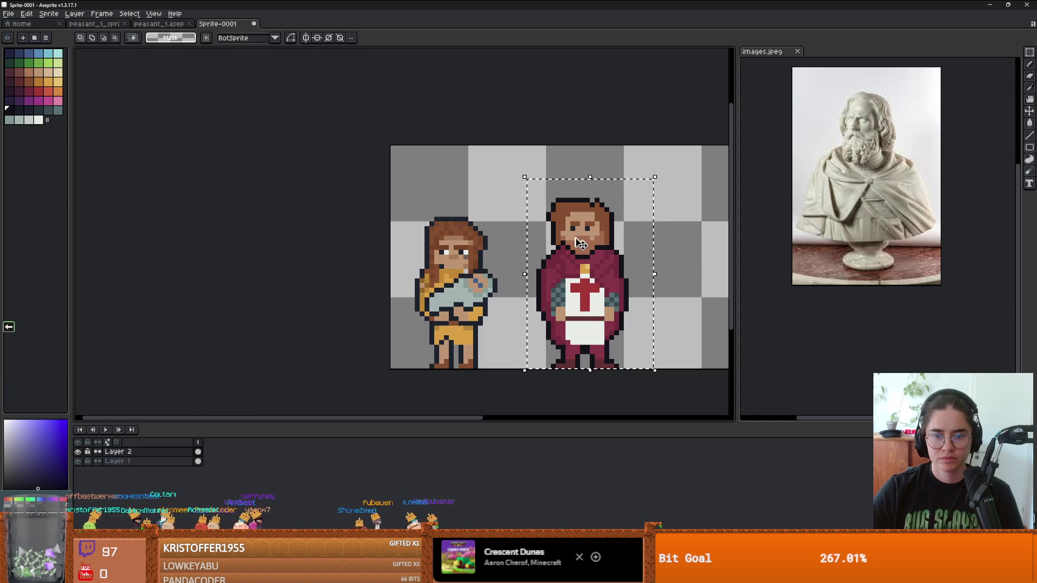
key(ctrl+d)
scroll(567, 259, up, 1)
key(b)
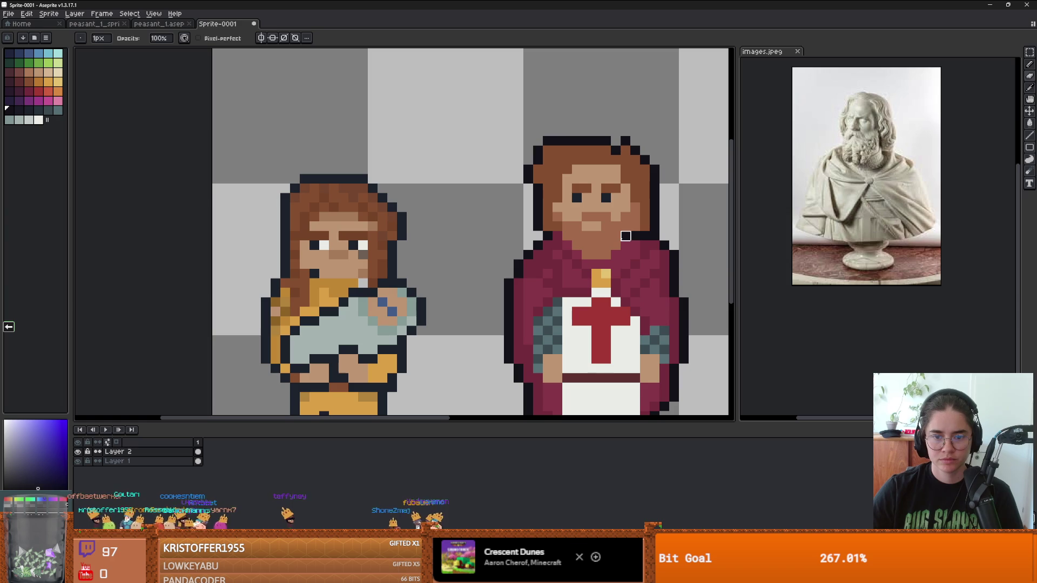
scroll(644, 236, down, 3)
drag(632, 322, 588, 323)
scroll(586, 319, up, 1)
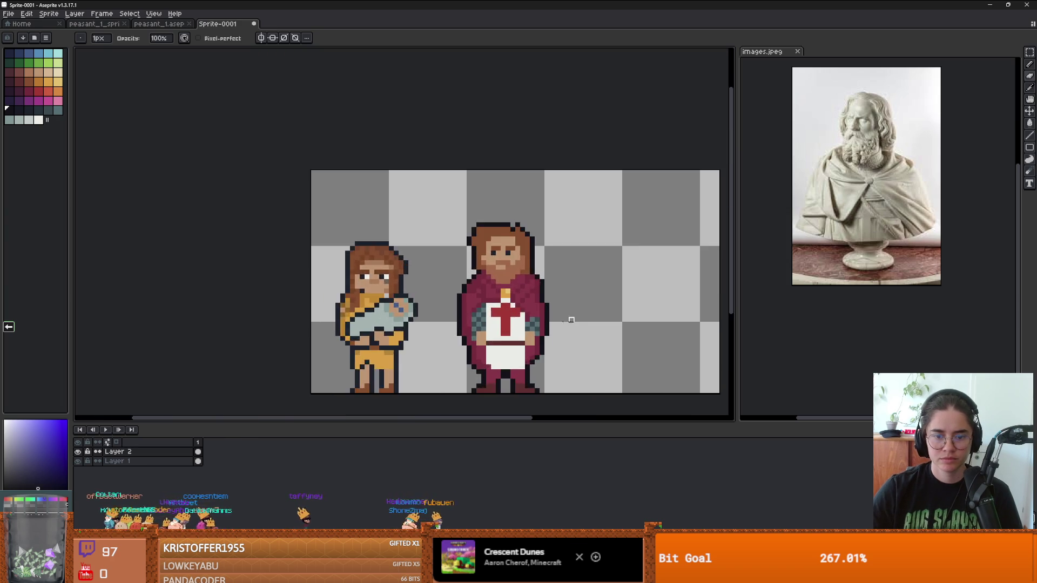
scroll(572, 302, down, 1)
key(ctrl+s)
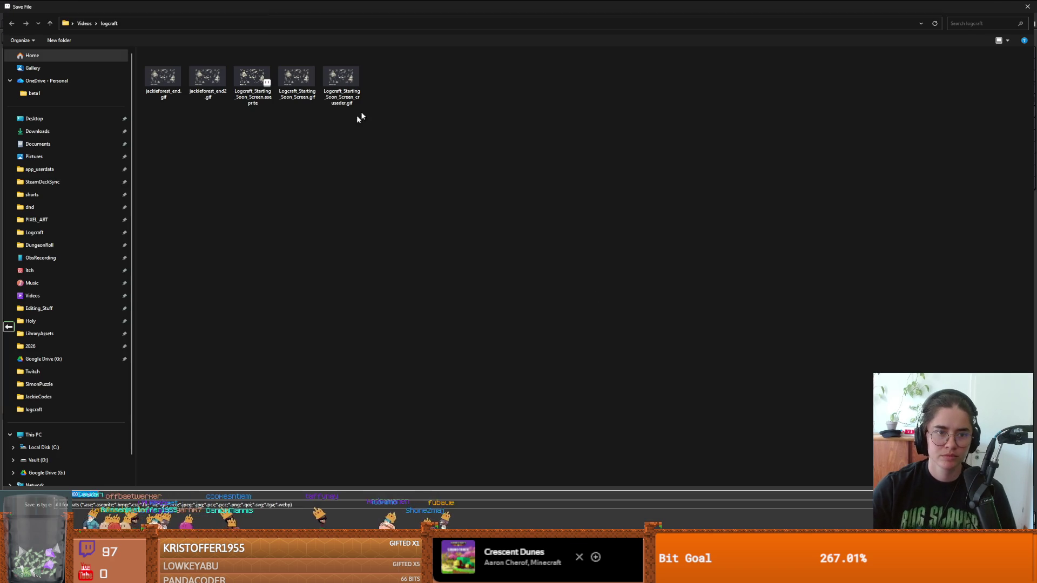
key(Escape)
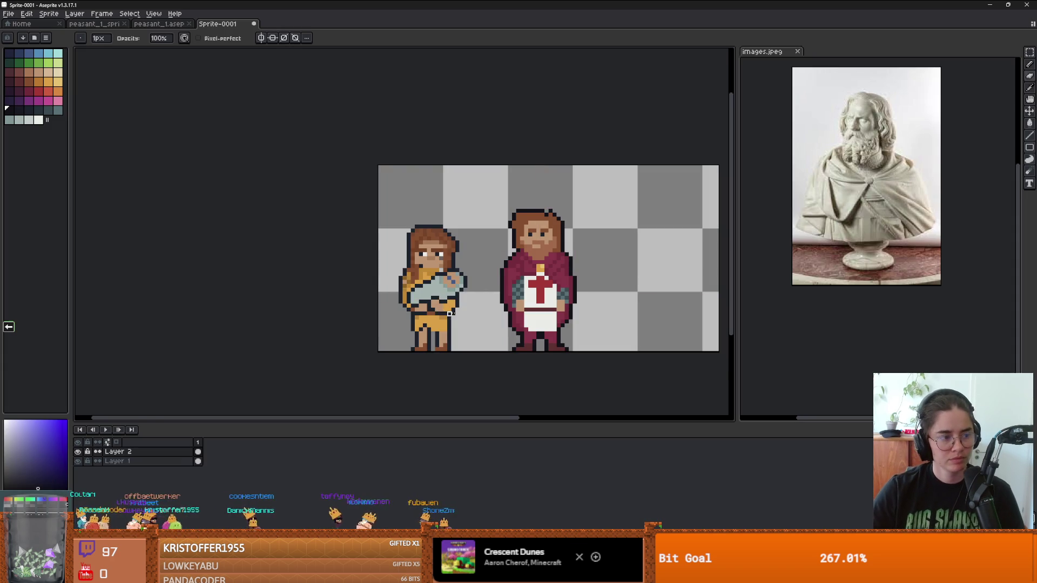
scroll(449, 314, up, 1)
scroll(587, 239, down, 2)
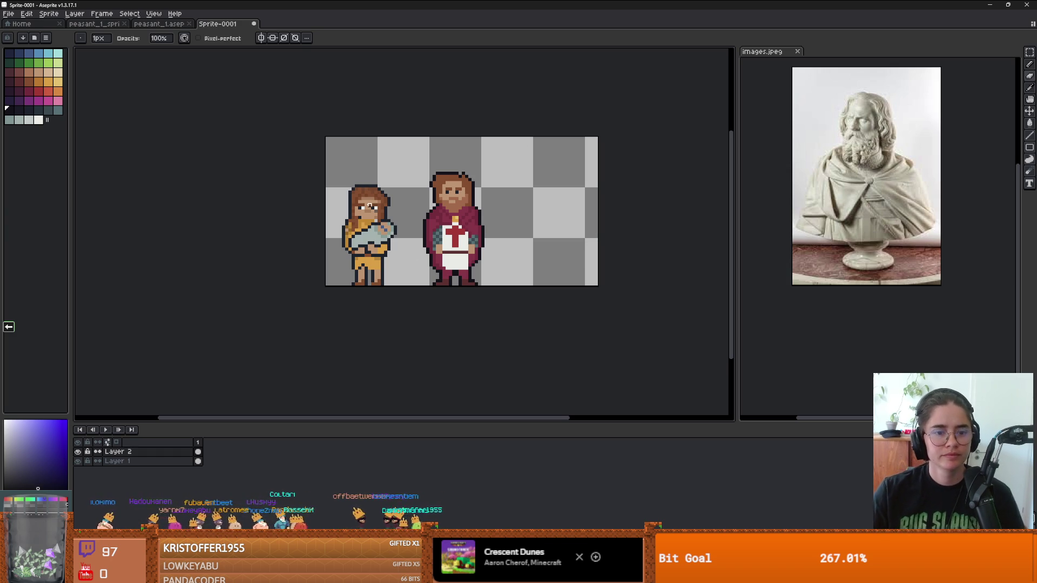
Erase the woman-with-baby figure on Layer 1 using a 10px brush.
key(plus)
key(plus)
key(plus)
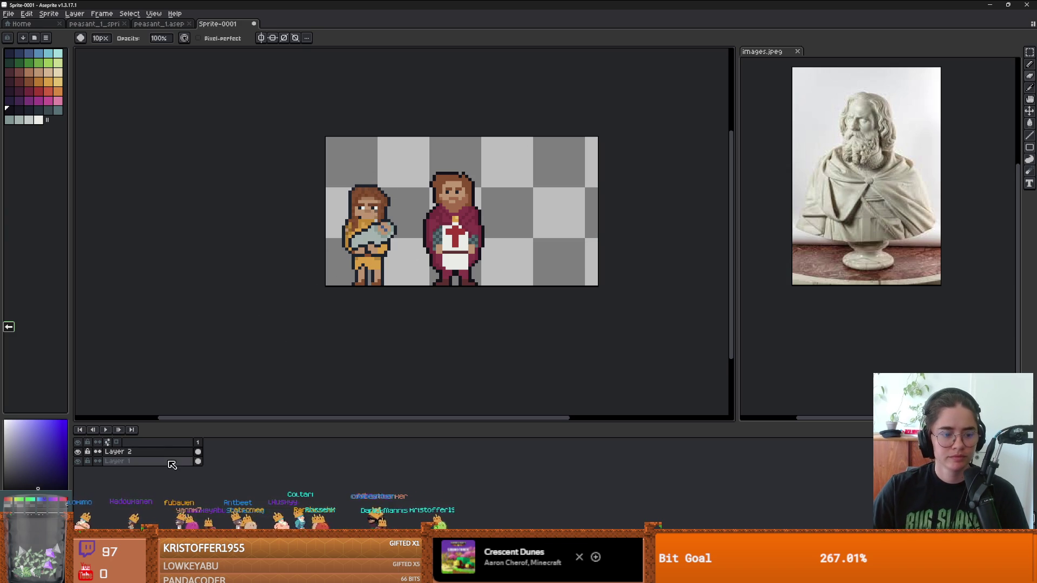
click(172, 463)
mouse_move(347, 185)
mouse_down()
mouse_move(384, 180)
mouse_move(347, 206)
mouse_up()
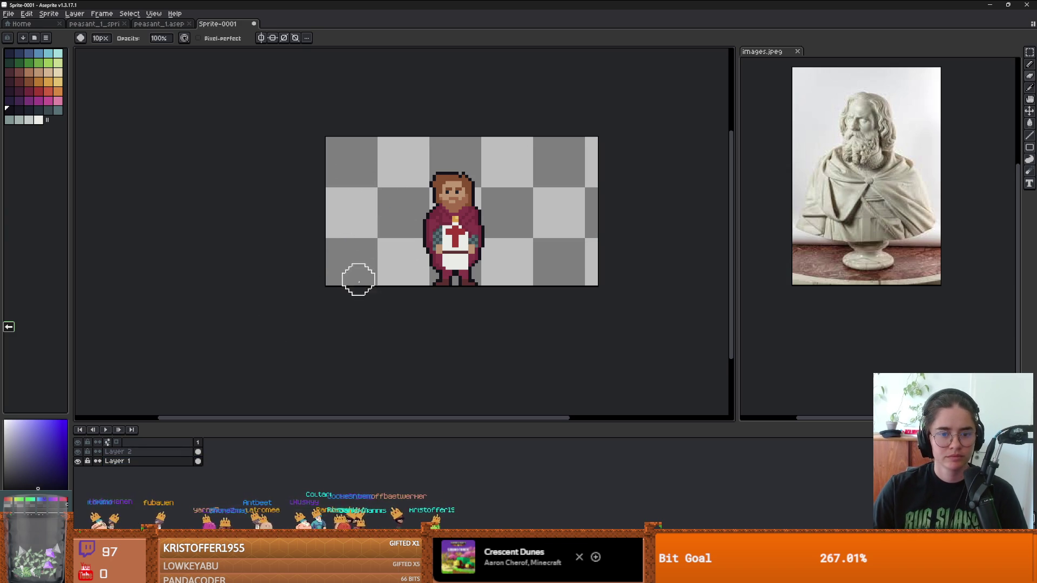
Narrow the canvas by pulling its right and left edges inward in Canvas Size.
key(ctrl+alt+c)
drag(610, 244, 487, 250)
key(Return)
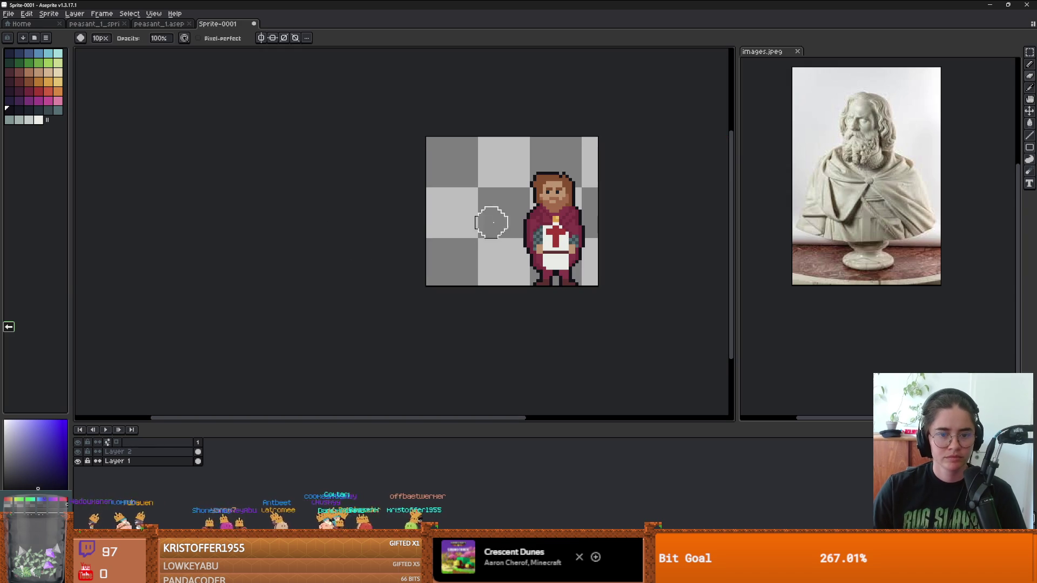
key(ctrl+alt+c)
drag(427, 223, 511, 227)
key(Return)
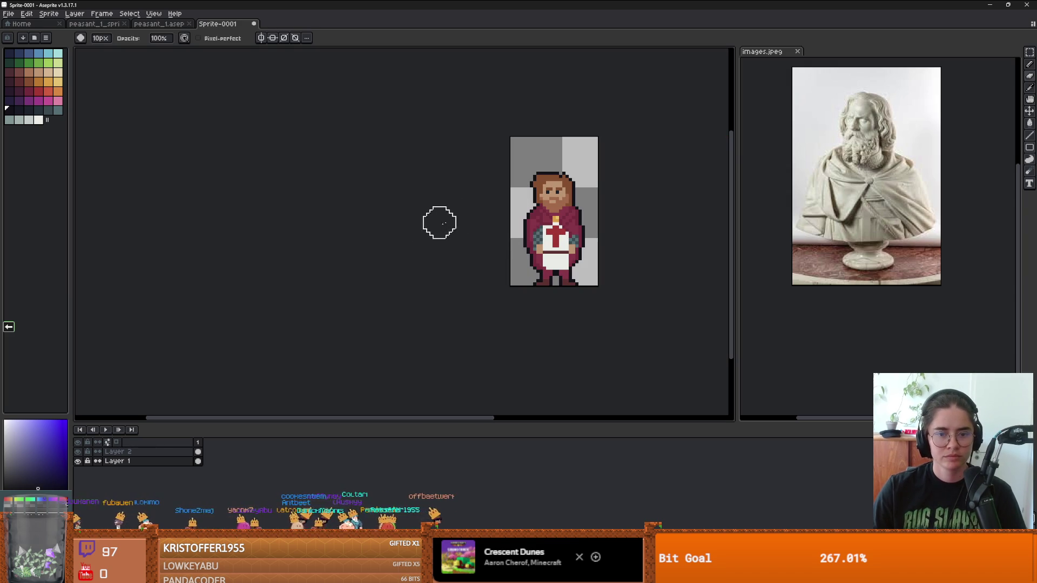
Pull the canvas's top edge down and zoom in on the sprite.
key(ctrl+alt+c)
drag(556, 138, 557, 156)
key(Return)
scroll(557, 254, up, 1)
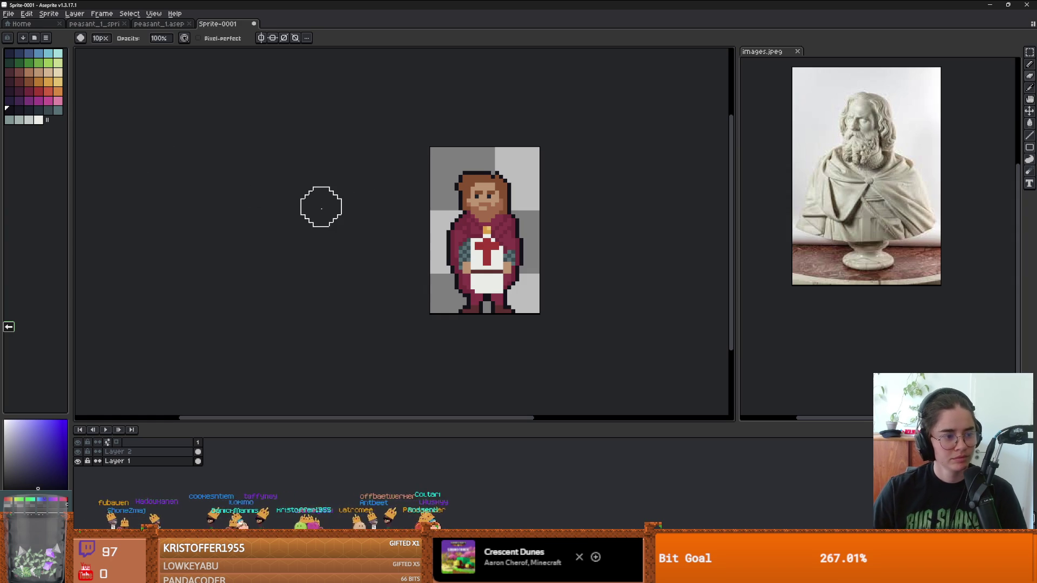
scroll(250, 282, up, 1)
scroll(335, 178, up, 1)
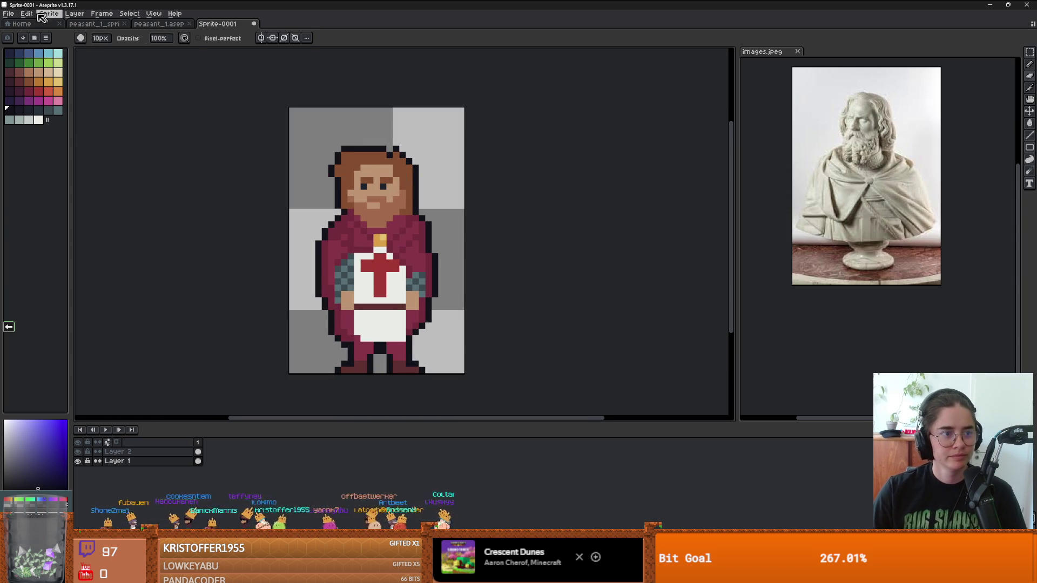
Save As, browsing to DungeonRoll/new-game-project/Core/Actors/NPC/Figures.
click(9, 14)
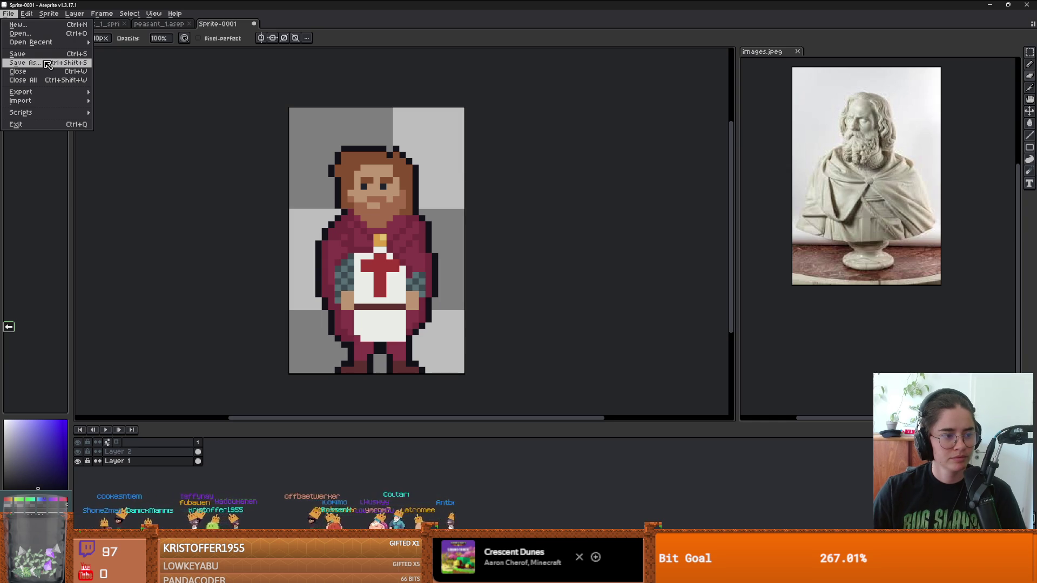
click(48, 64)
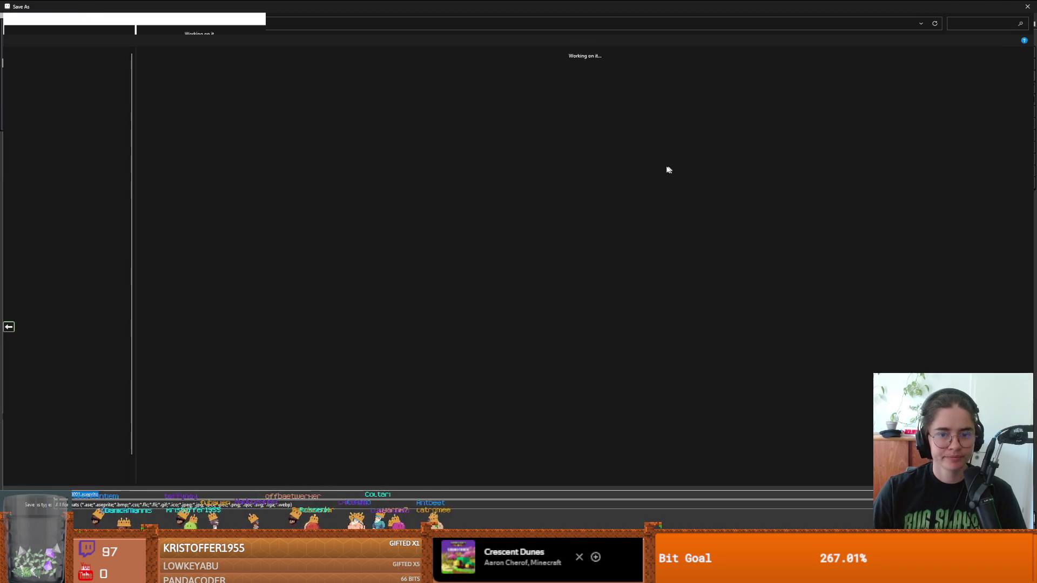
click(54, 245)
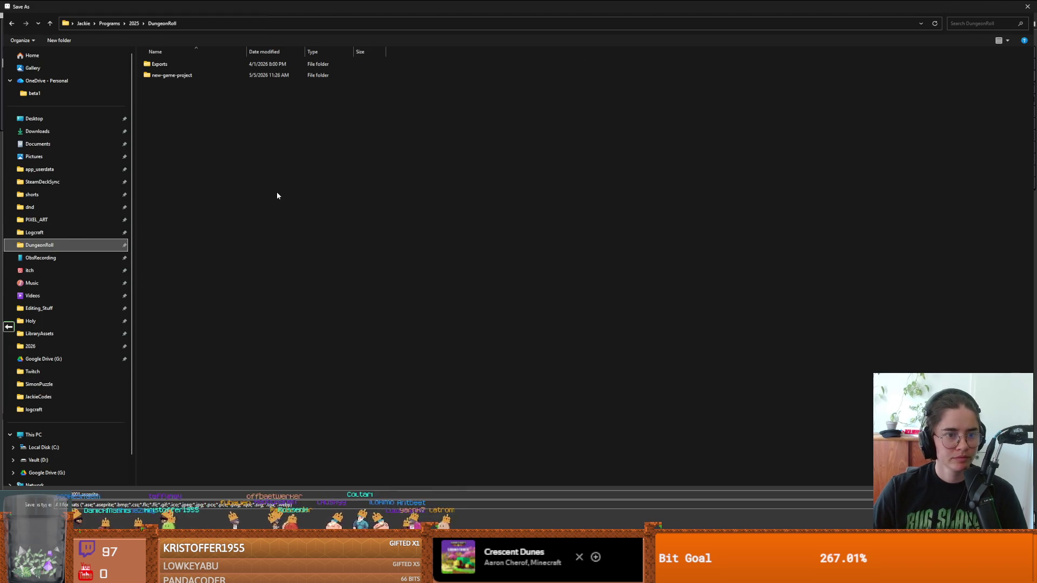
double_click(180, 76)
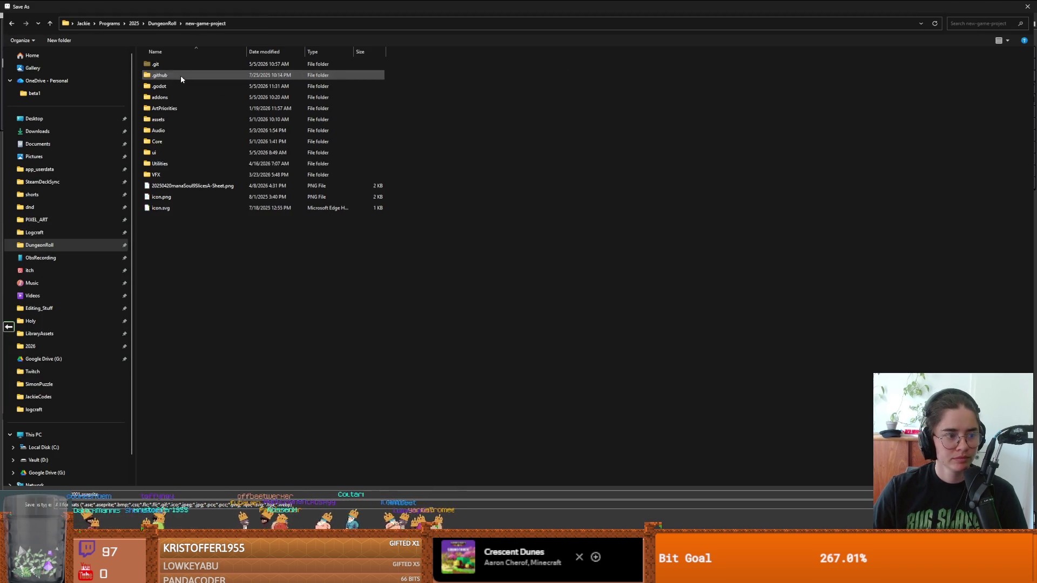
double_click(177, 142)
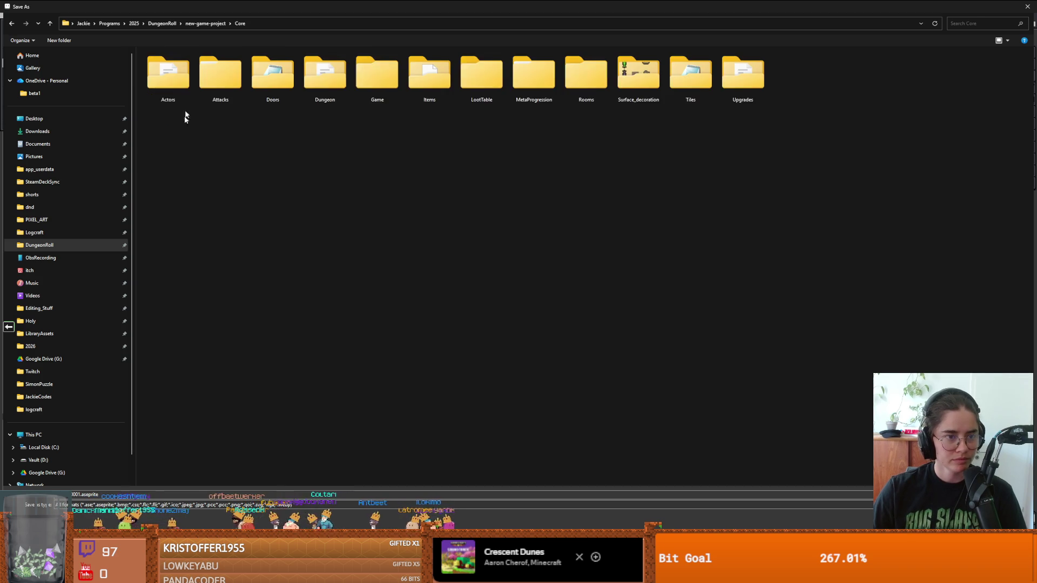
double_click(183, 93)
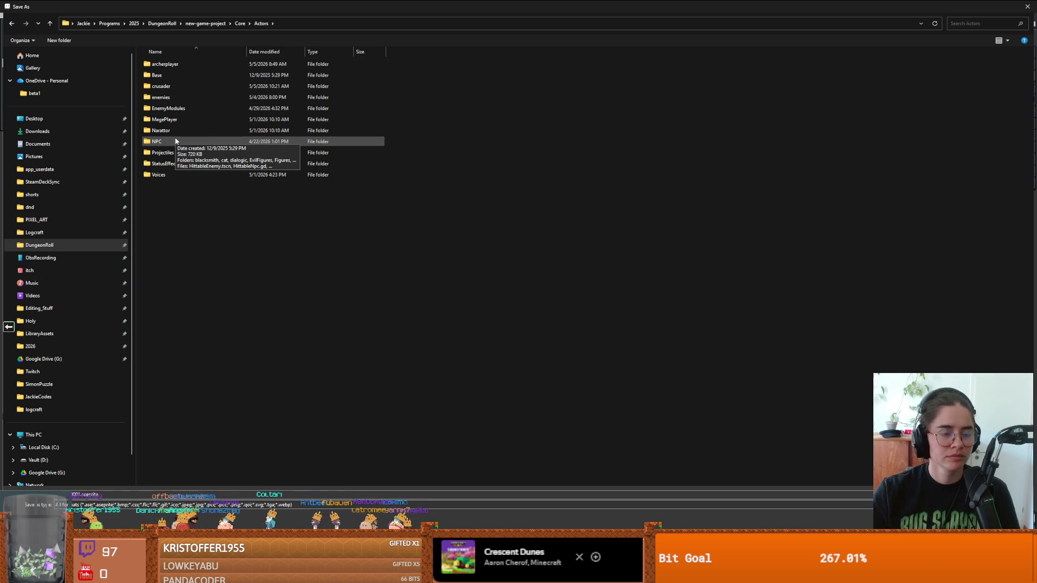
click(175, 141)
double_click(175, 141)
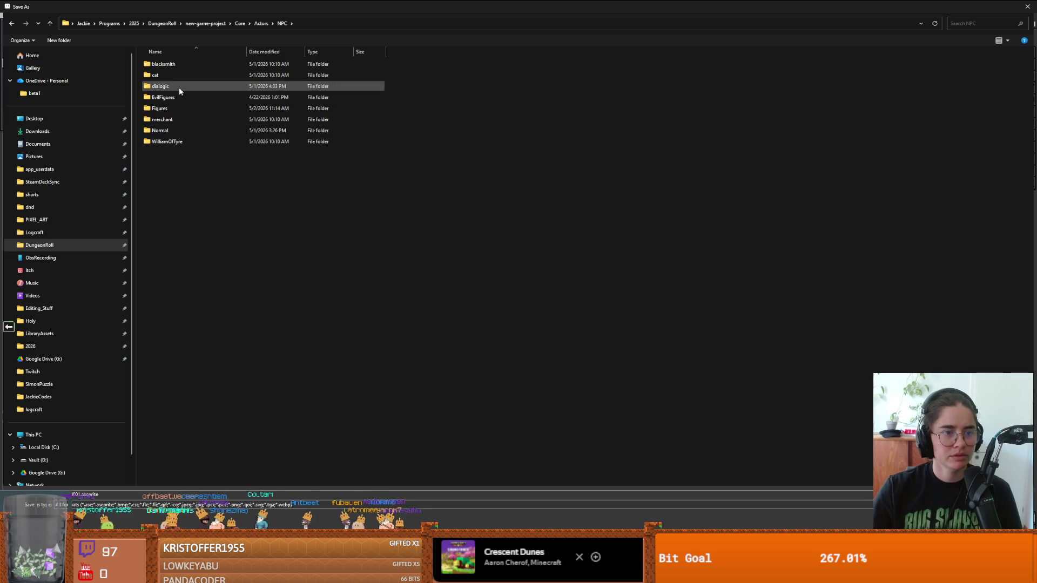
double_click(154, 108)
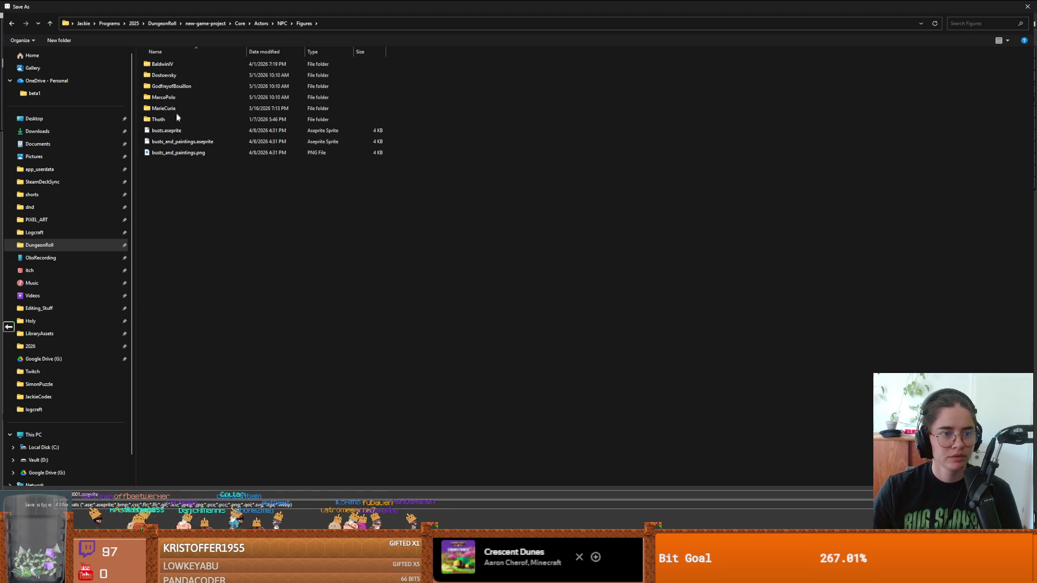
Create a new folder named GuglielmoEmbriaco inside Figures and open it.
click(71, 41)
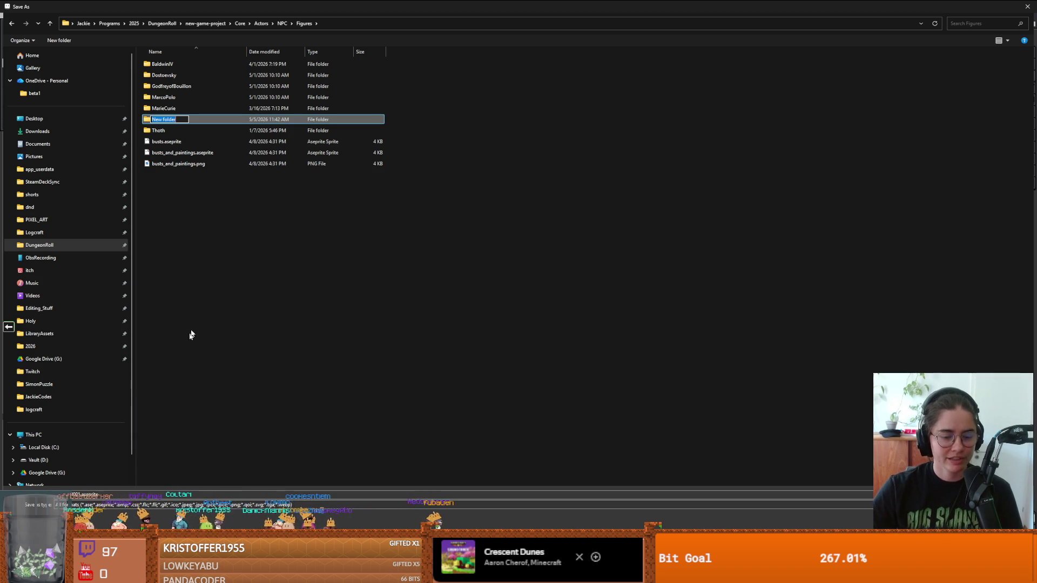
key(alt+Tab)
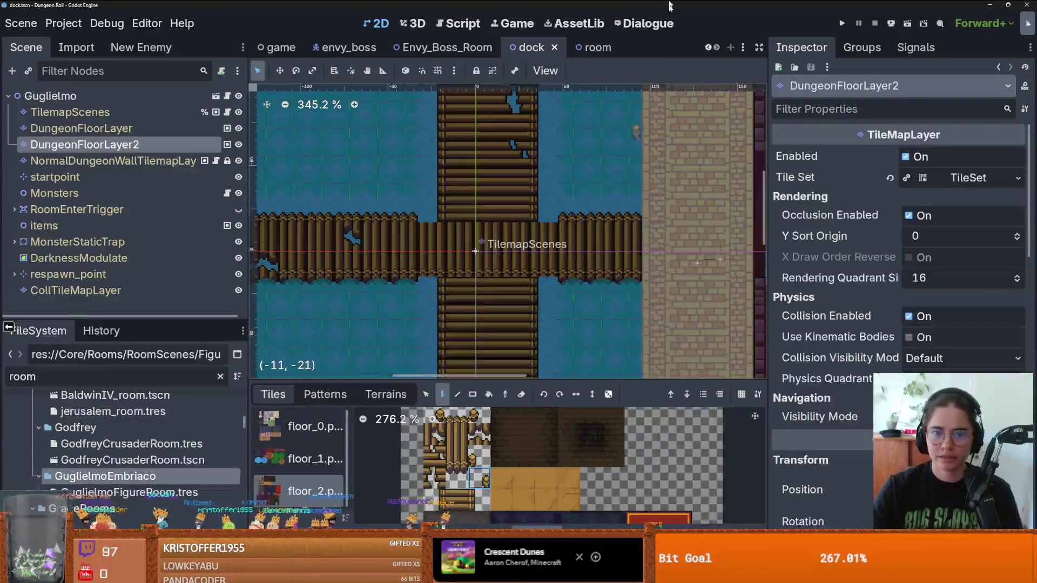
key(alt+Tab)
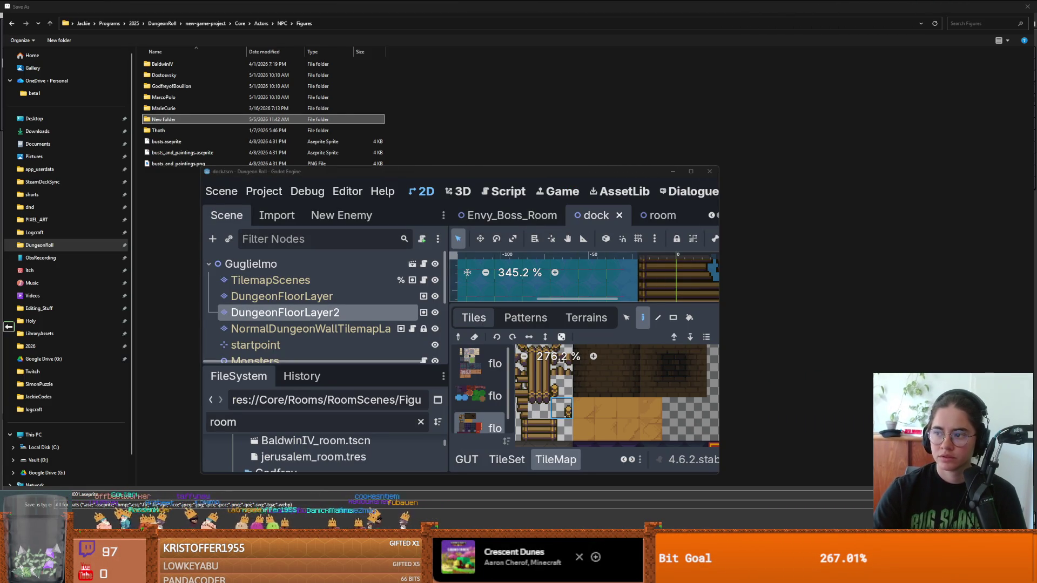
click(166, 120)
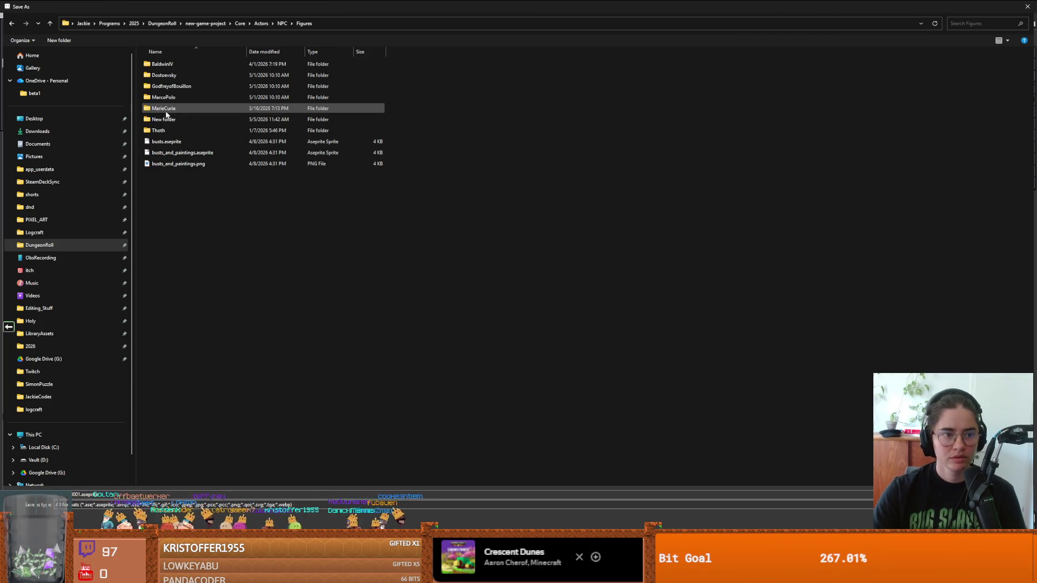
click(167, 121)
text(GuglielmoEmbriaco)
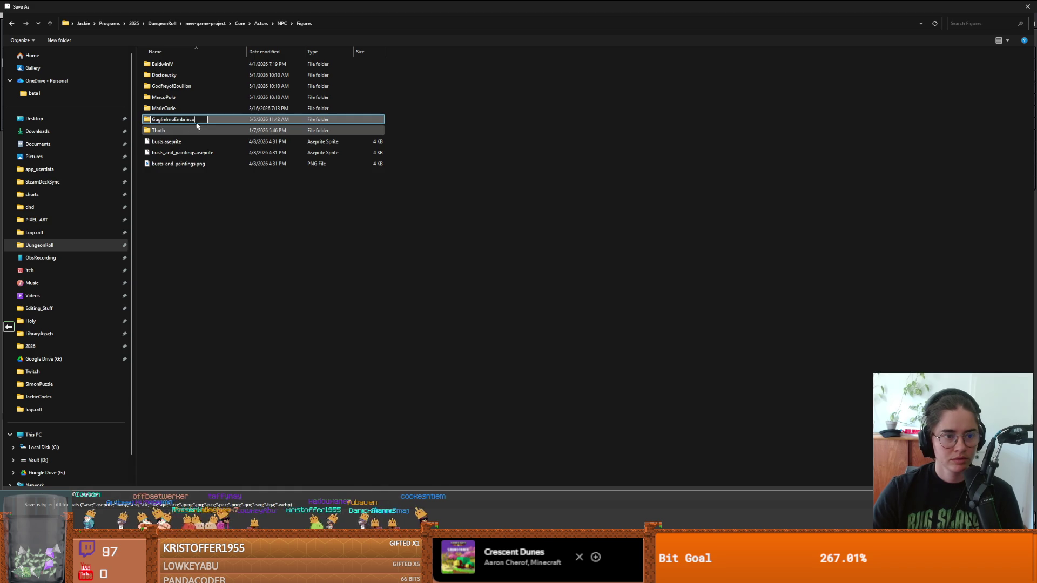
key(Return)
double_click(191, 97)
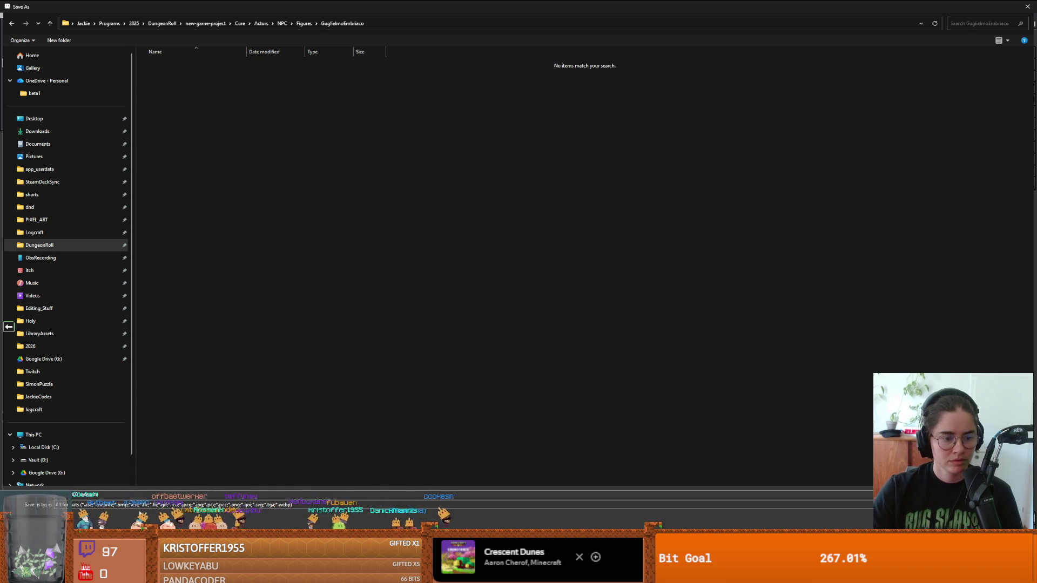
Save the sprite as GuglielmoEmbriaco_sprite in .aseprite format.
click(132, 493)
text(GuglielmoEmbriaco)
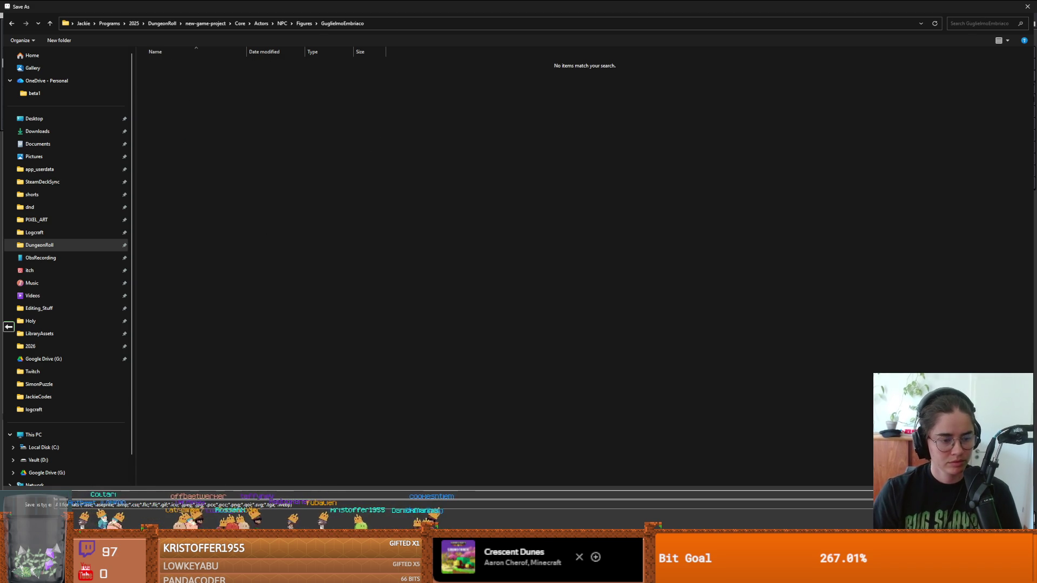
text(_sprite)
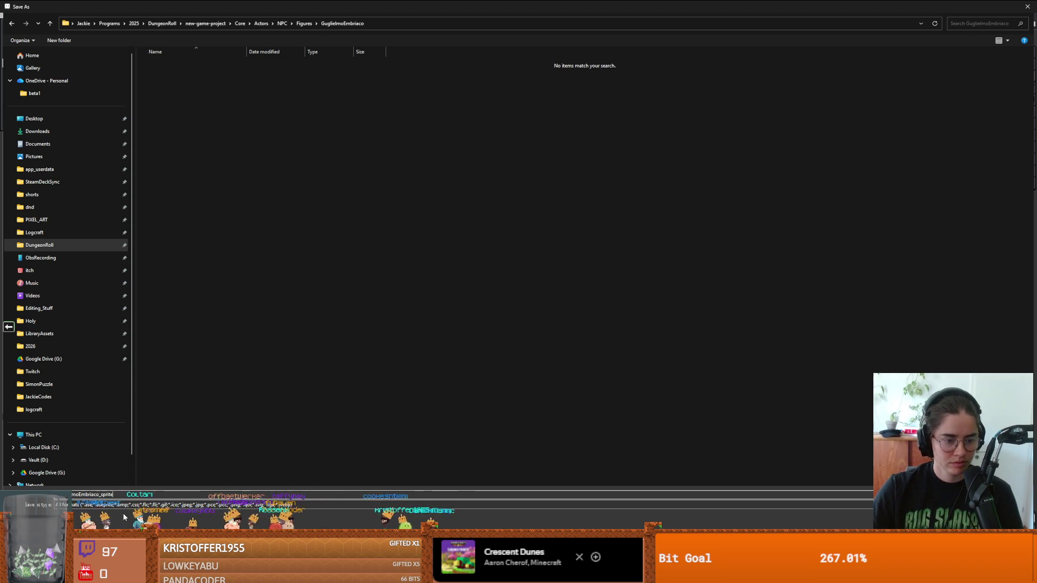
click(108, 504)
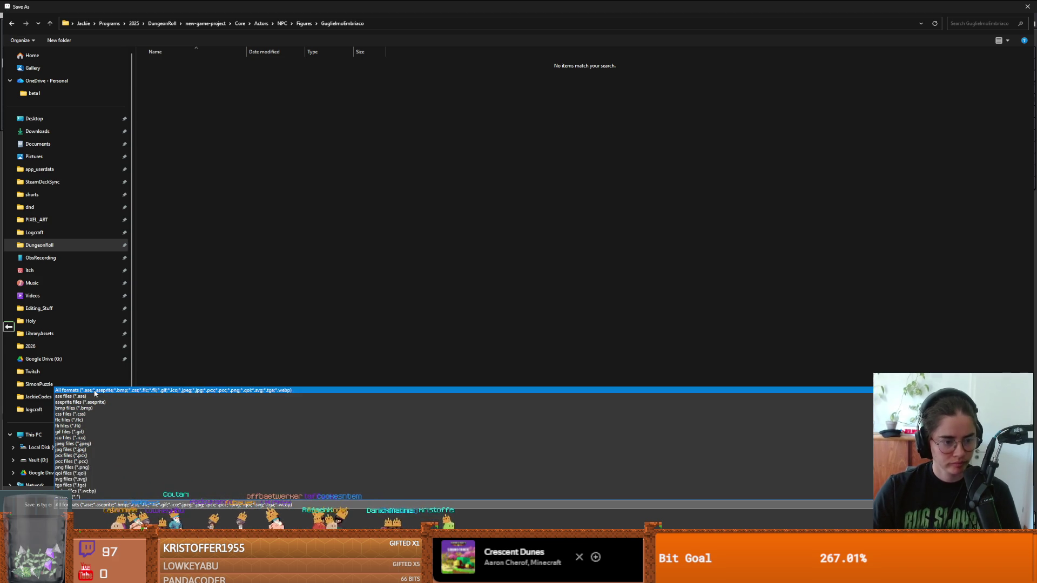
click(93, 402)
key(Return)
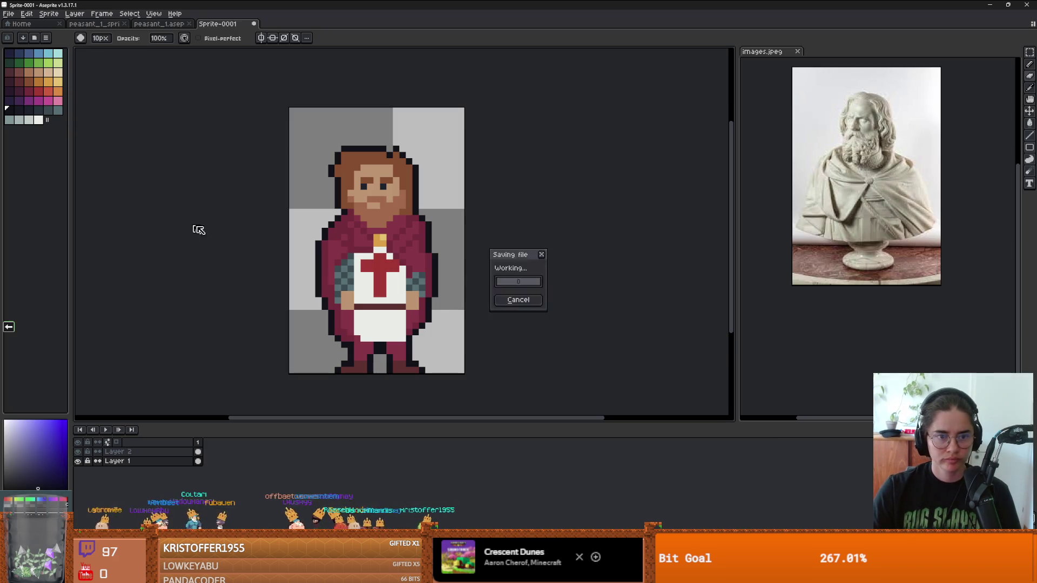
Save another copy of the sprite as a PNG.
click(8, 13)
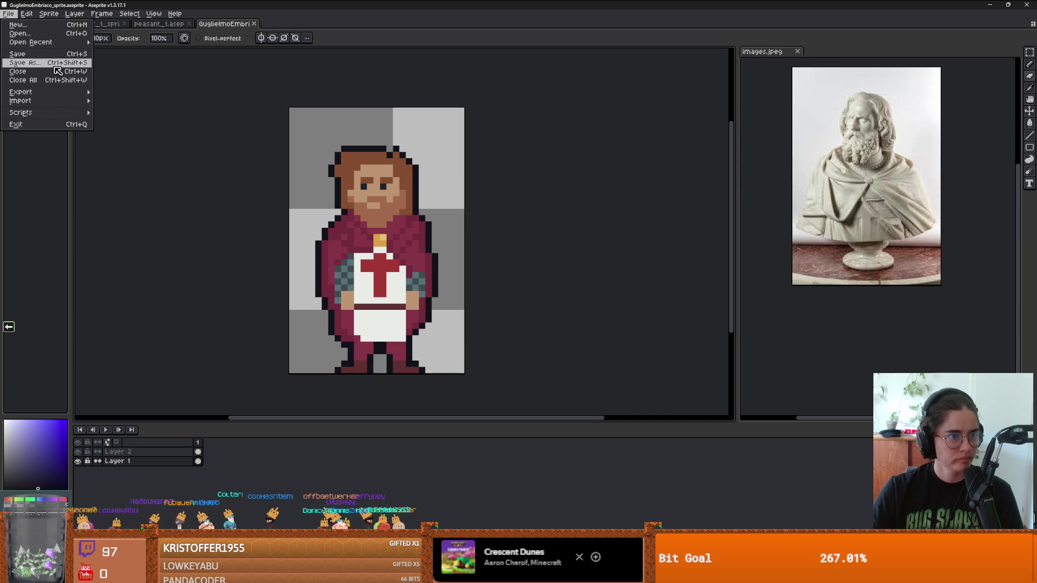
click(25, 62)
click(159, 506)
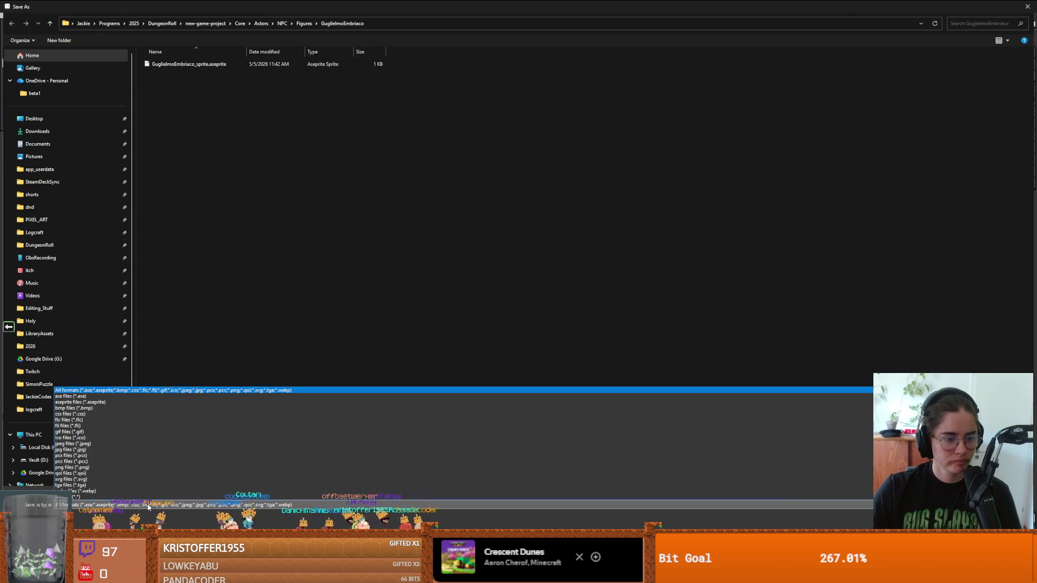
click(105, 467)
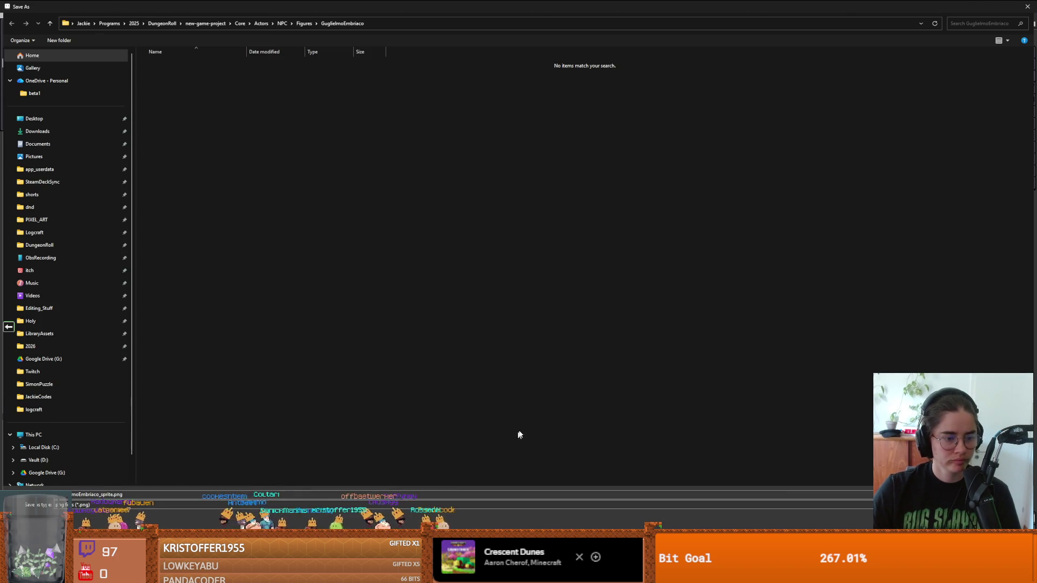
key(Return)
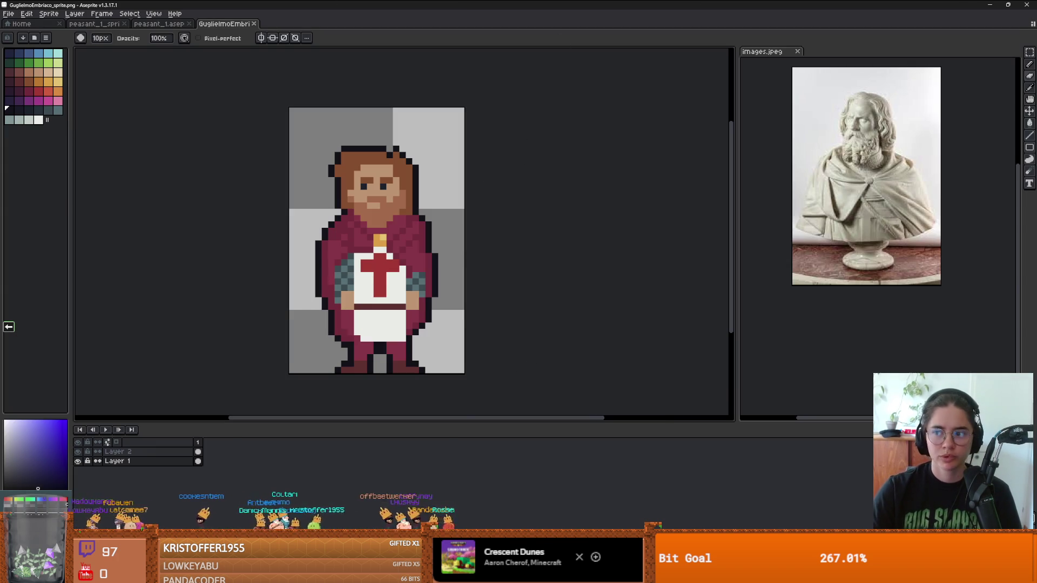
key(alt+Tab)
Maximize the Godot editor window so the dock scene fills the screen.
click(692, 172)
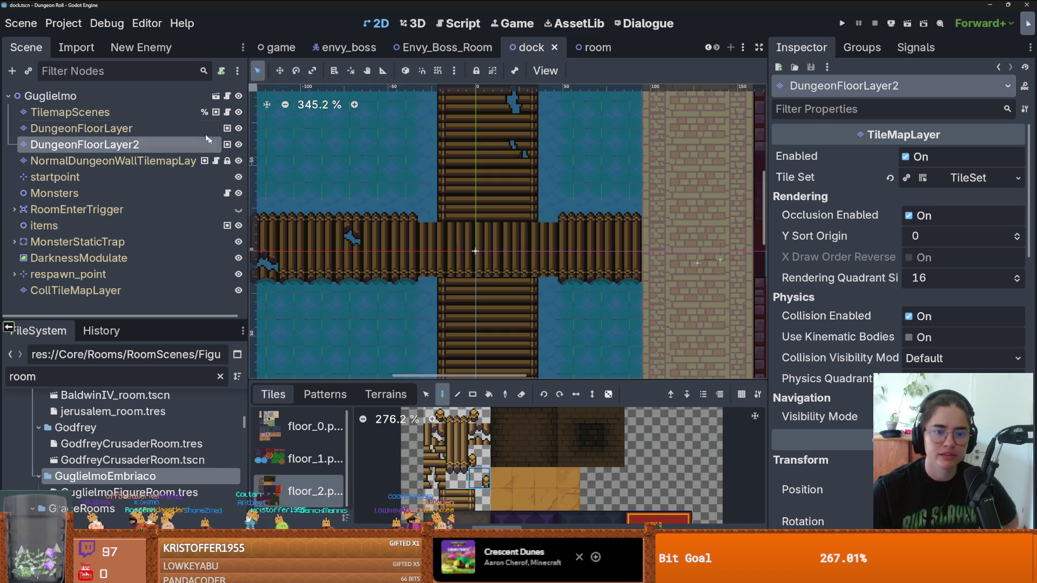
Place and undo a stray post tile, then drag the divider up to enlarge the tile palette.
click(406, 216)
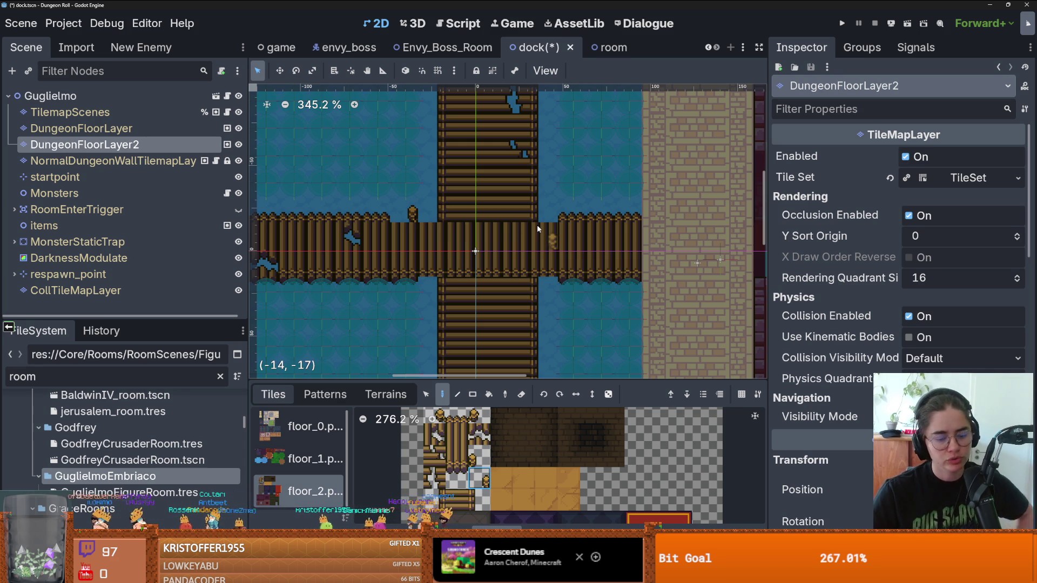
key(ctrl+s)
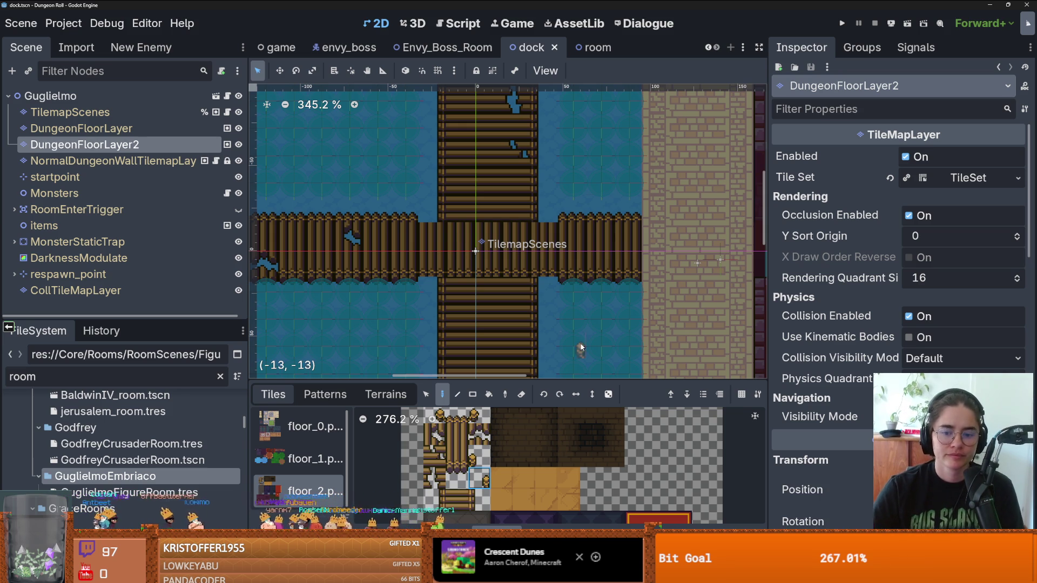
mouse_move(666, 380)
mouse_down()
mouse_move(660, 285)
mouse_move(623, 364)
mouse_up()
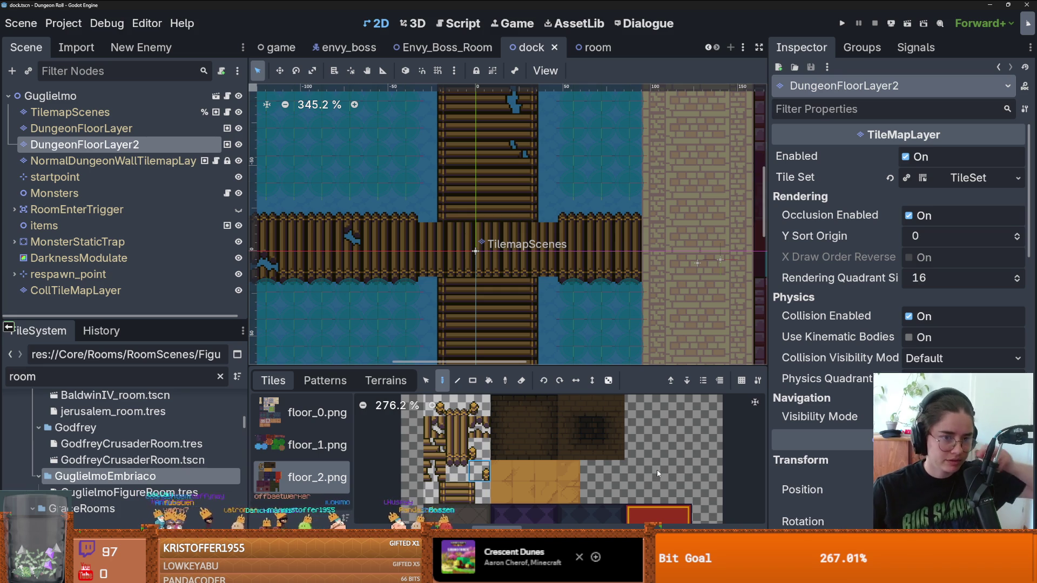
mouse_move(799, 520)
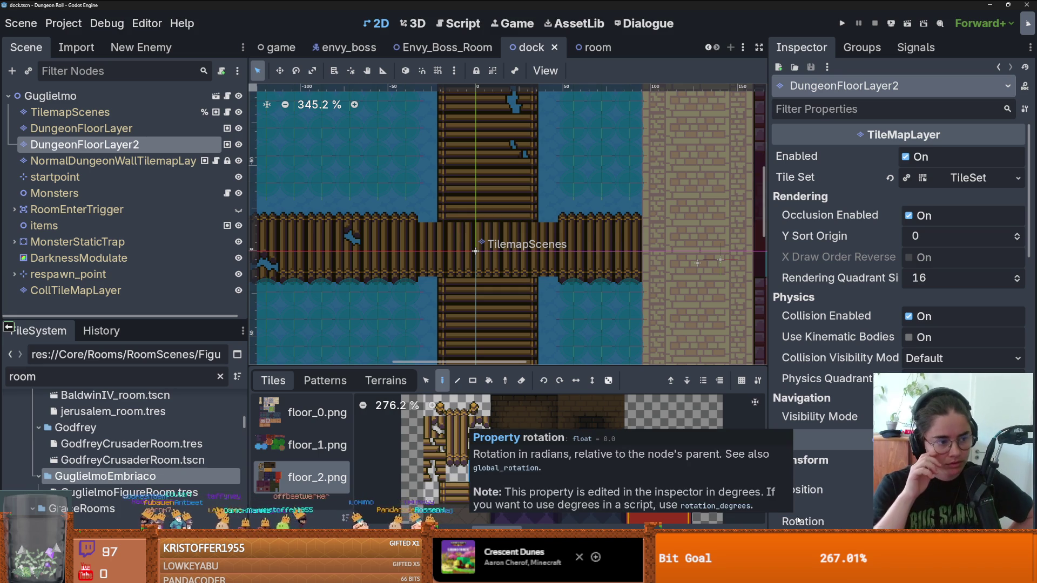
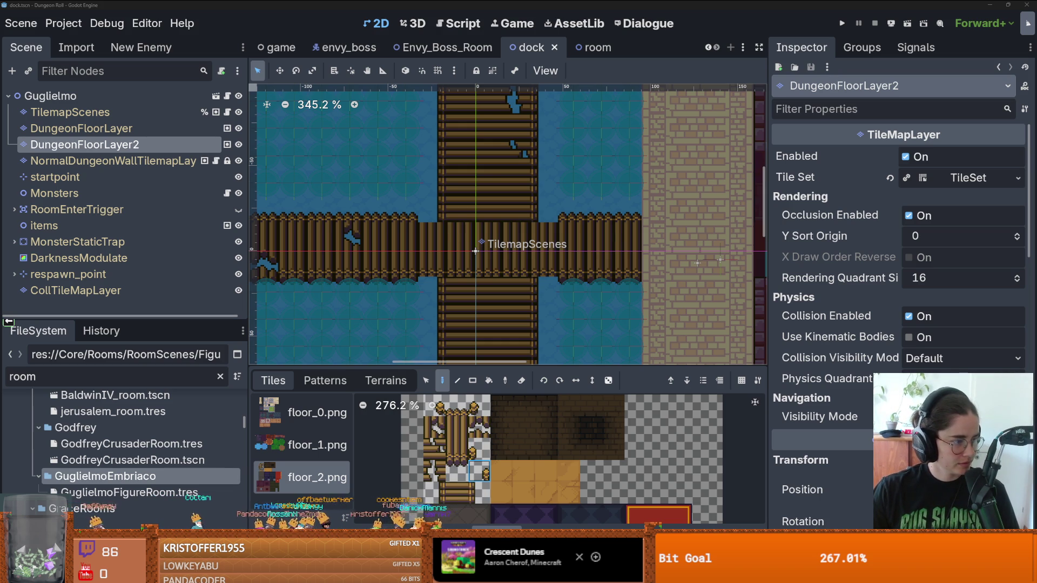
Enlarge the FileSystem panel and change its filter from 'room' to 'godfrey' to reveal Godfrey.tscn.
scroll(511, 215, down, 3)
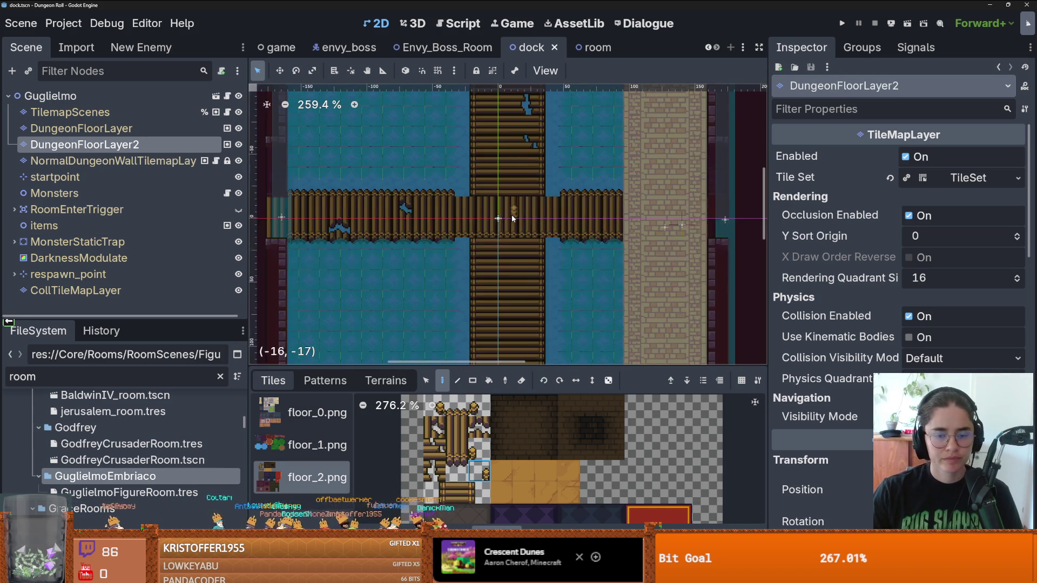
drag(511, 215, 478, 249)
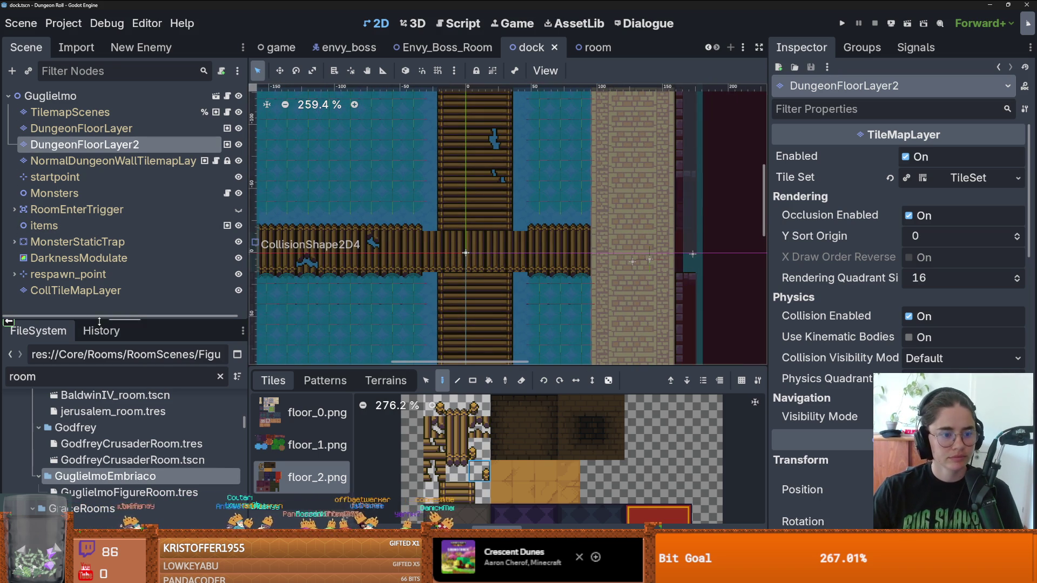
drag(99, 321, 99, 180)
double_click(86, 240)
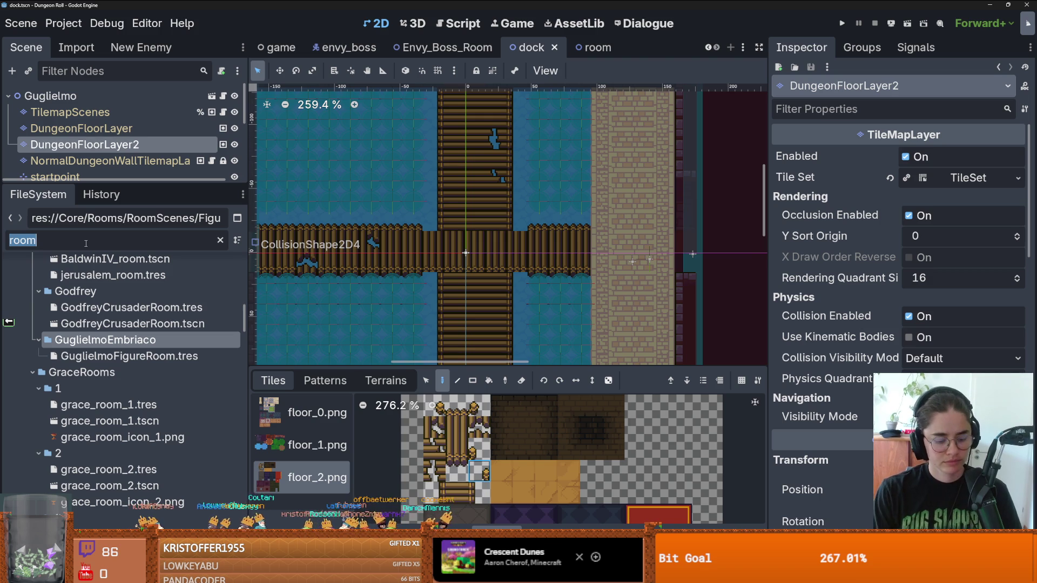
text(godfrey)
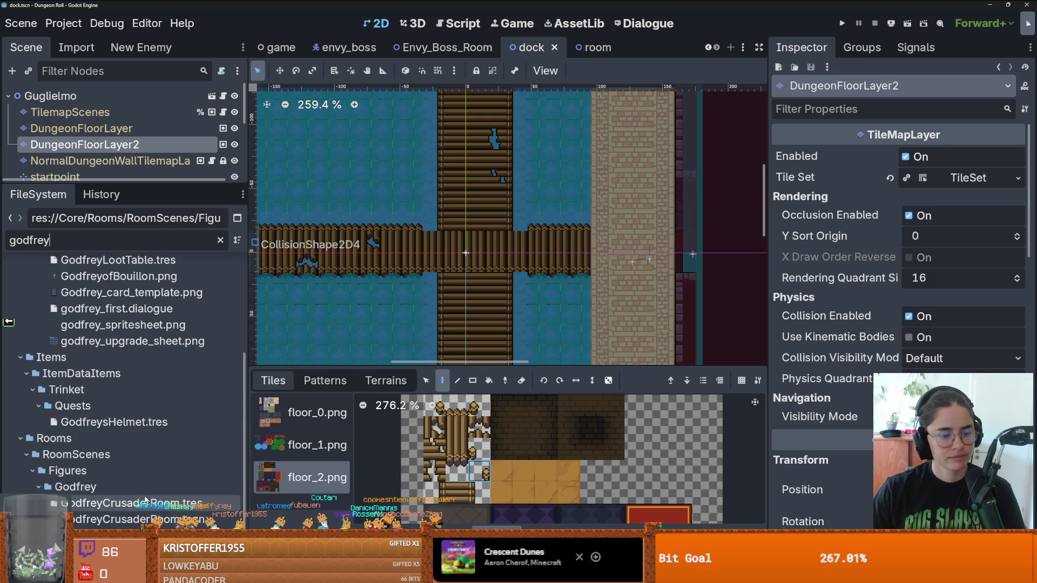
scroll(145, 501, up, 5)
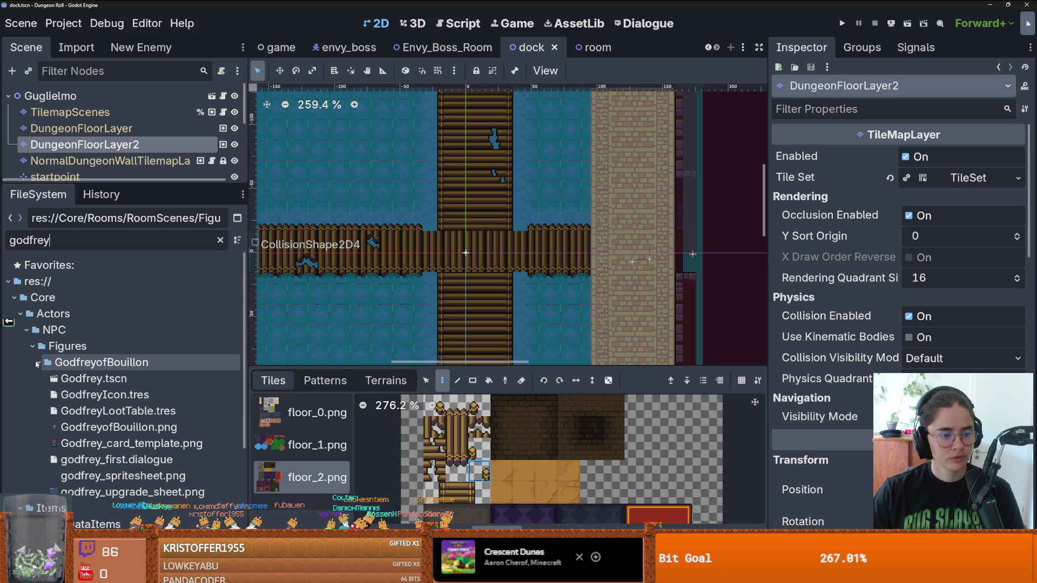
Open the Godfrey scene and its base npc scene, then filter files by 'npc' to find npc.tscn.
double_click(97, 380)
click(221, 96)
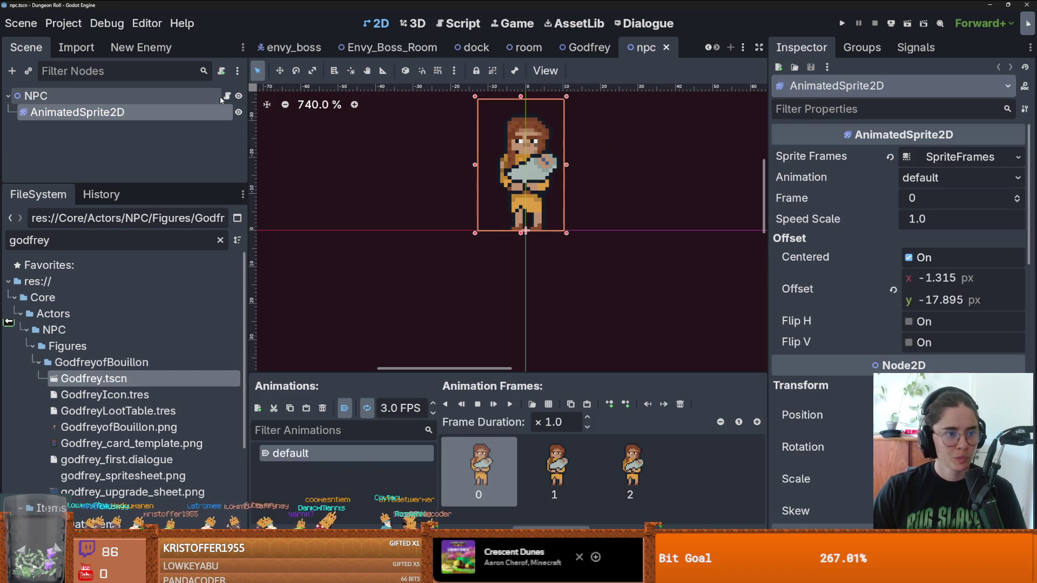
double_click(96, 249)
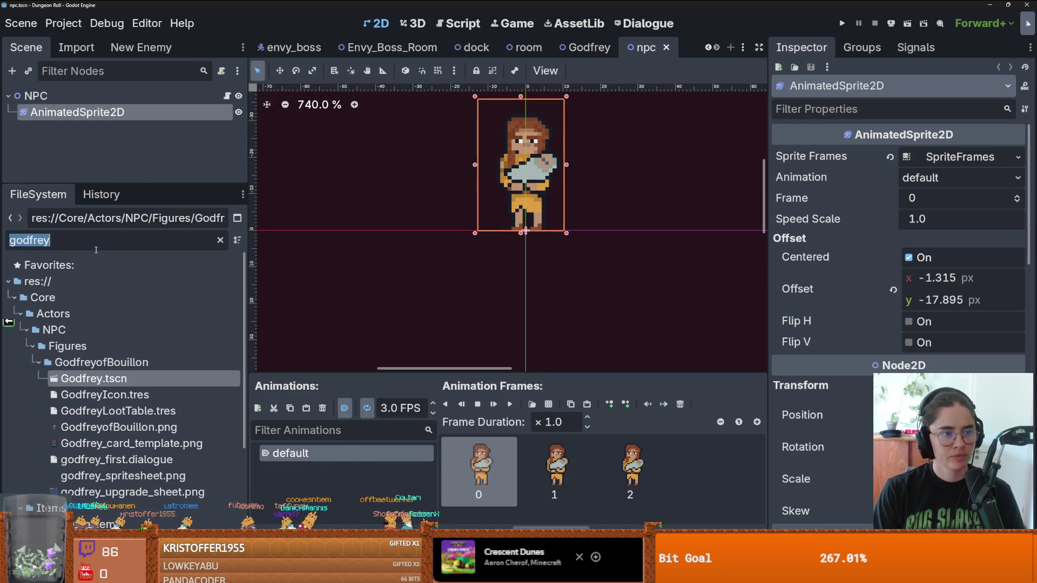
text(npc)
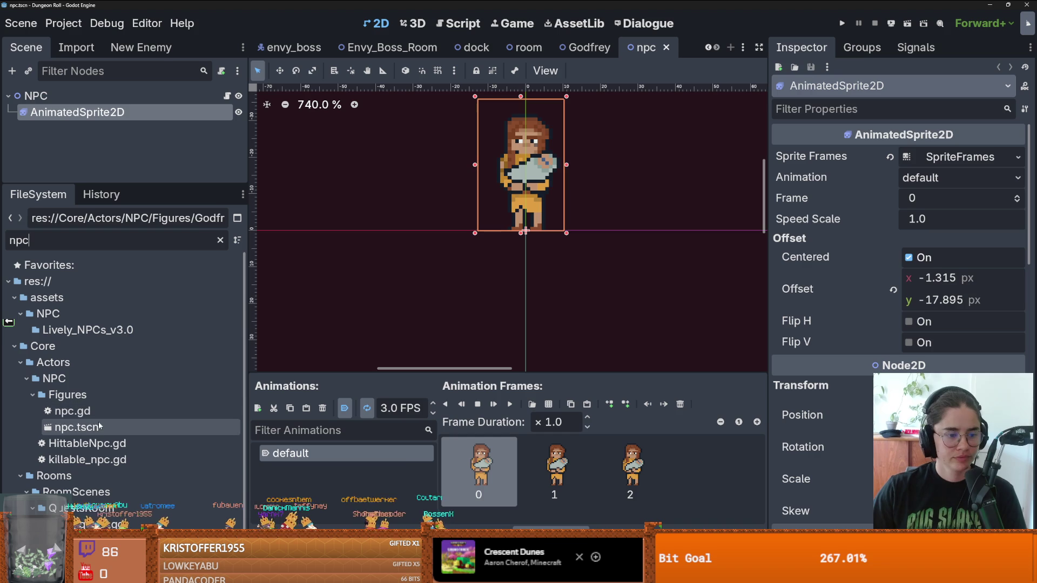
click(97, 428)
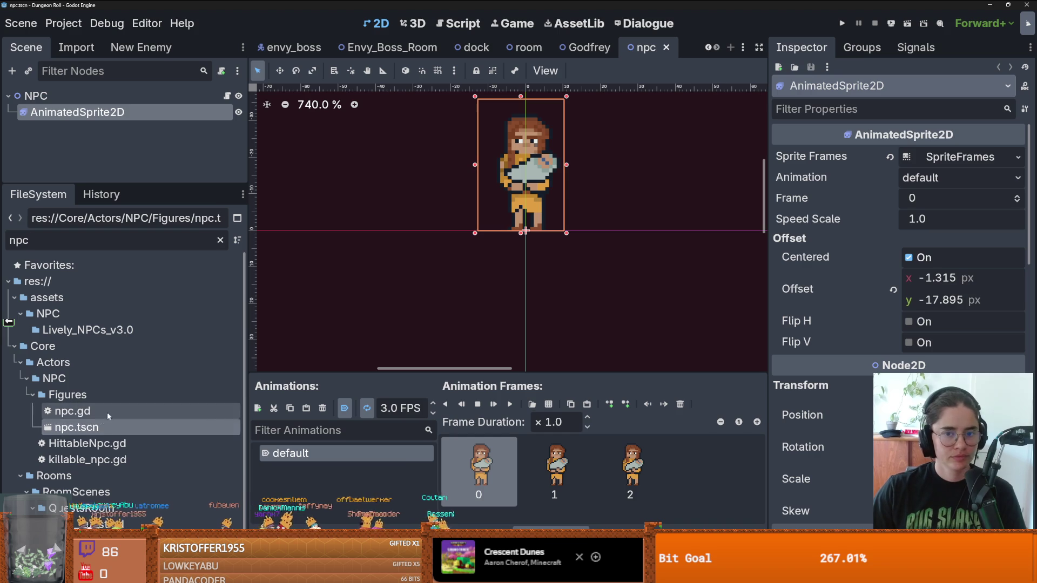
Create a new scene inheriting from npc.tscn and start saving it under a new name.
right_click(82, 430)
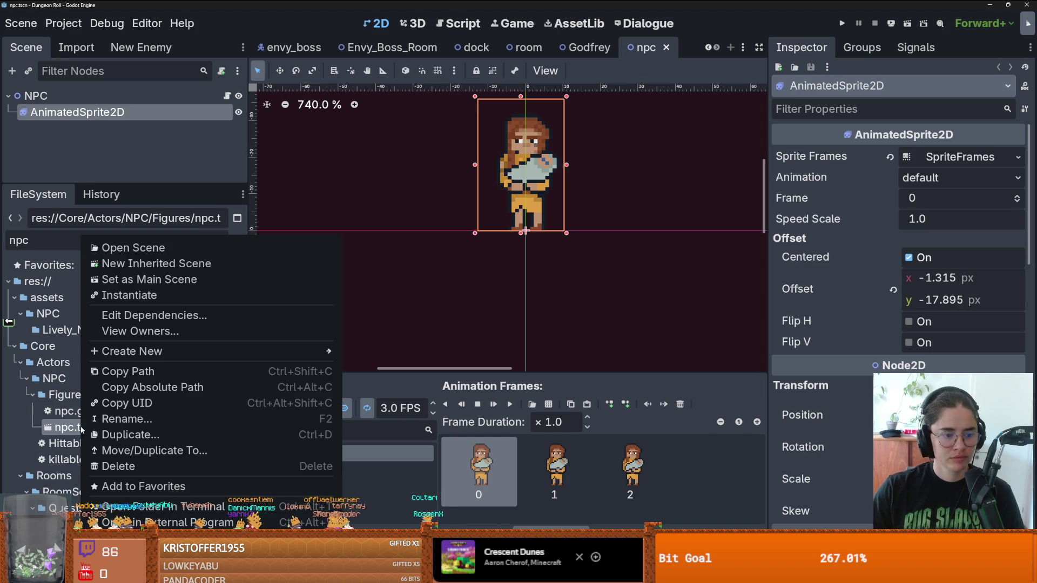
click(135, 263)
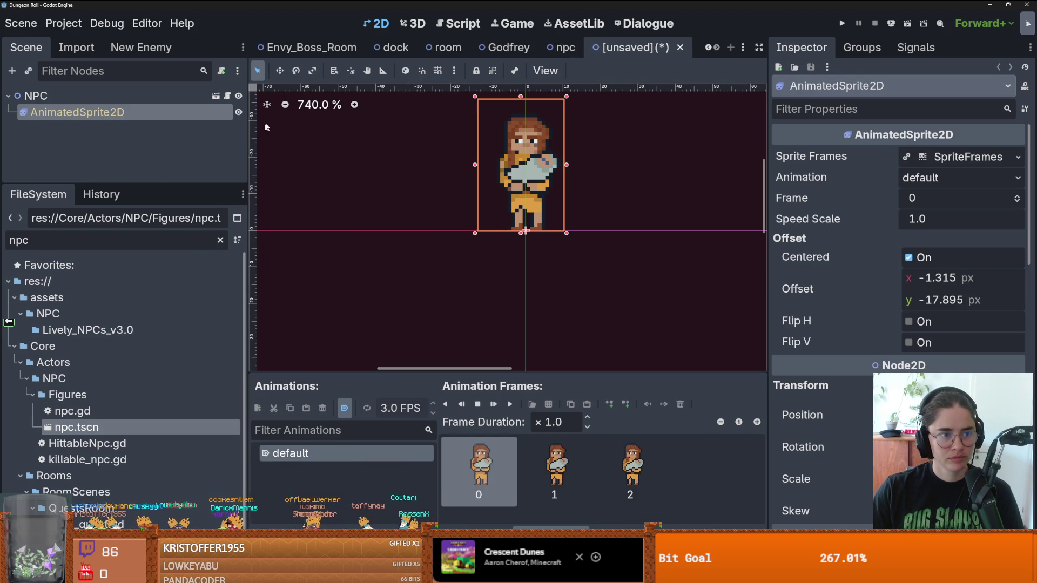
right_click(610, 49)
click(648, 108)
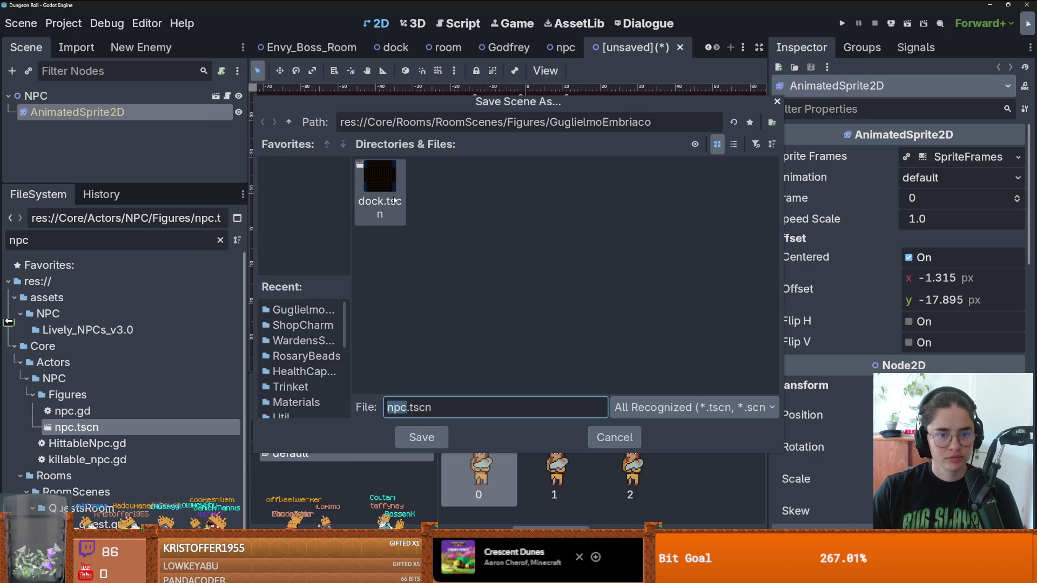
Browse to Actors/NPC/Figures/GuglielmoEmbriaco and name the scene GuglielmoEmbriaco.
drag(650, 122, 558, 122)
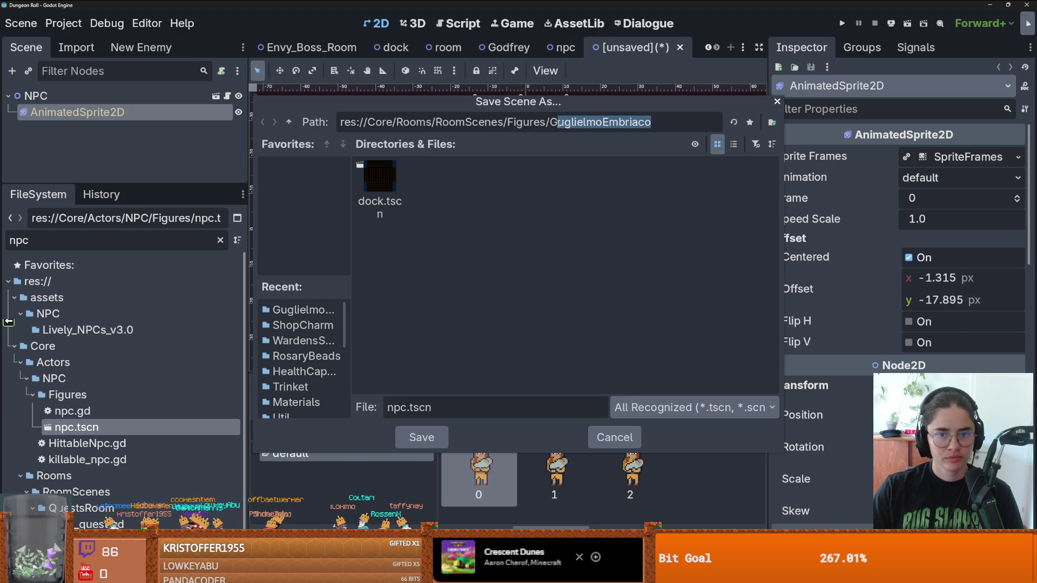
double_click(289, 122)
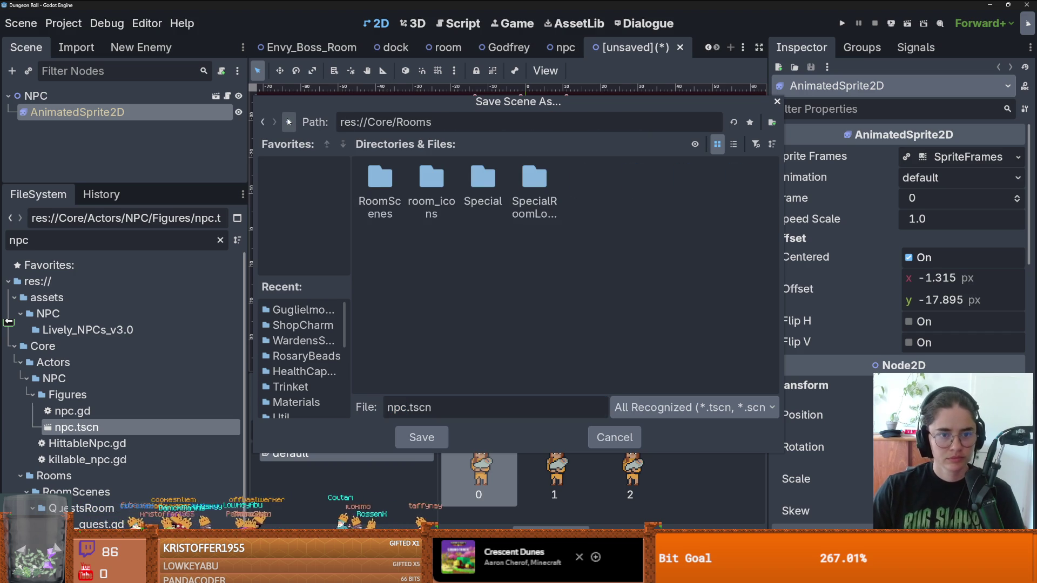
click(289, 122)
double_click(397, 171)
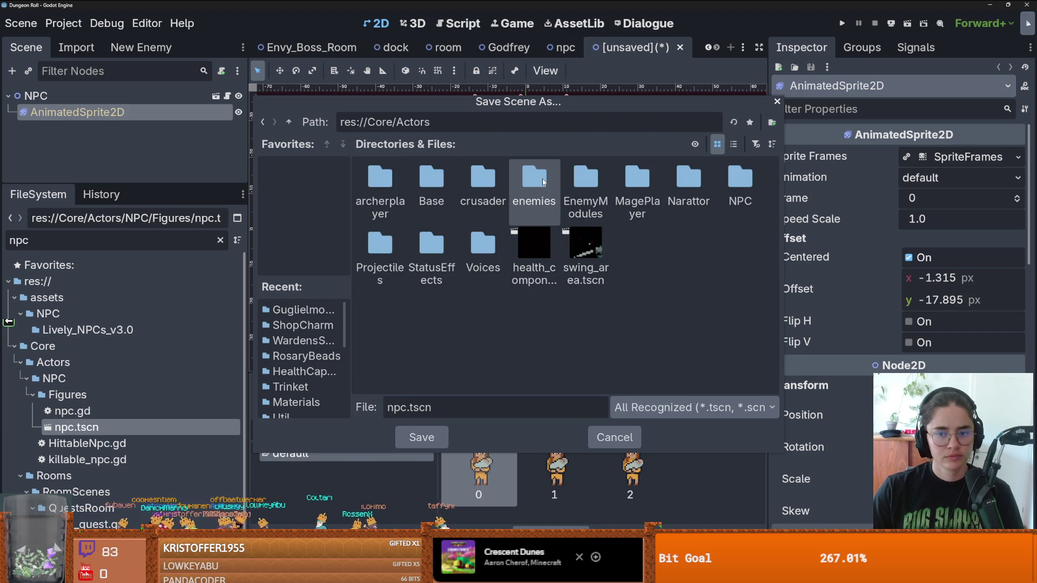
double_click(738, 181)
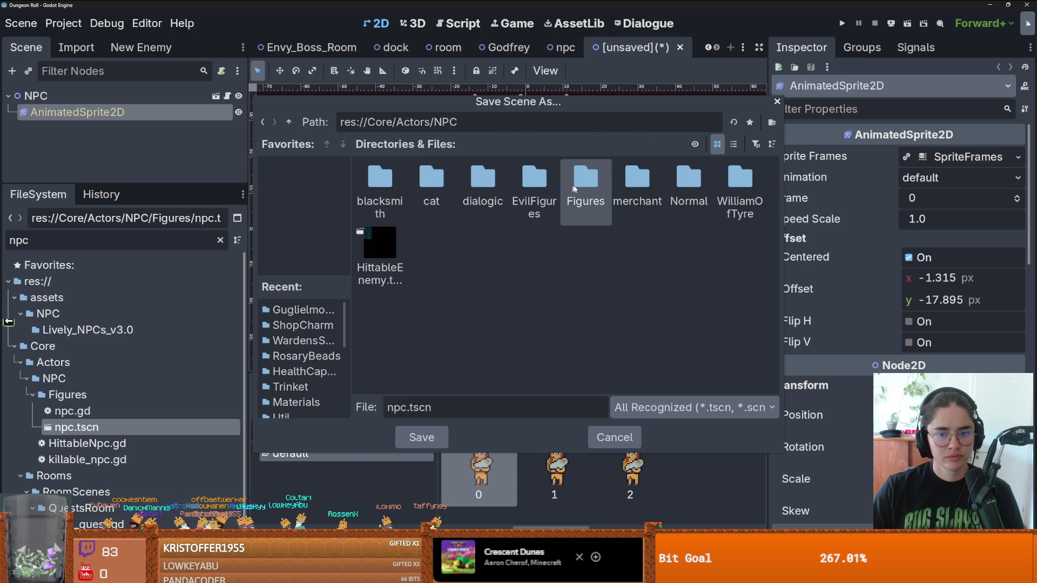
double_click(574, 188)
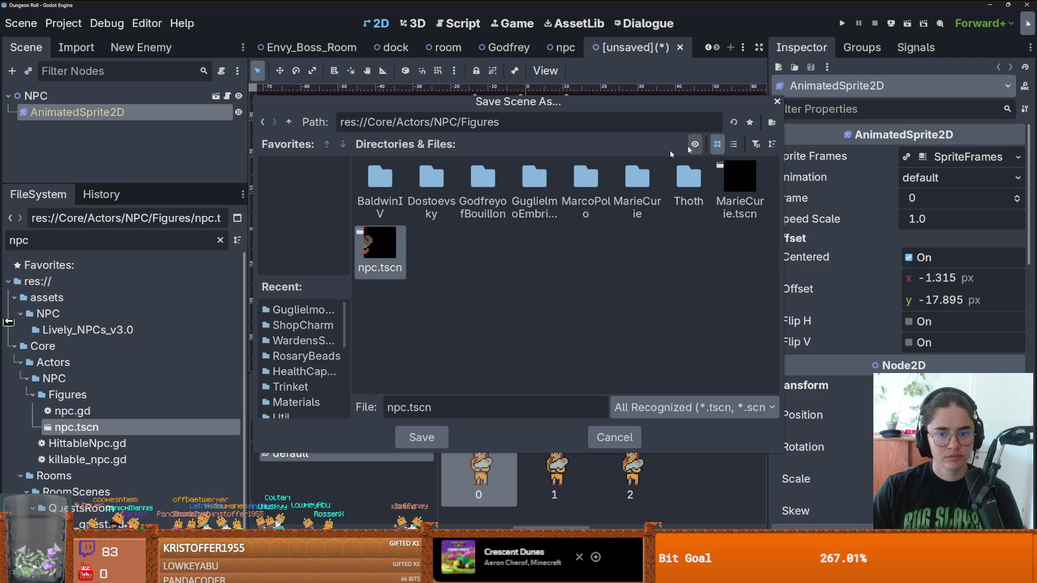
double_click(552, 166)
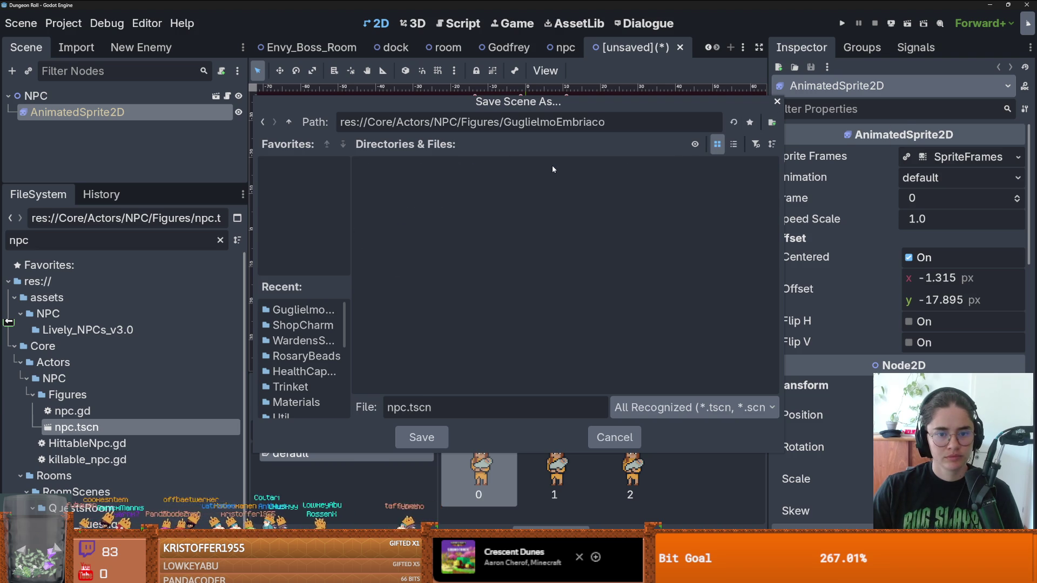
double_click(397, 408)
text(GuglielmoEmbriaco)
Save GuglielmoEmbriaco.tscn, make its sprite frames unique, and delete the inherited Godfrey animation frames.
click(421, 437)
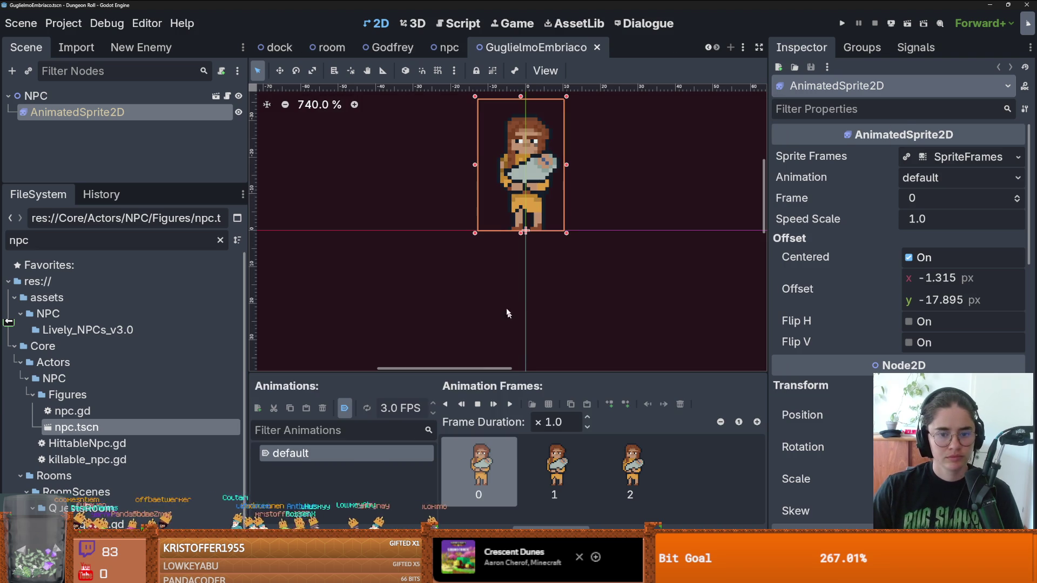
click(1018, 157)
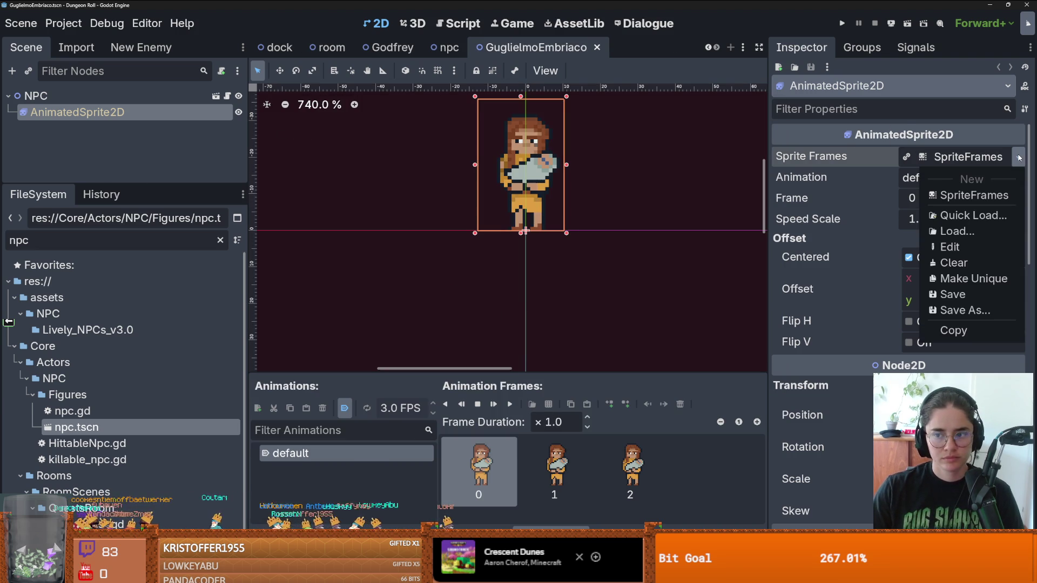
click(969, 278)
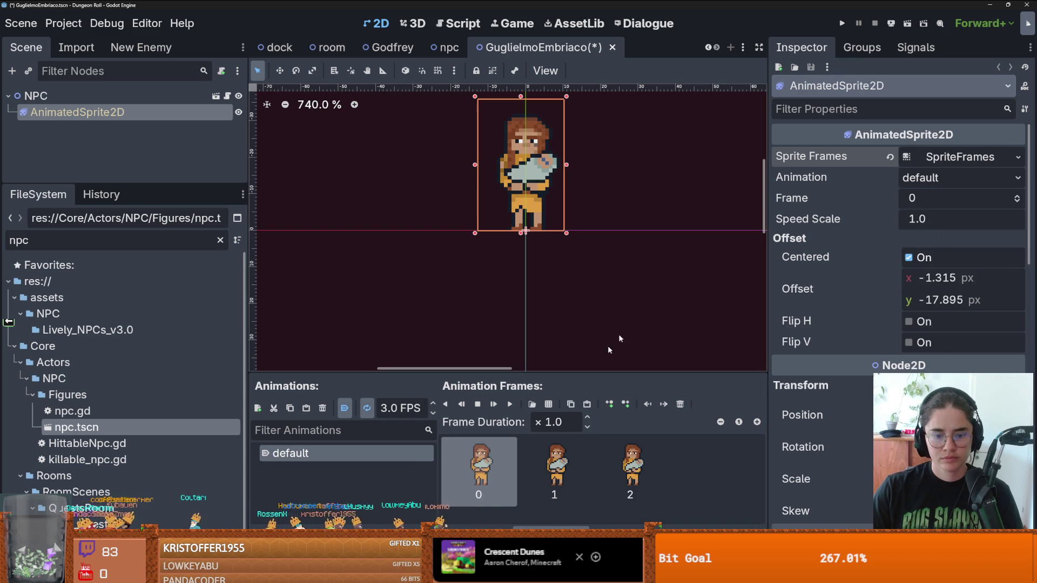
click(679, 405)
click(679, 405)
click(679, 405)
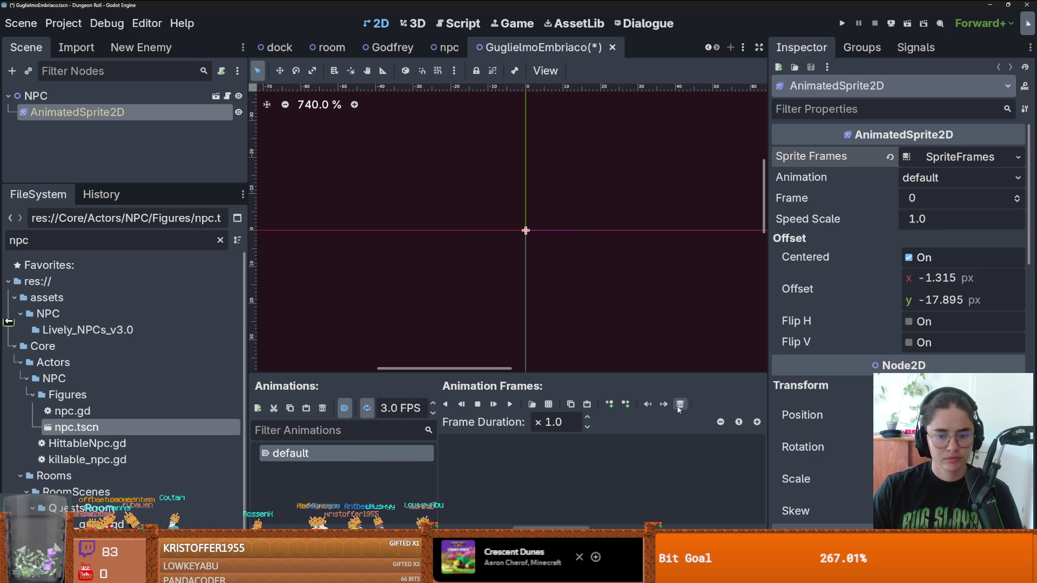
Add frames from a sprite sheet, choosing GuglielmoEmbriaco_sprite.png in NPC/Figures/GuglielmoEmbriaco.
click(548, 404)
double_click(627, 184)
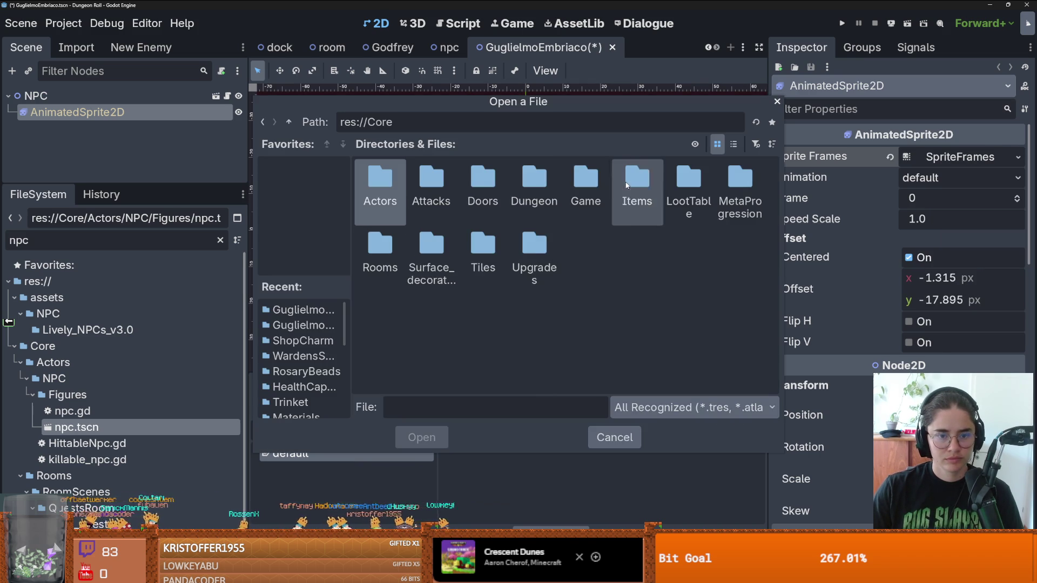
double_click(362, 187)
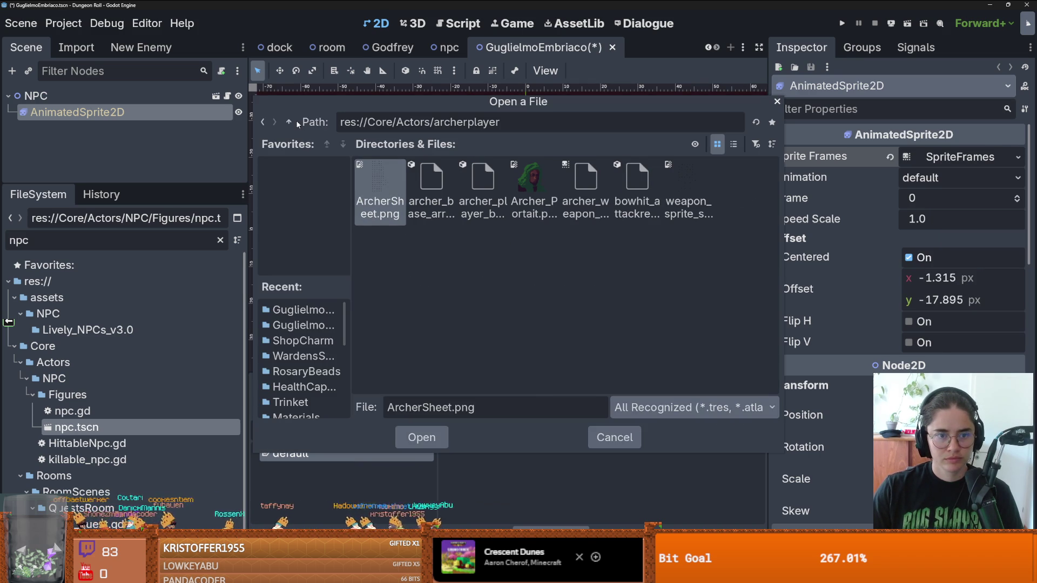
key(BackSpace)
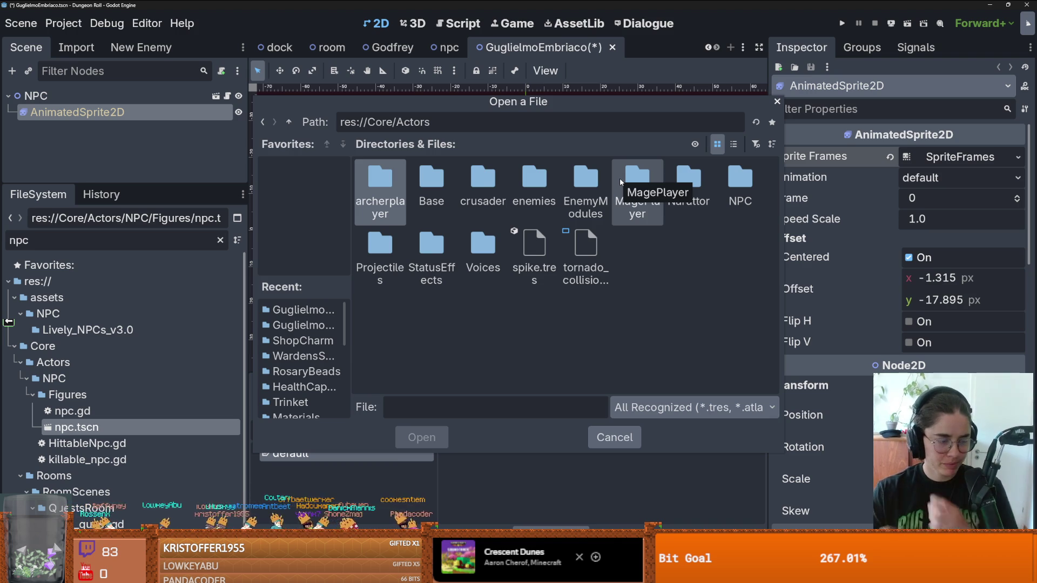
drag(589, 97, 546, 80)
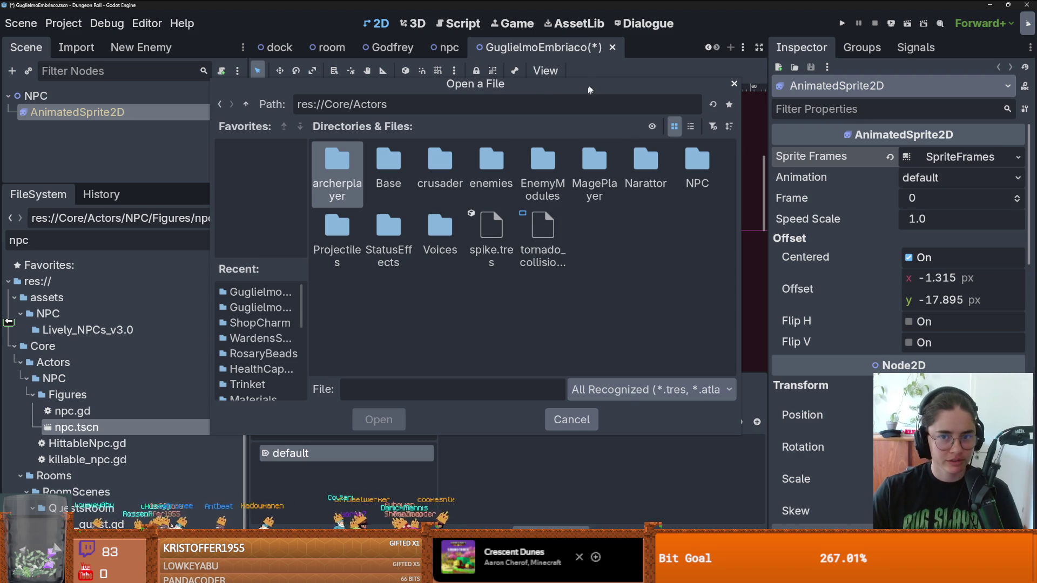
mouse_move(589, 89)
mouse_down()
mouse_move(576, 73)
mouse_move(631, 65)
mouse_up()
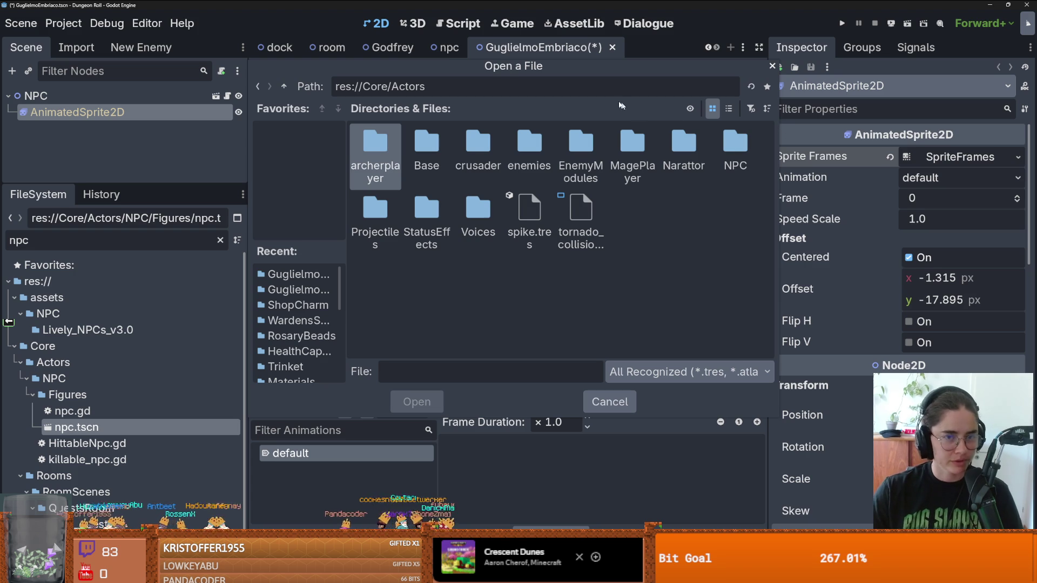
drag(608, 69, 600, 67)
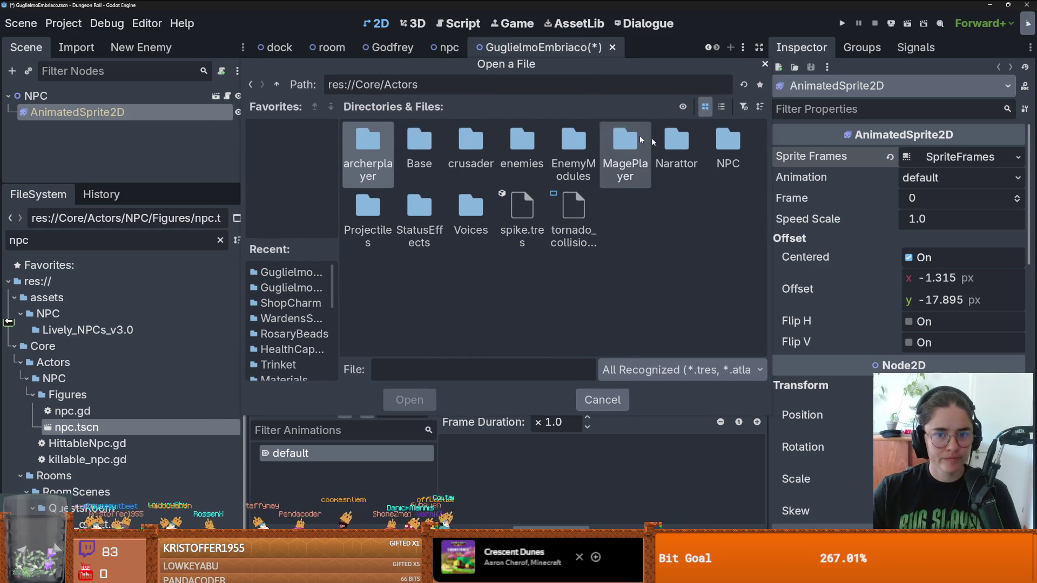
double_click(707, 147)
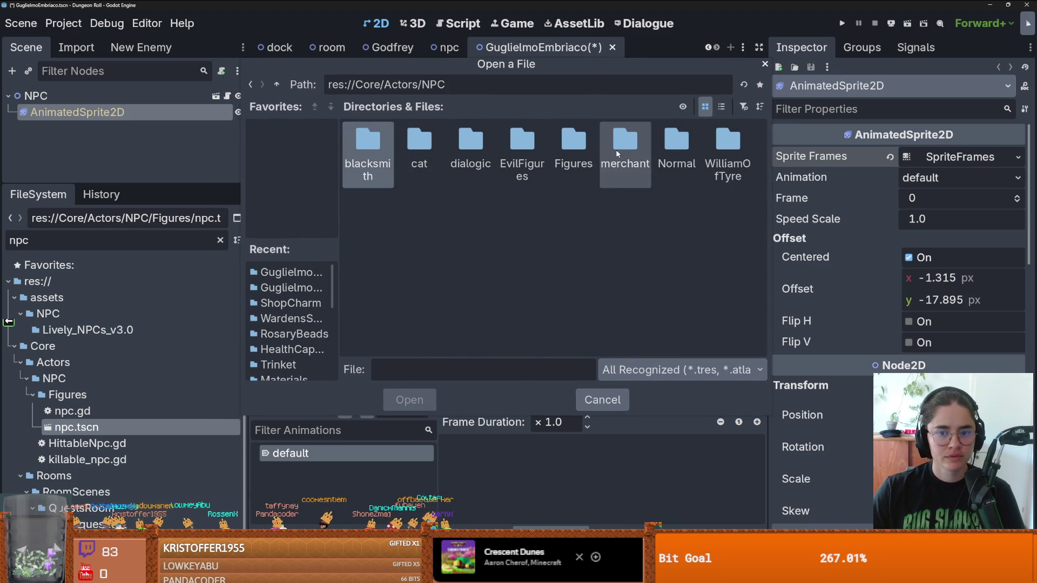
double_click(573, 150)
double_click(521, 139)
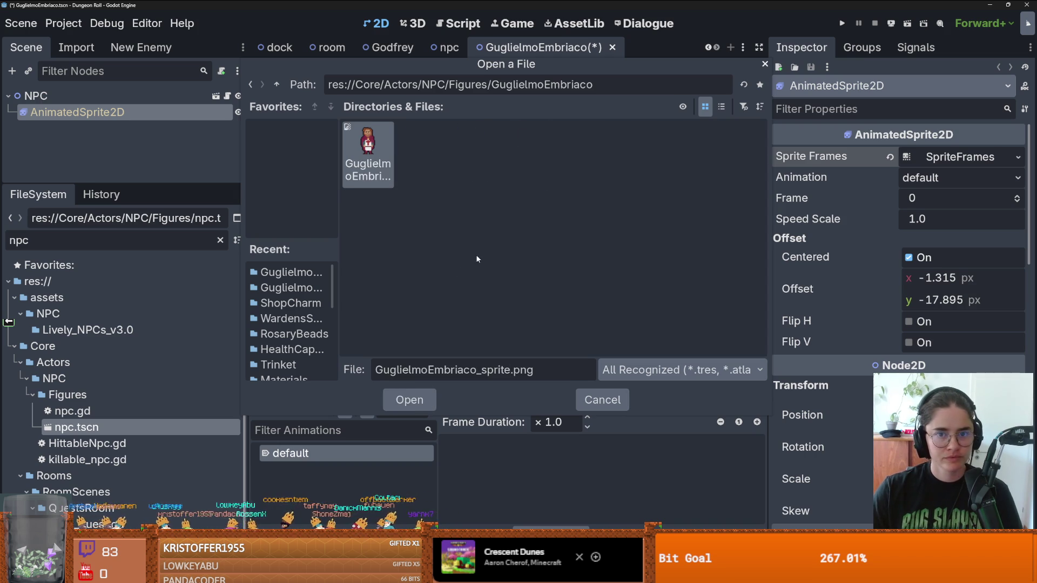
Load the Guglielmo sprite sheet into Select Frames and zoom in on the preview.
click(405, 400)
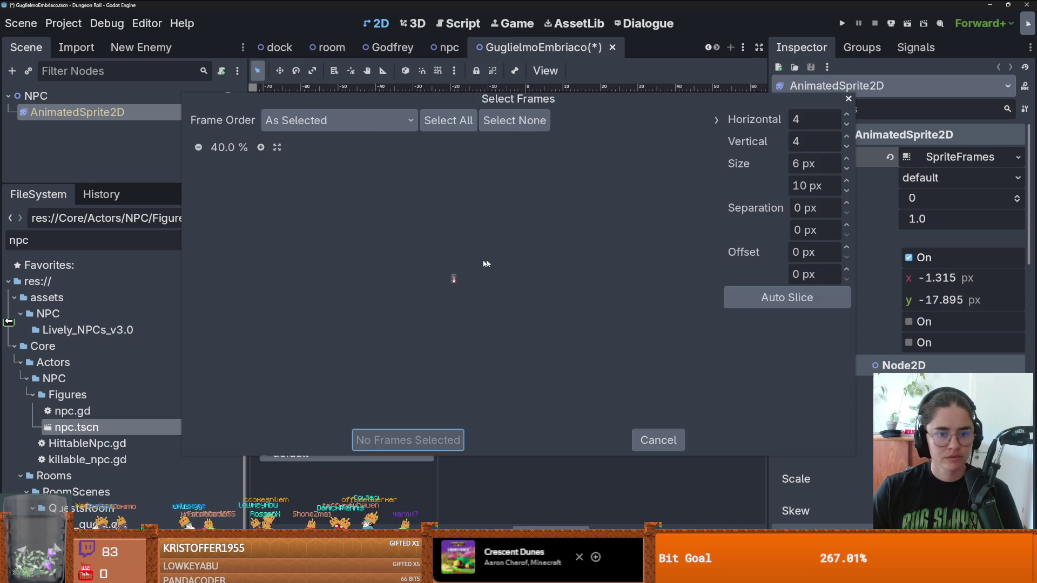
click(261, 147)
click(261, 146)
click(261, 147)
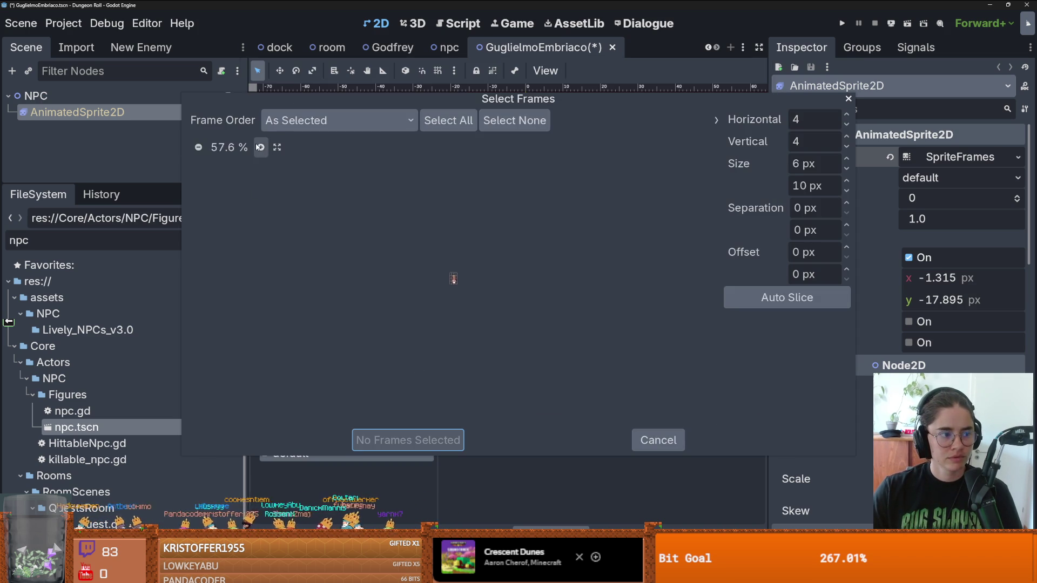
click(261, 147)
click(261, 147)
click(261, 147)
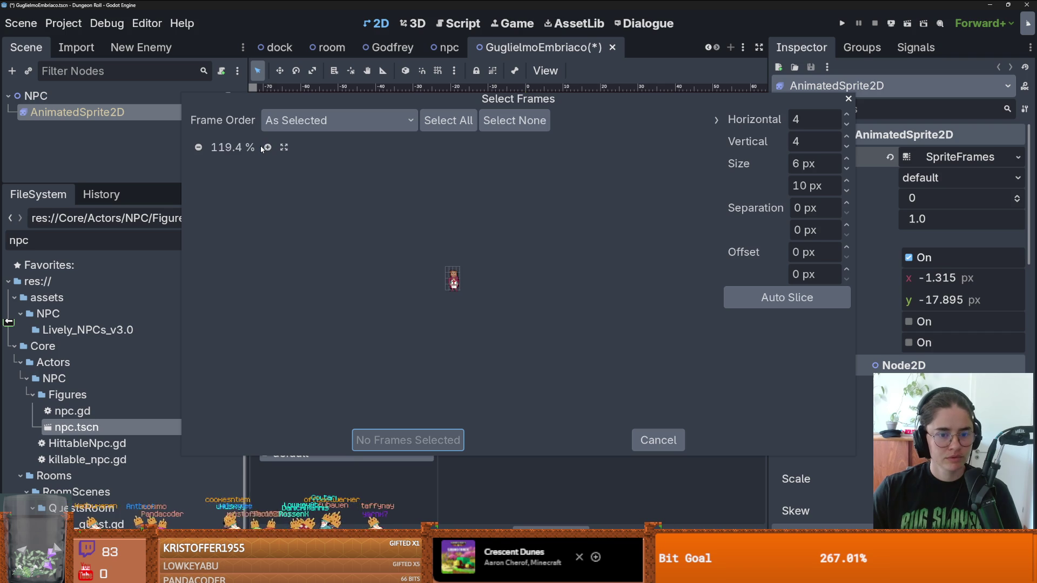
click(262, 147)
double_click(263, 147)
click(262, 147)
double_click(263, 147)
double_click(263, 147)
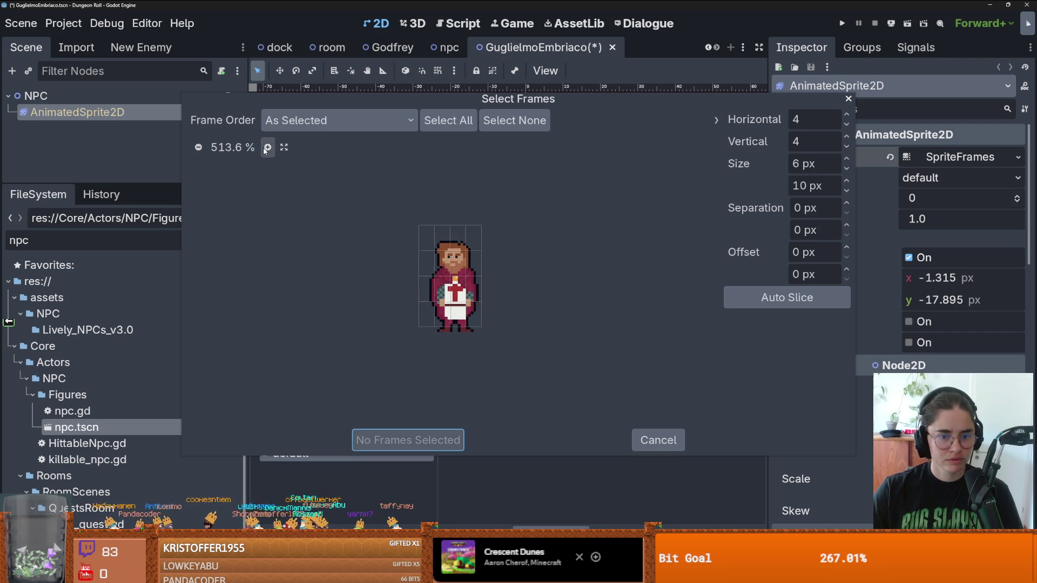
click(263, 147)
Set the frame grid to 1×1 and add the single sprite frame to the default animation.
click(847, 146)
click(846, 146)
click(846, 146)
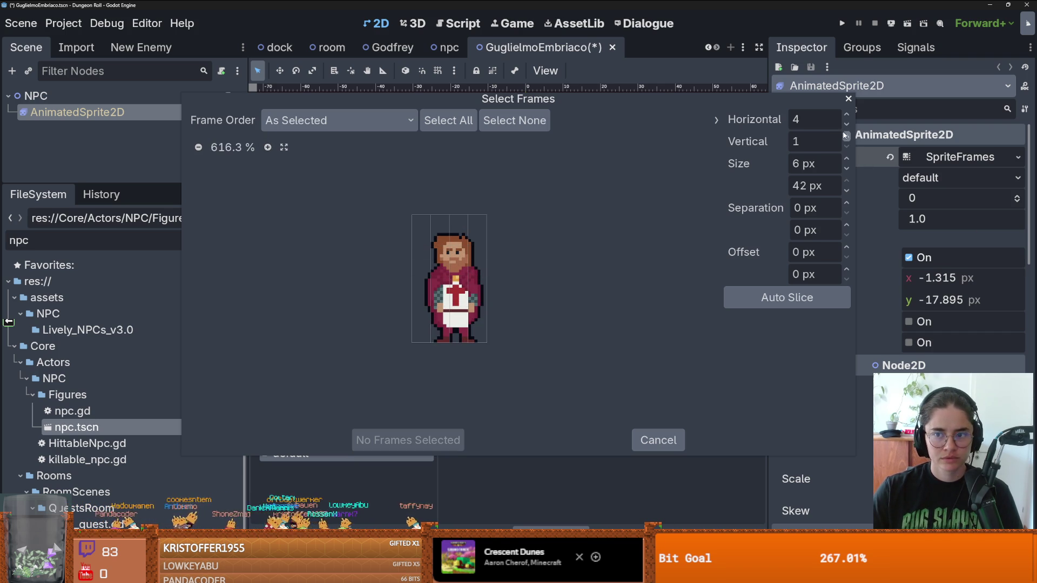
click(846, 124)
click(846, 124)
click(846, 124)
click(453, 278)
click(409, 440)
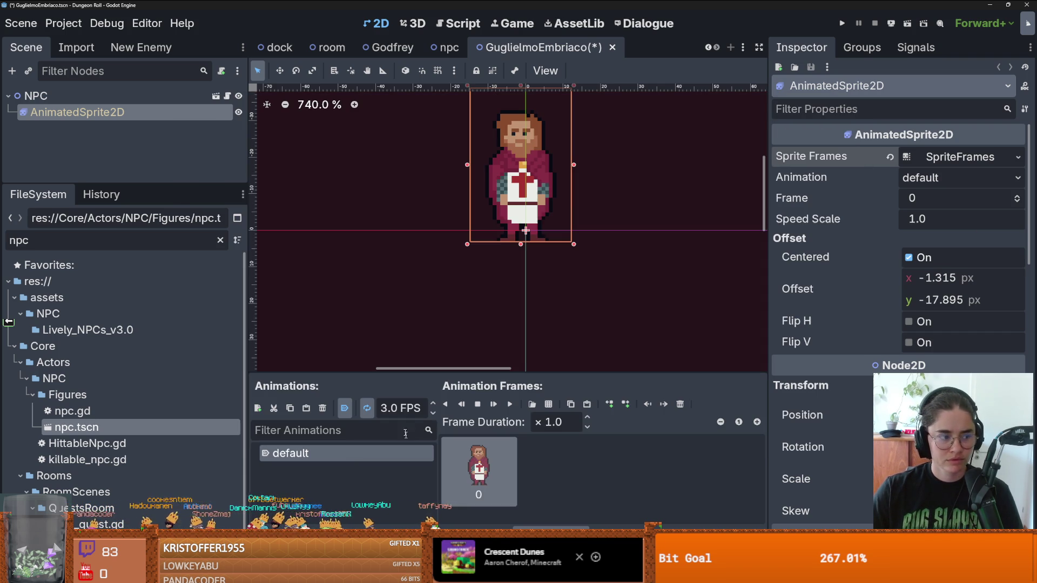
Shift the sprite up to offset y -20.665 and save the scene.
scroll(522, 270, down, 2)
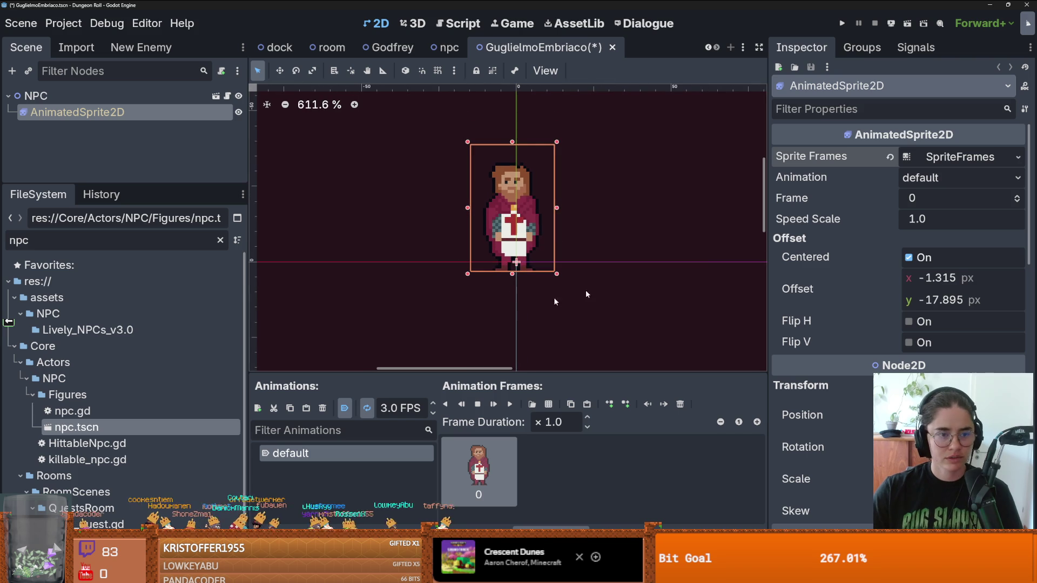
drag(945, 300, 929, 299)
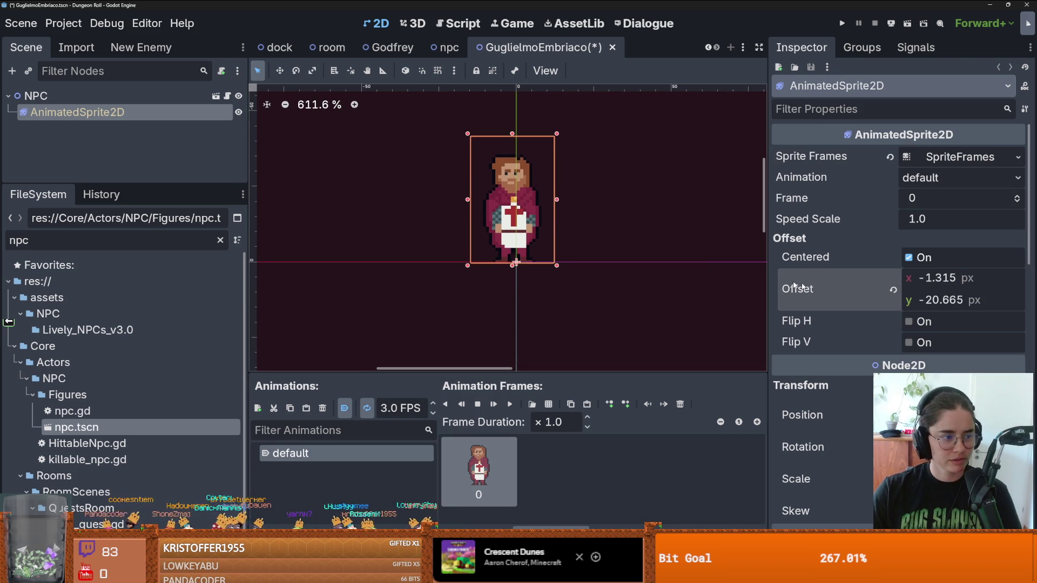
scroll(597, 243, up, 3)
key(ctrl+s)
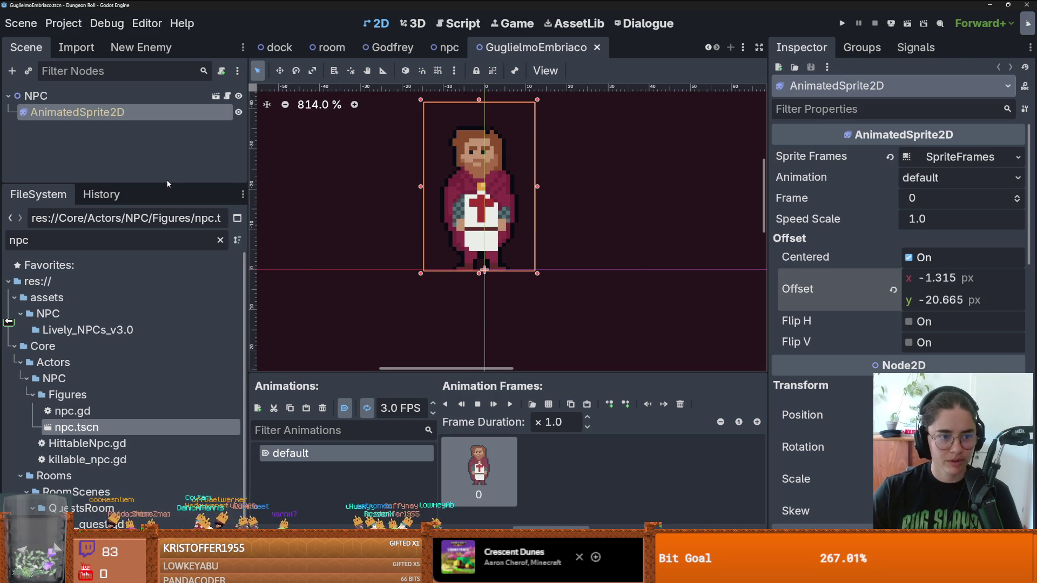
Save GuglielmoEmbriaco, compare it with the npc scene and script, and select its NPC root node.
drag(167, 181, 166, 273)
key(ctrl+s)
key(ctrl+shift+Tab)
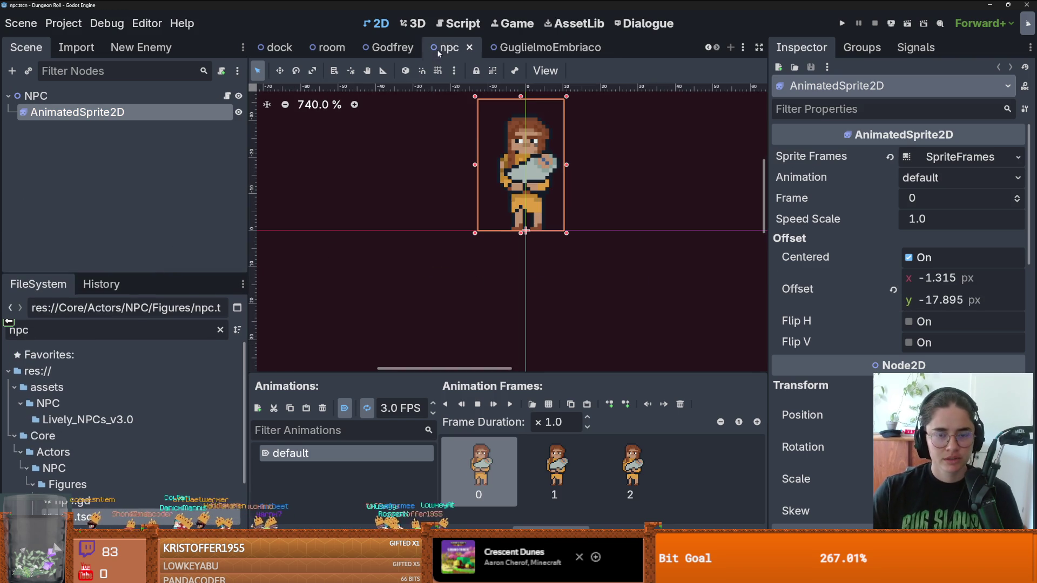
key(ctrl+s)
click(537, 47)
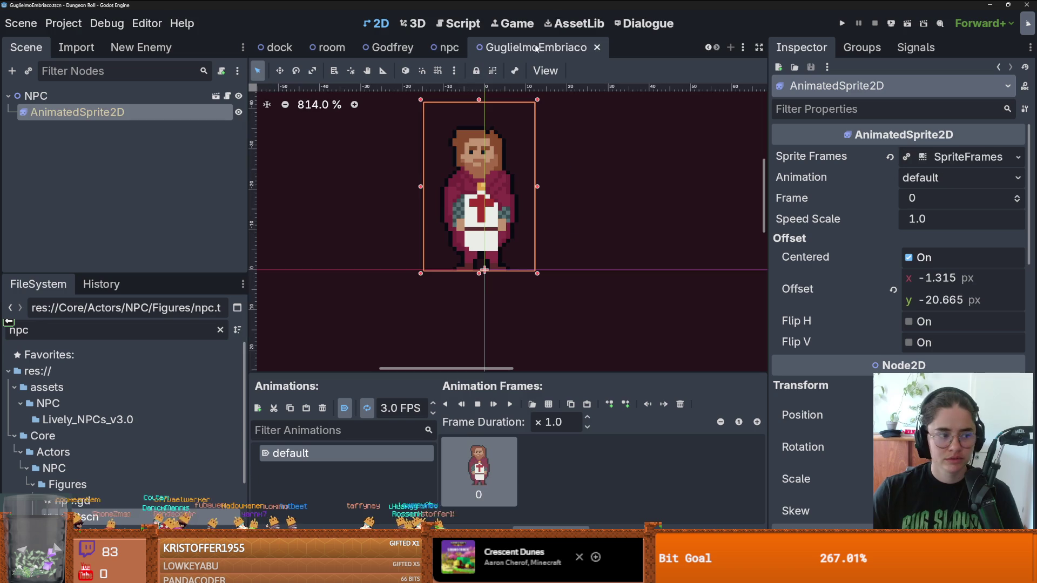
scroll(596, 277, down, 2)
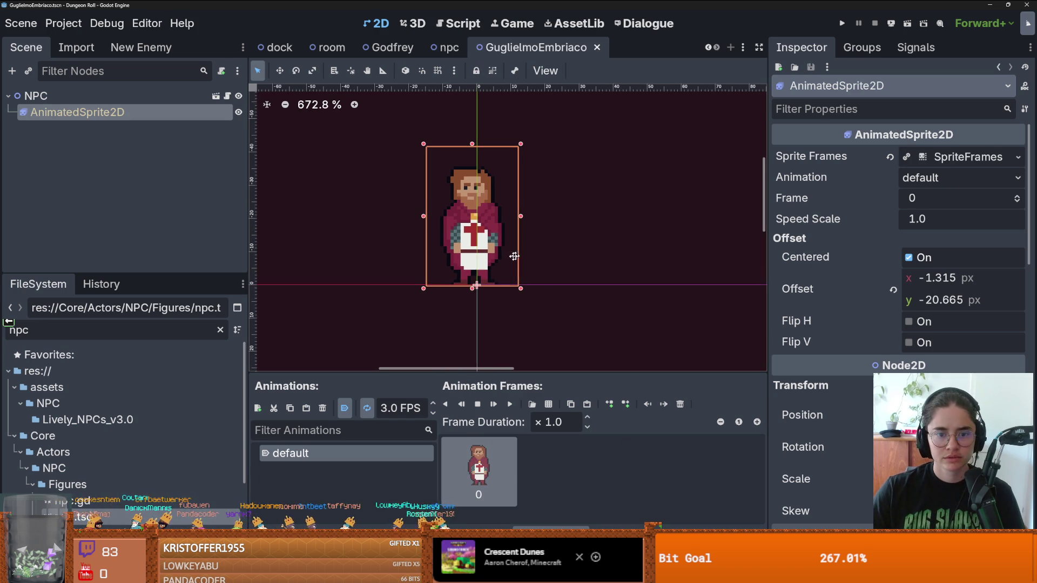
click(460, 24)
key(ctrl+F4)
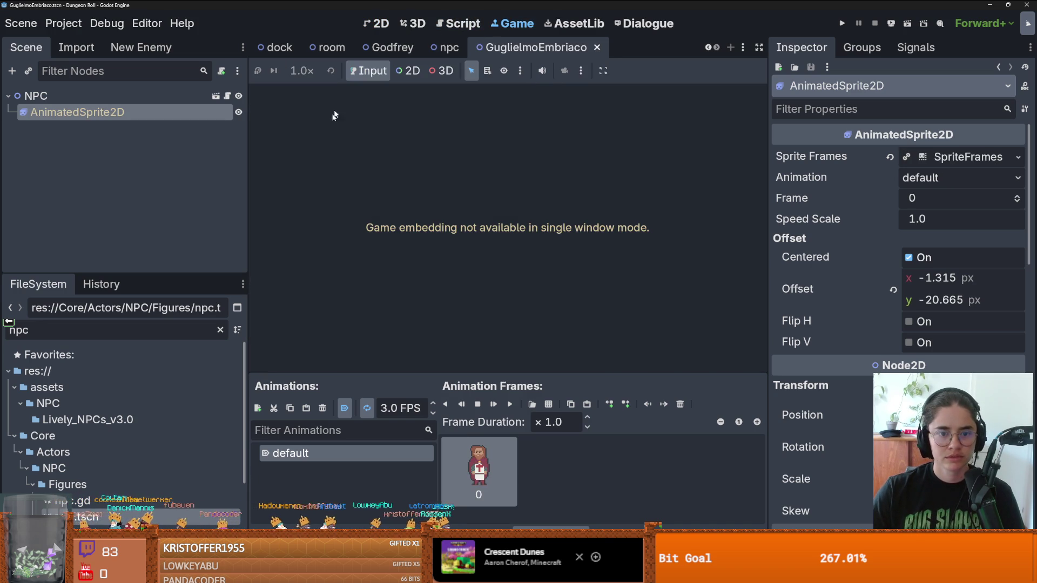
click(96, 95)
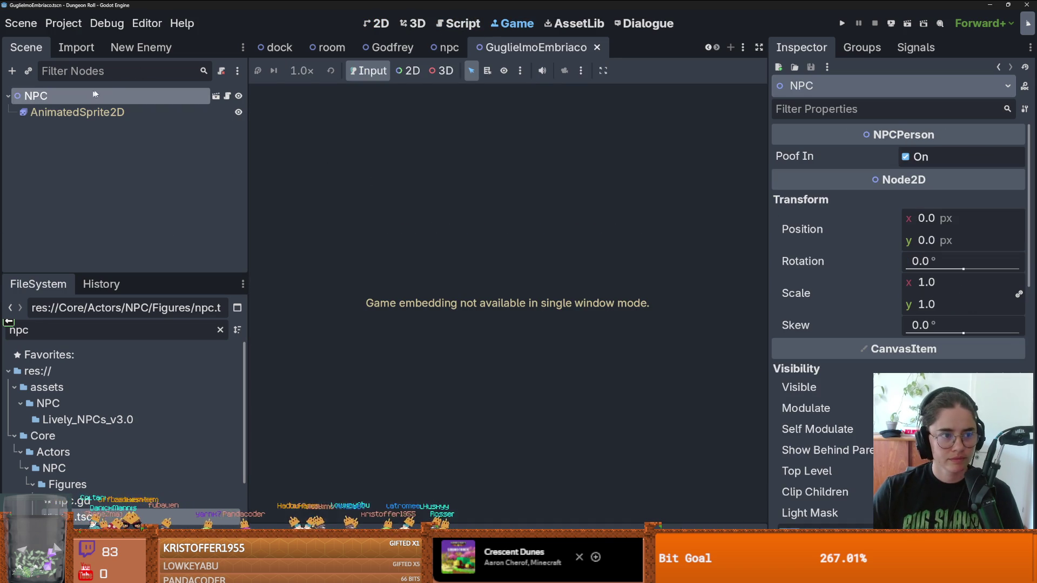
Copy Godfrey's DialogicTrigger and CollisionShape2D into GuglielmoEmbriaco, clear the icon, and save.
click(386, 48)
click(102, 129)
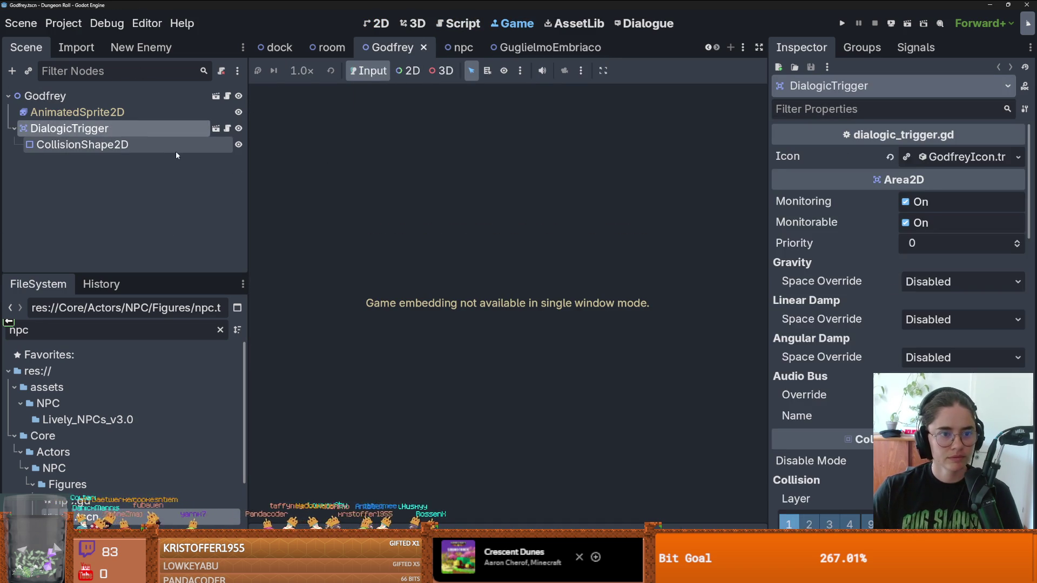
shift+click(176, 145)
key(ctrl+c)
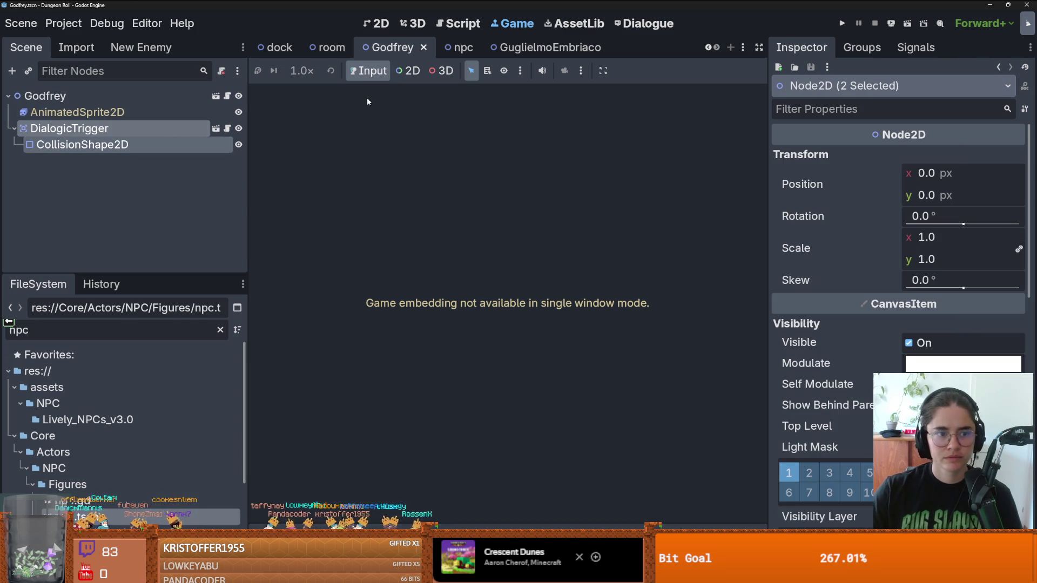
click(549, 47)
key(ctrl+v)
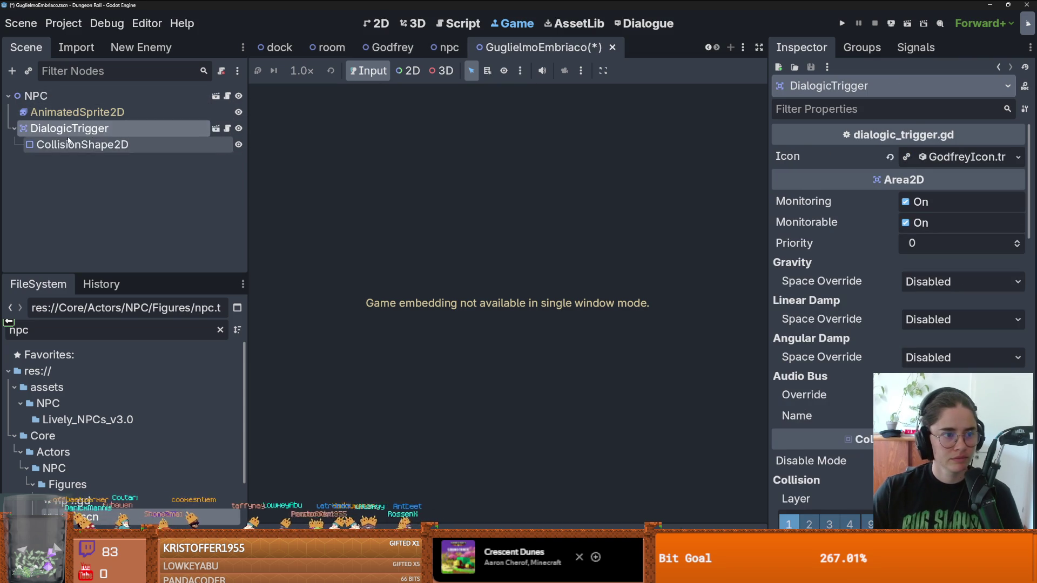
drag(768, 178, 621, 155)
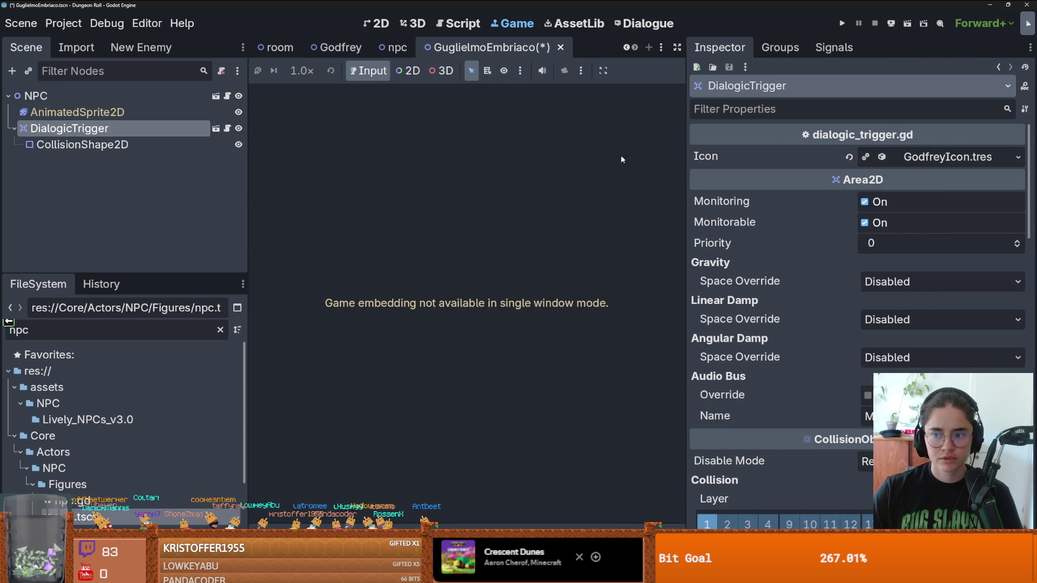
click(850, 156)
key(ctrl+s)
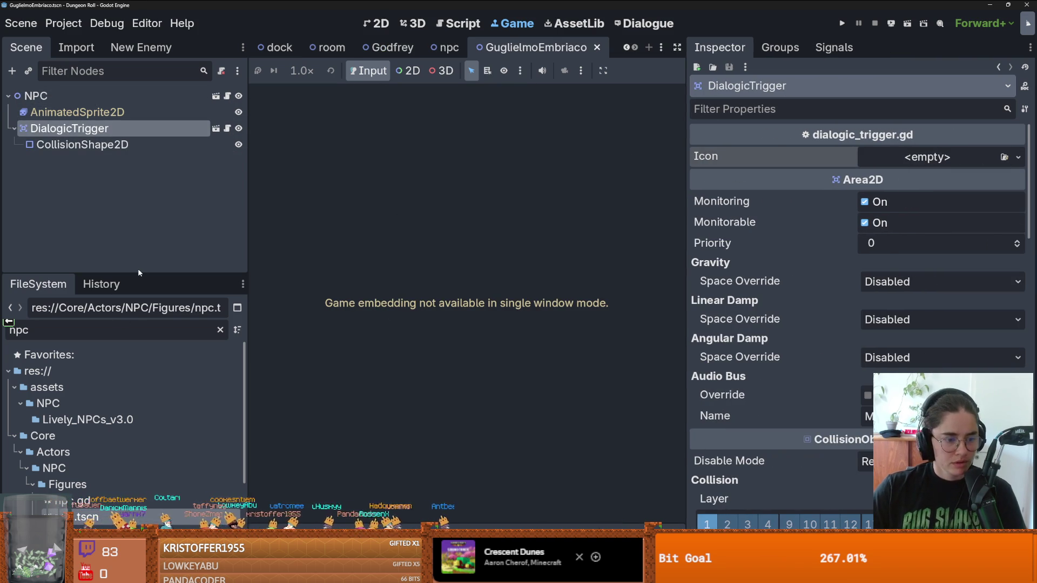
Clear the 'npc' file filter, collapse the Core folder, and resize the scene tree and file docks.
drag(138, 273, 138, 115)
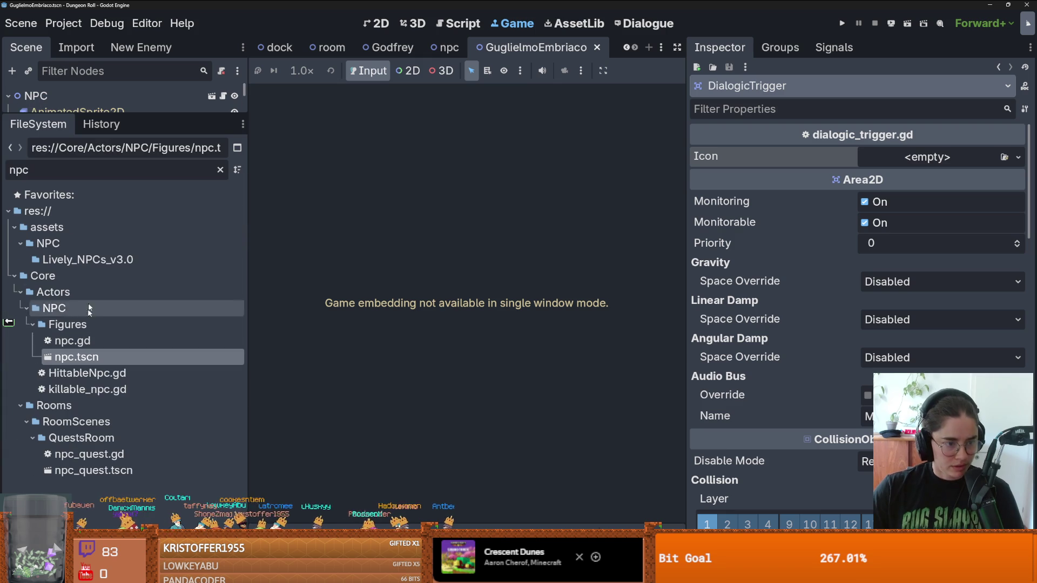
double_click(65, 278)
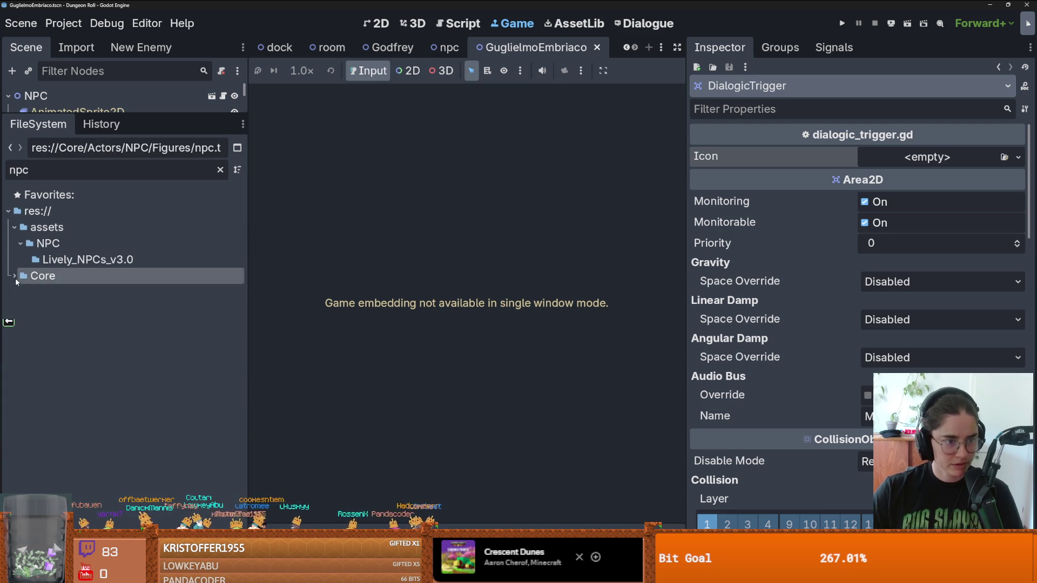
click(221, 171)
scroll(129, 270, up, 4)
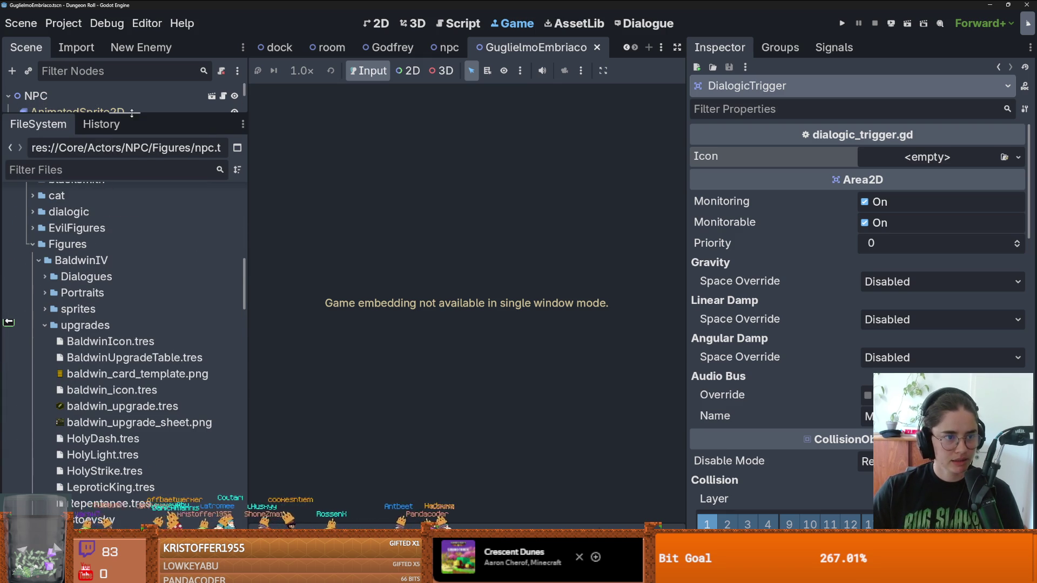
drag(132, 113, 129, 357)
click(94, 182)
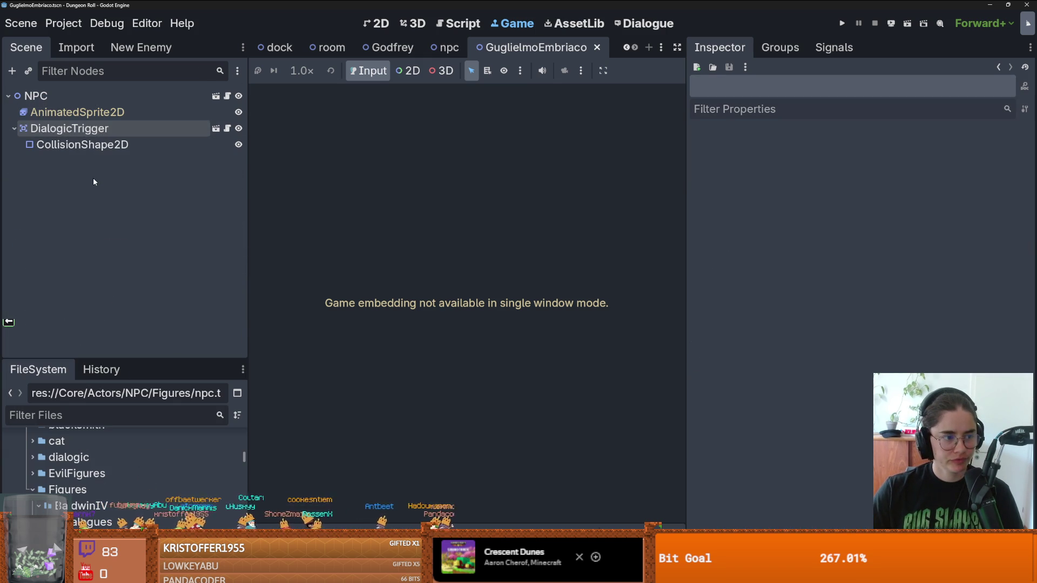
Show the NPC in the 2D editor, zoomed on the sprite and collision circle, and save.
click(379, 24)
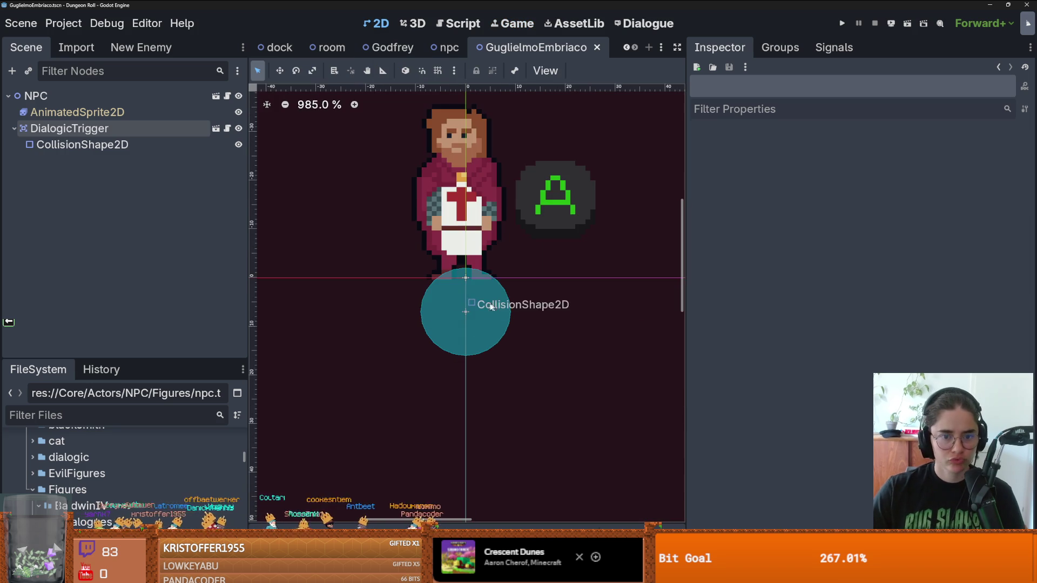
scroll(363, 285, down, 1)
scroll(405, 356, up, 3)
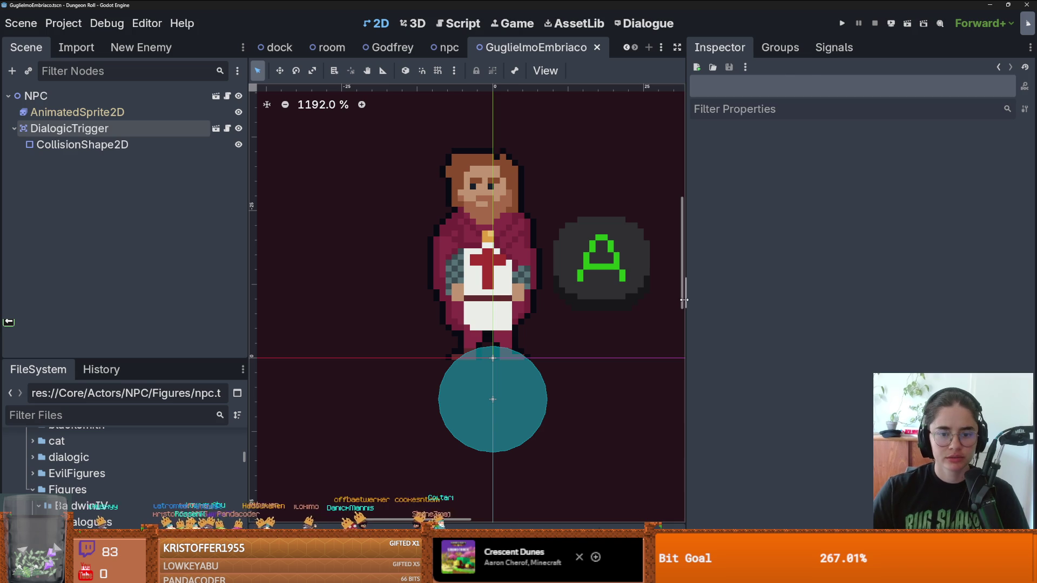
drag(683, 299, 766, 300)
scroll(529, 136, up, 1)
key(ctrl+s)
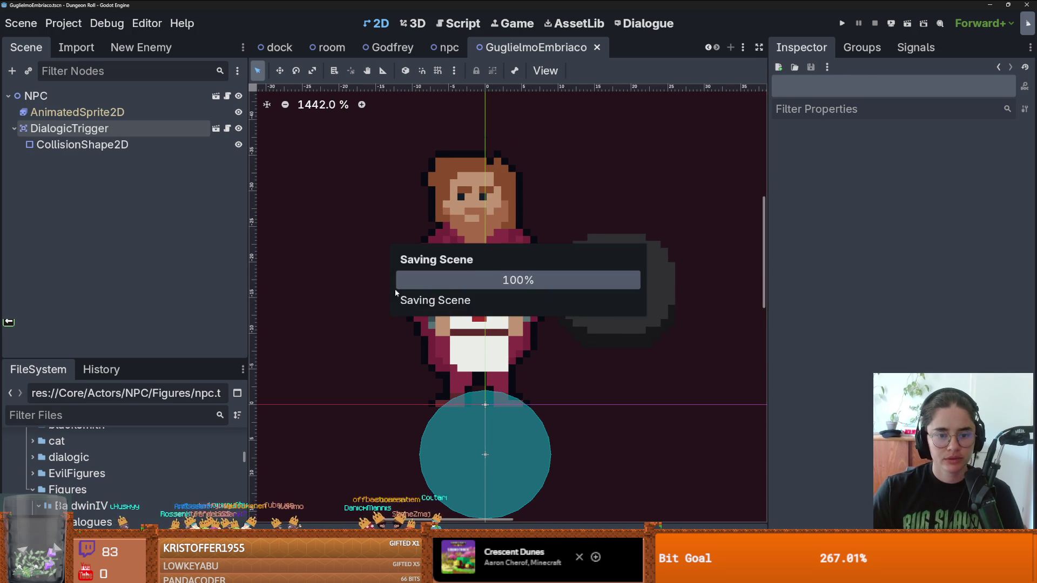
scroll(384, 302, up, 1)
scroll(384, 306, down, 3)
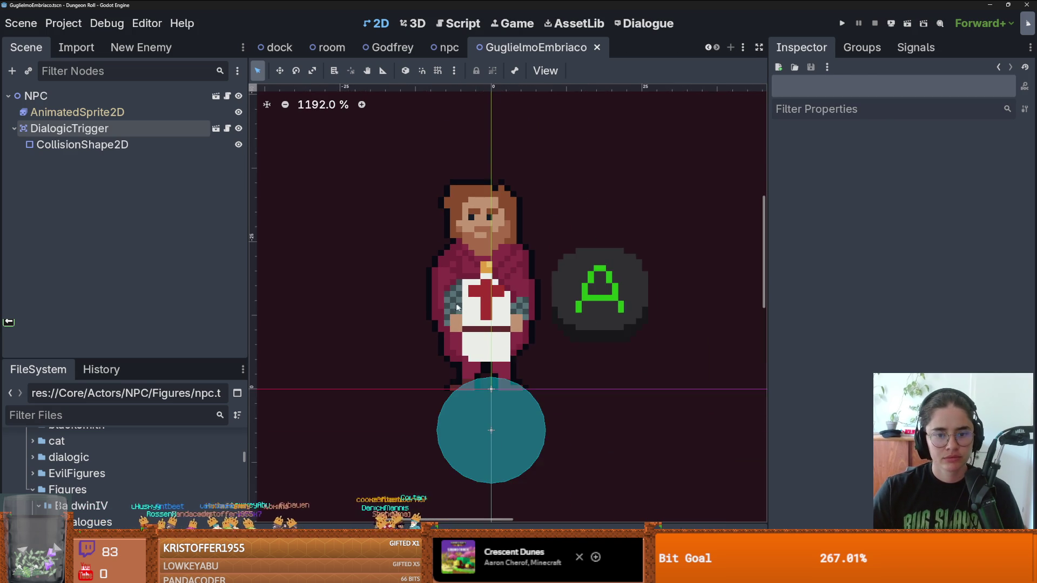
scroll(456, 306, up, 1)
Make the file tree taller and select the DialogicTrigger node.
drag(152, 358, 172, 275)
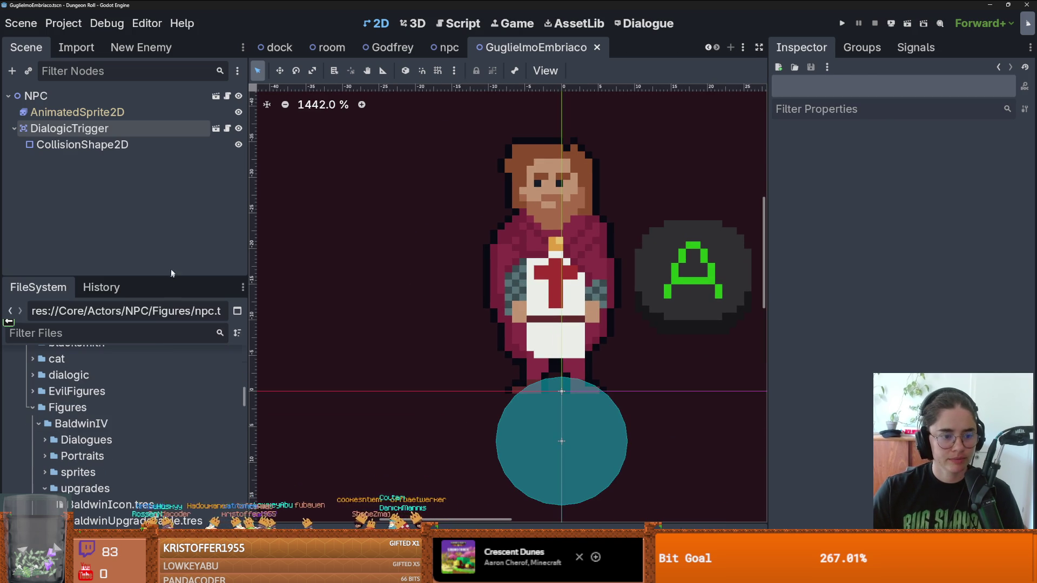
click(104, 330)
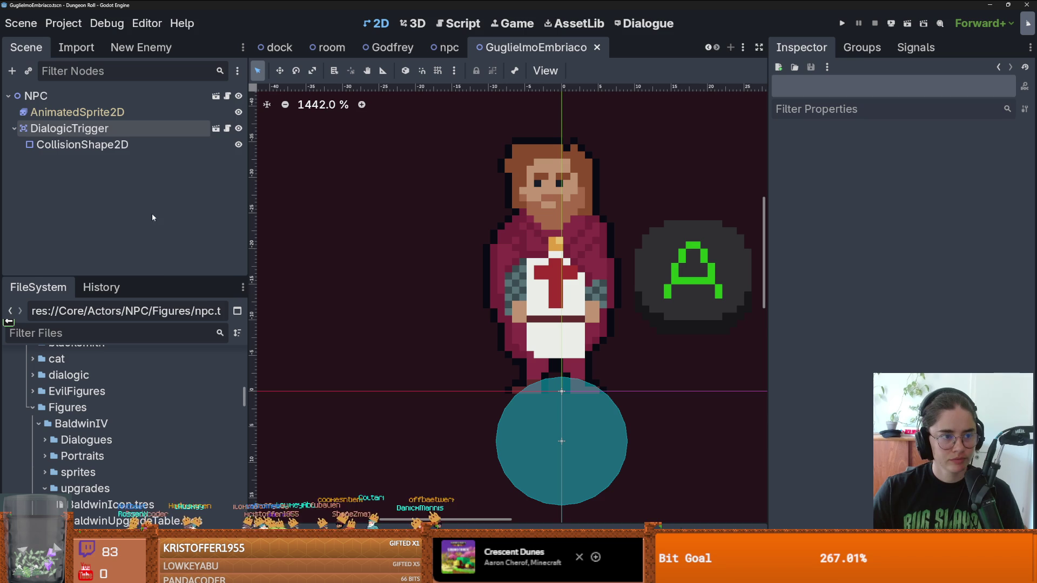
click(157, 130)
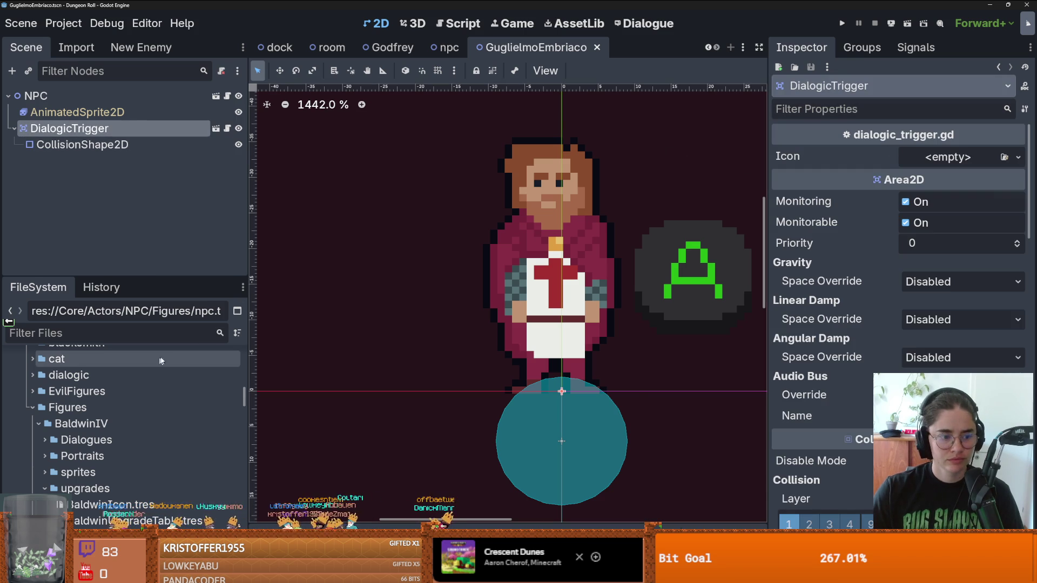
Give the DialogicTrigger a new Icons resource with Baldwin as its figure.
click(1018, 158)
click(951, 185)
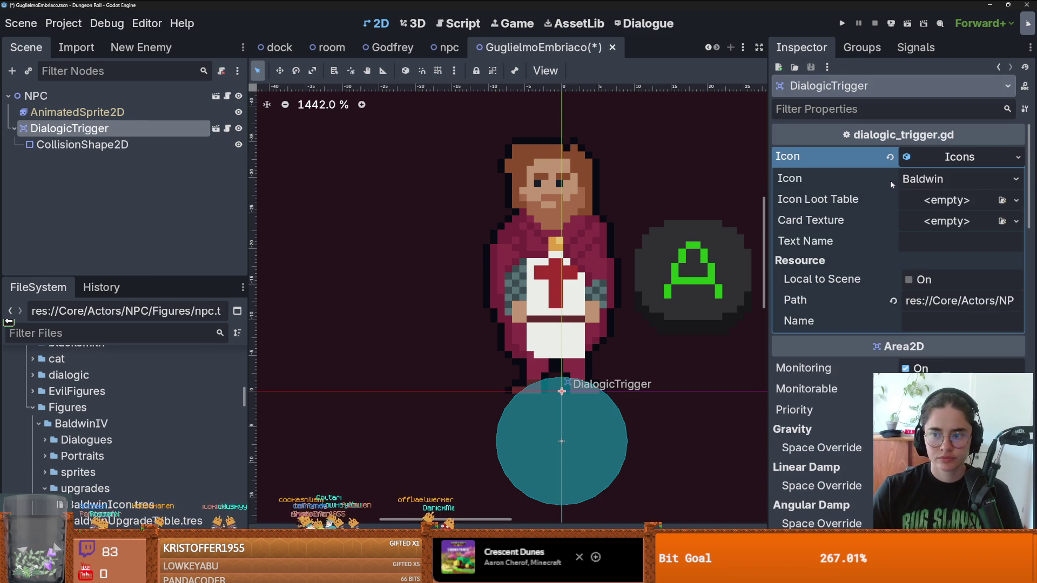
click(923, 179)
click(922, 179)
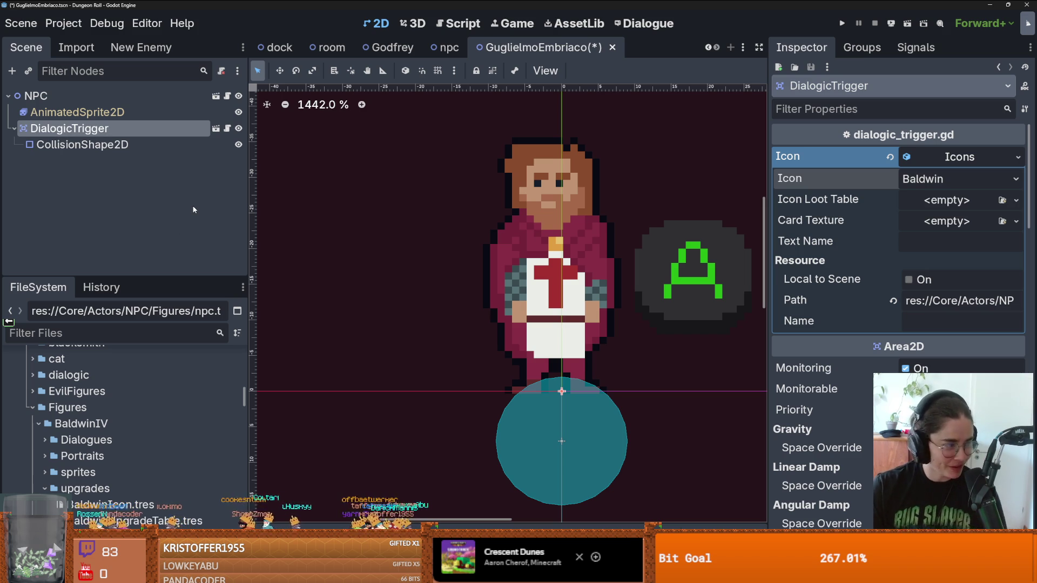
Filter project files by 'icon' and open the Icons.gd script.
drag(139, 278, 140, 219)
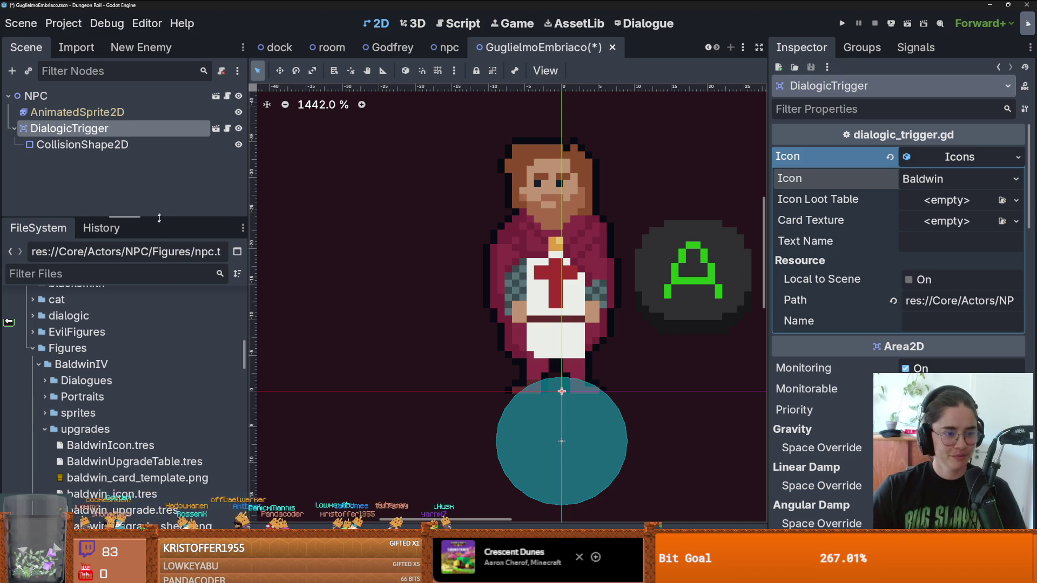
click(154, 276)
text(icon)
scroll(138, 388, down, 5)
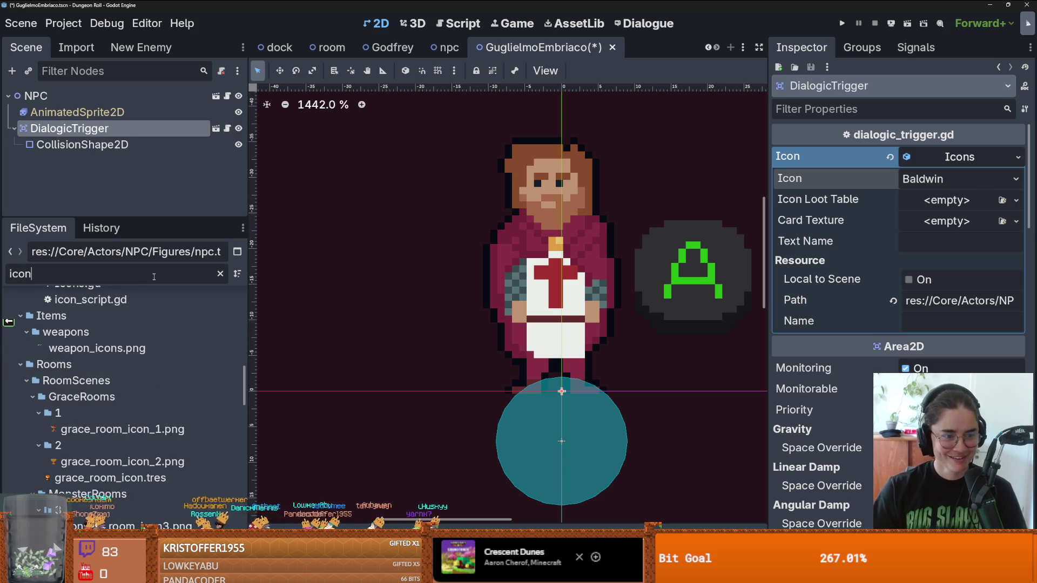
scroll(137, 418, up, 3)
scroll(137, 418, up, 3)
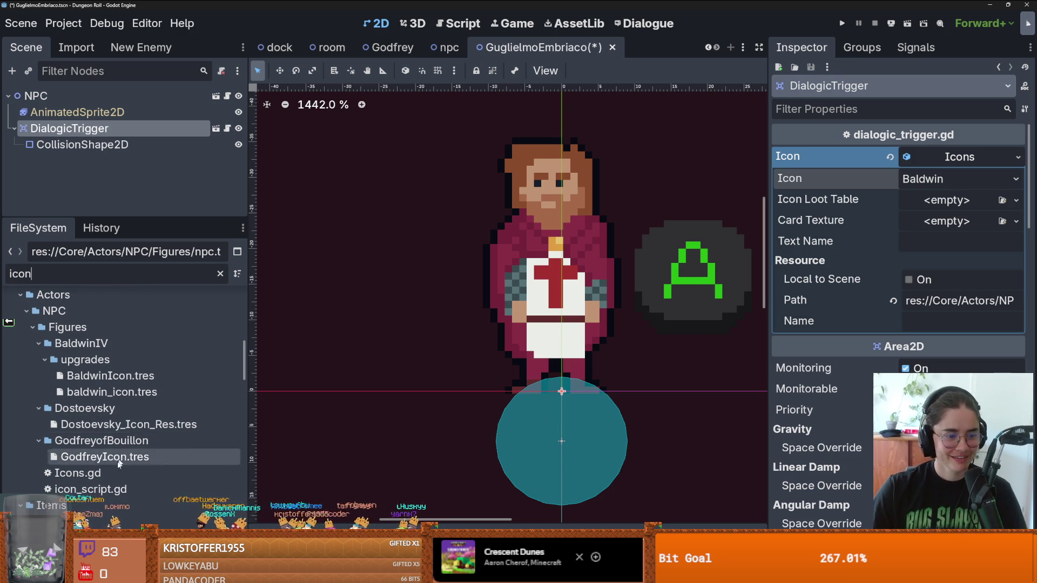
double_click(135, 472)
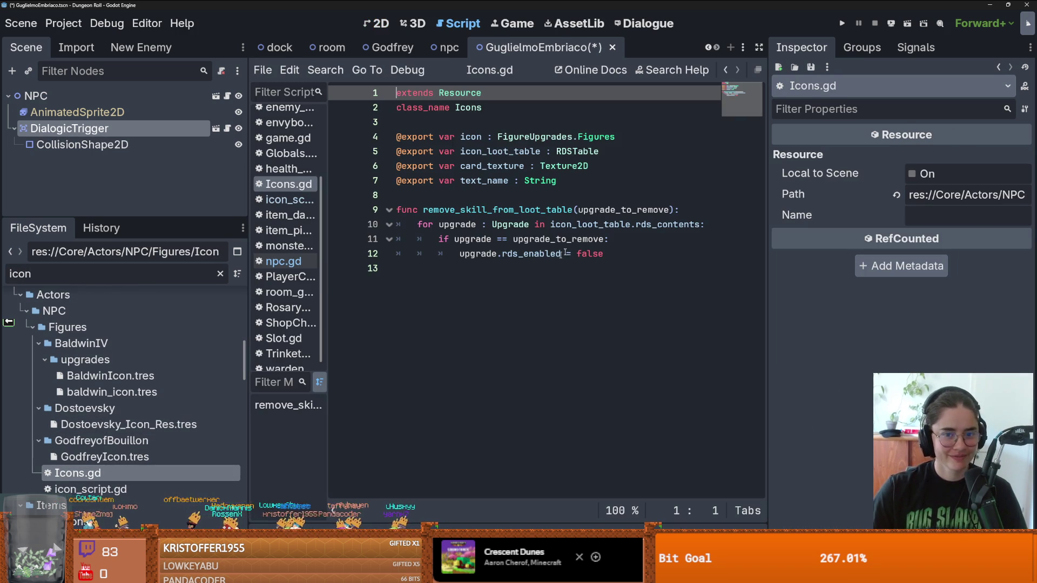
Append a comma to the Figures enum and browse the Figures folders in FileSystem.
ctrl+click(585, 143)
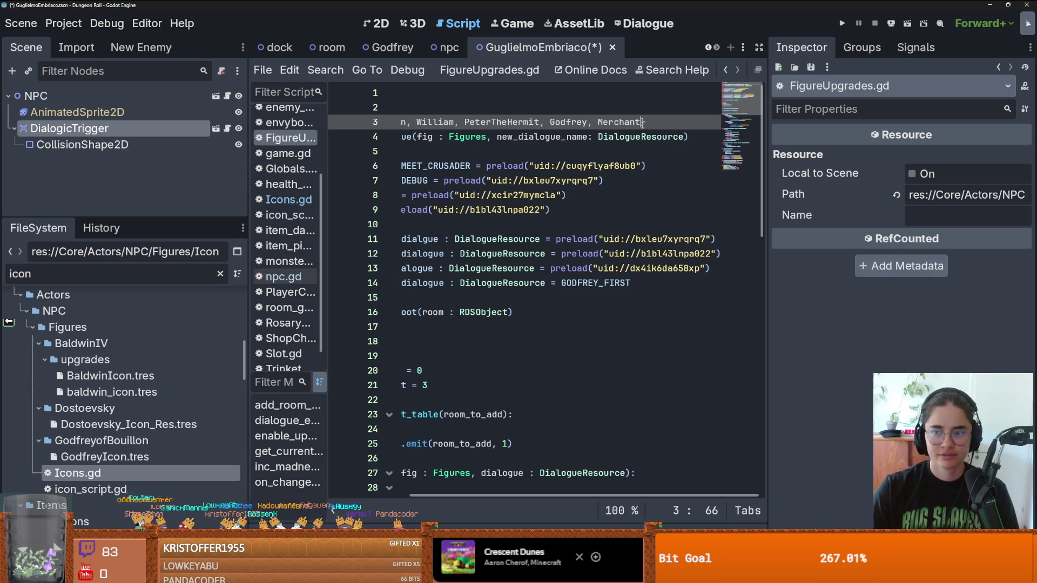
click(642, 122)
text(,)
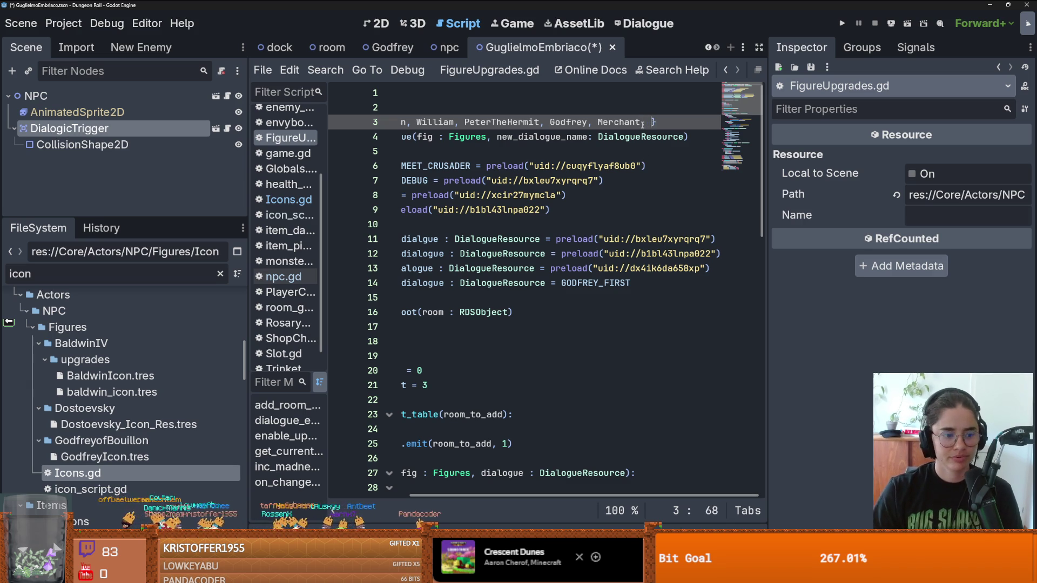
click(122, 343)
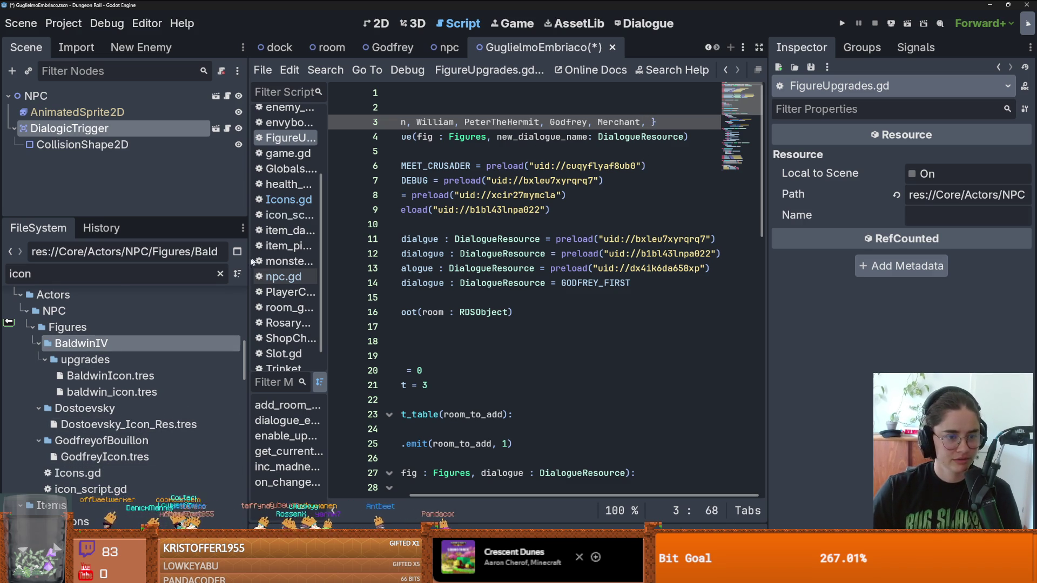
click(220, 273)
scroll(161, 386, down, 5)
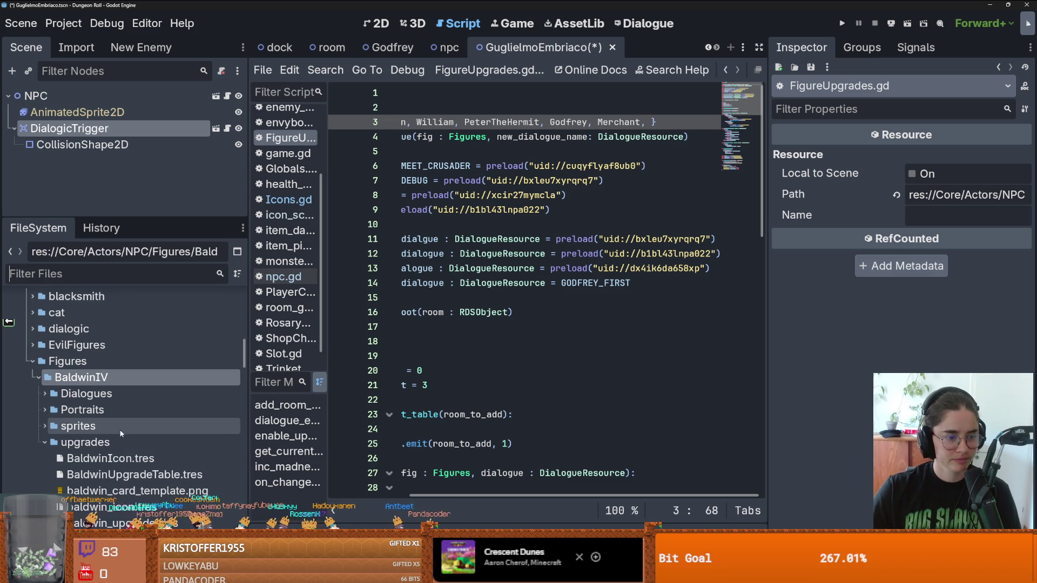
click(22, 356)
click(21, 357)
click(38, 377)
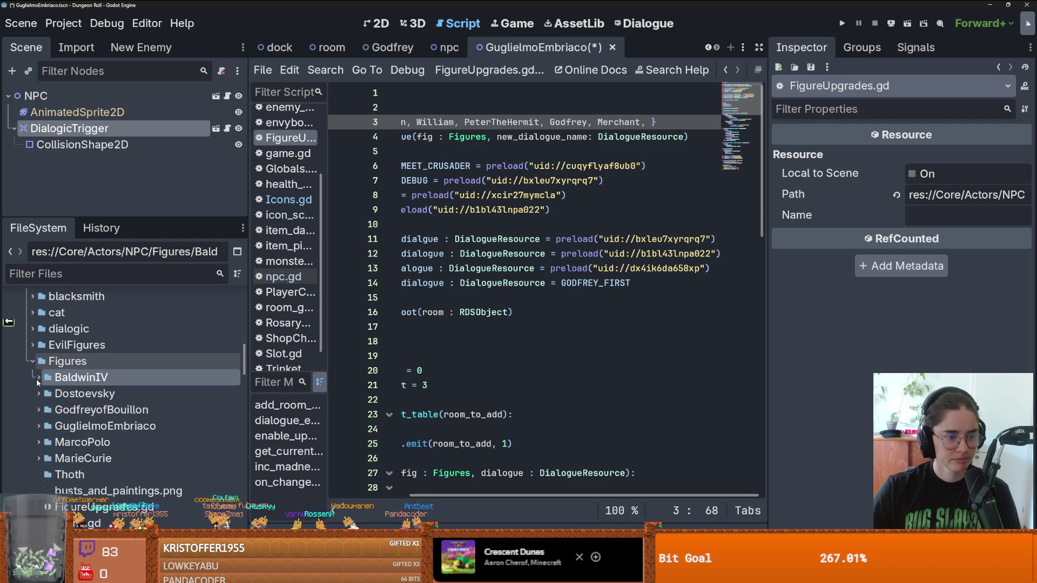
Copy 'Guglielmo' from the folder name, add it to the Figures enum, and save.
right_click(115, 428)
click(140, 431)
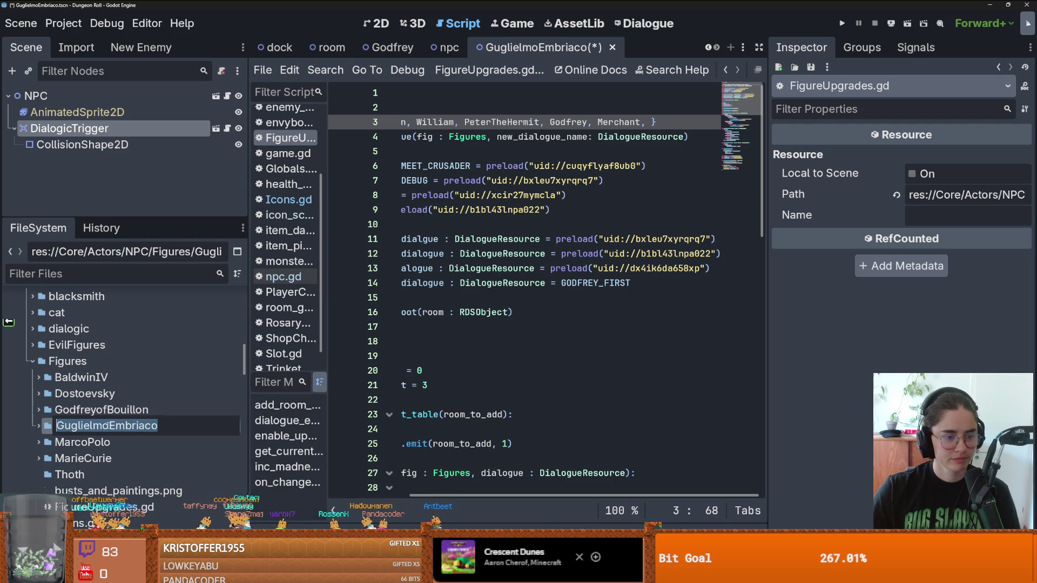
key(Home)
key(ctrl+shift+Right)
key(ctrl+c)
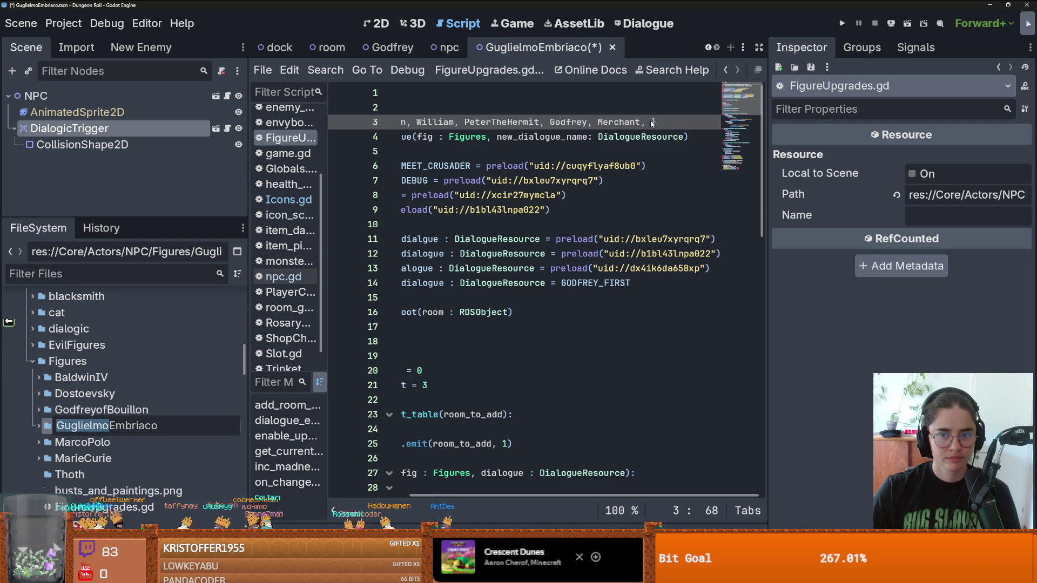
click(650, 119)
key(ctrl+v)
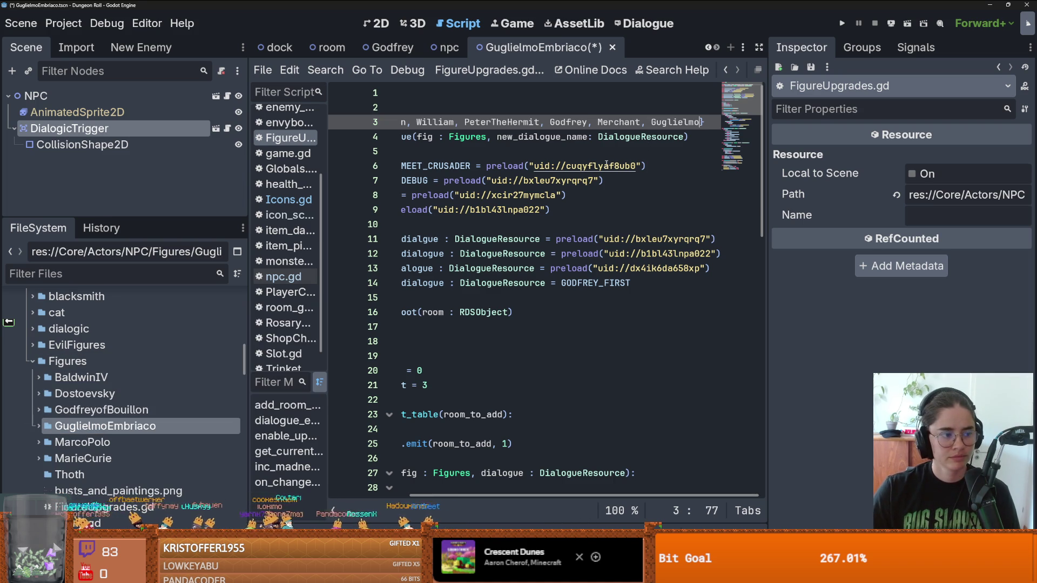
key(ctrl+s)
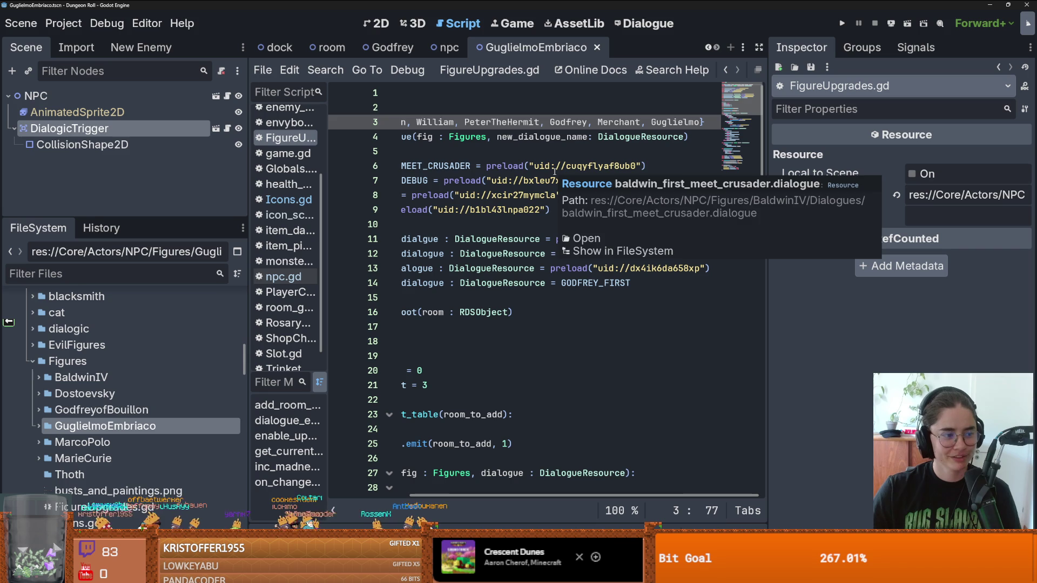
Widen the script area and review the preload, constants and signal lines.
click(508, 166)
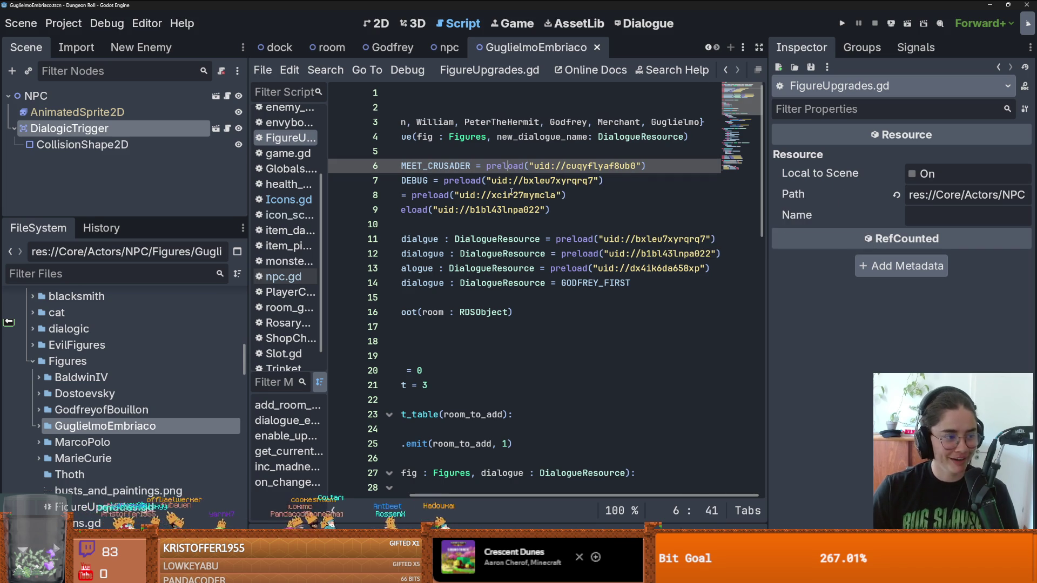
mouse_move(513, 198)
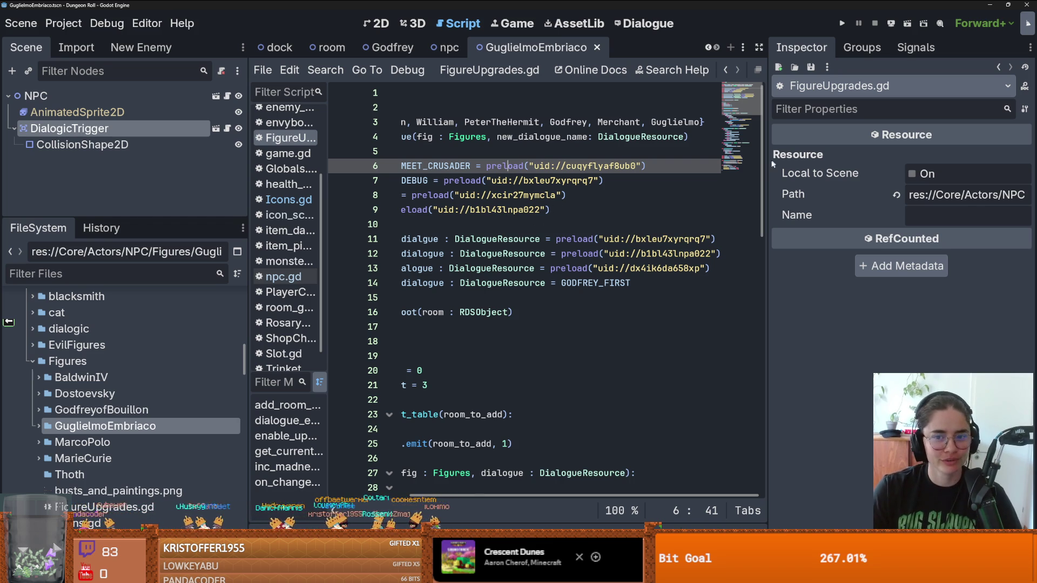
drag(769, 171, 923, 167)
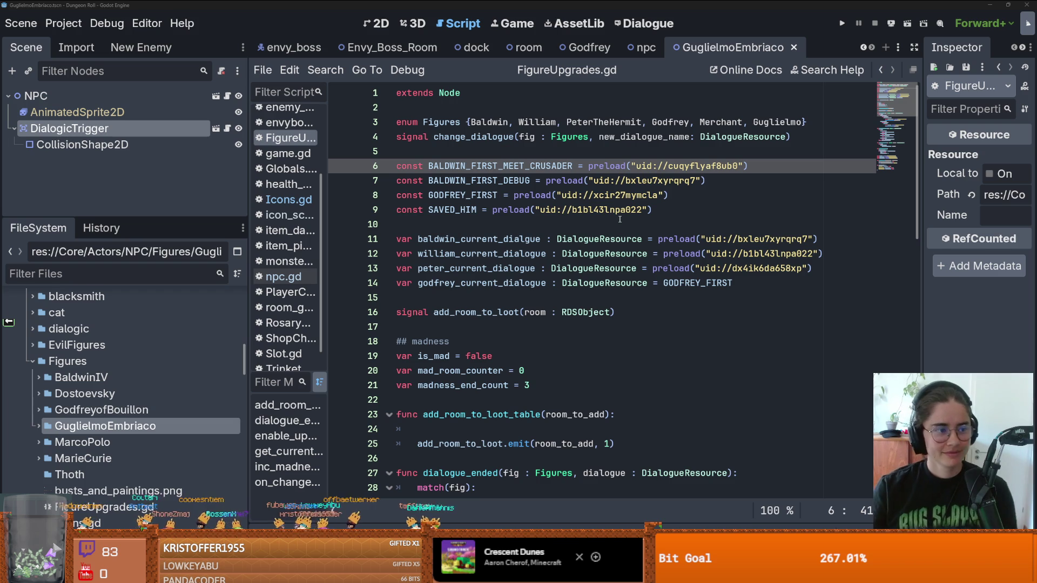
click(592, 226)
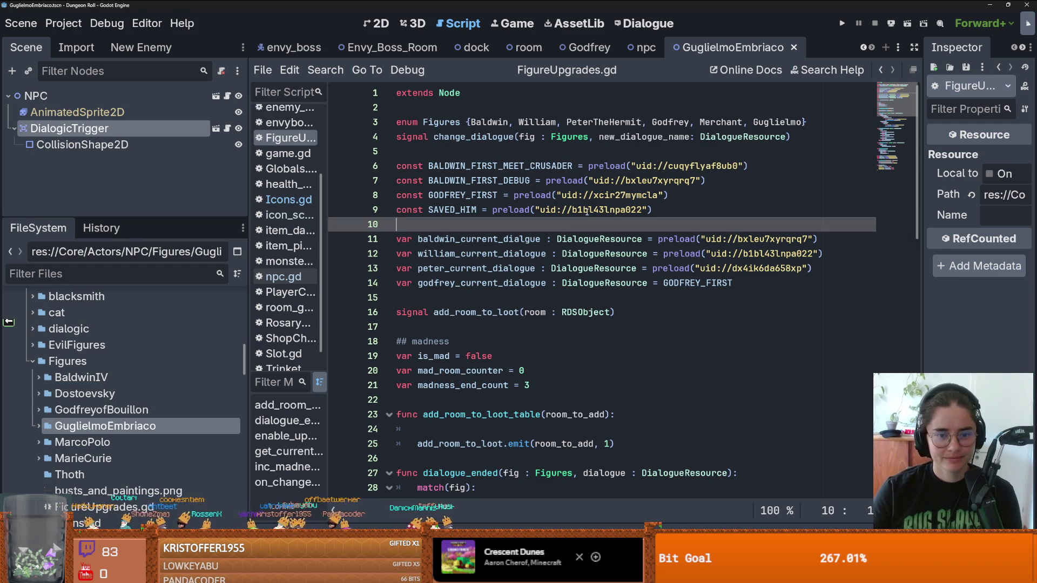
click(551, 149)
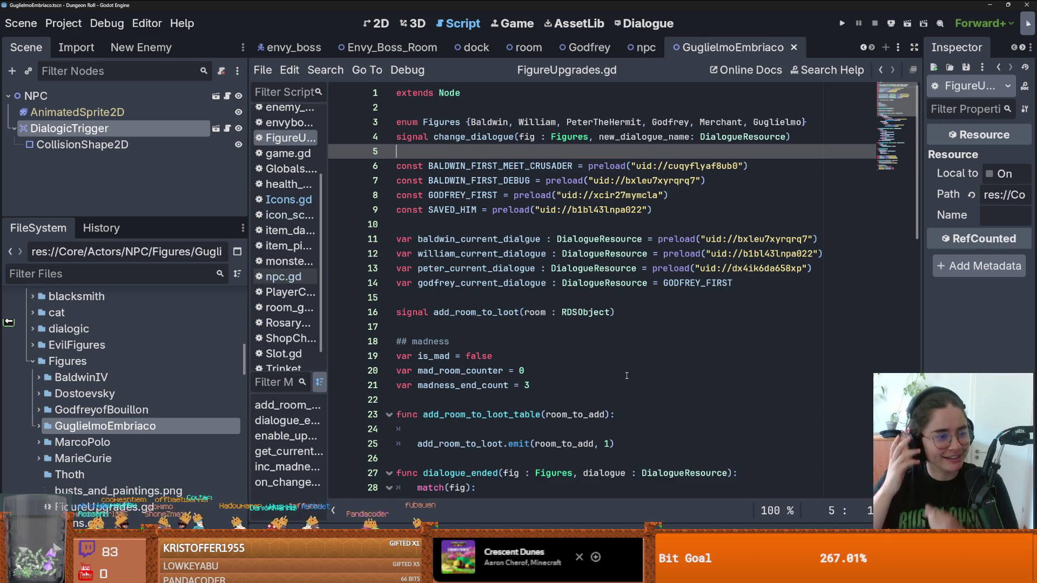
click(556, 195)
click(441, 151)
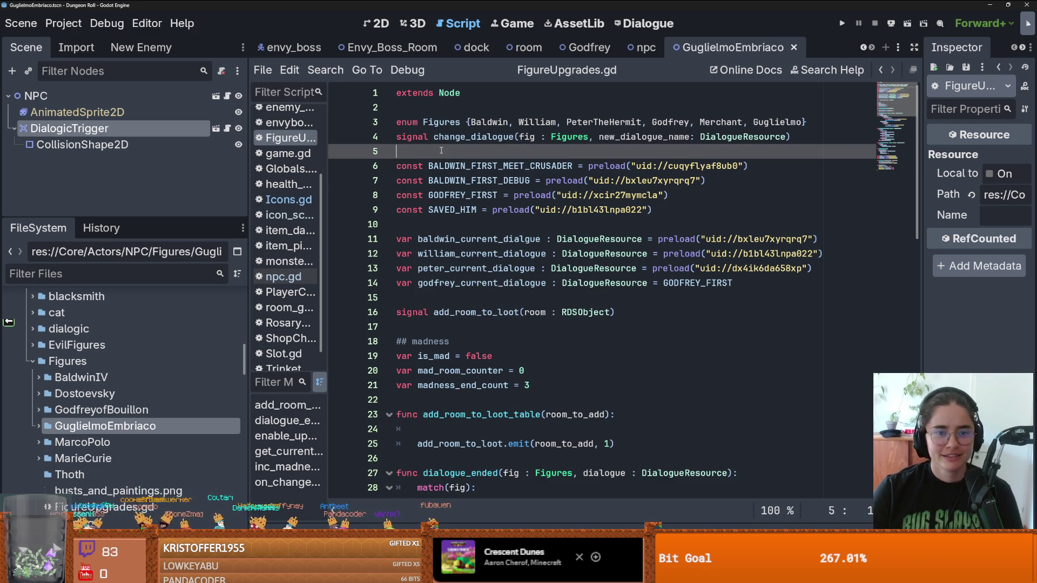
click(398, 139)
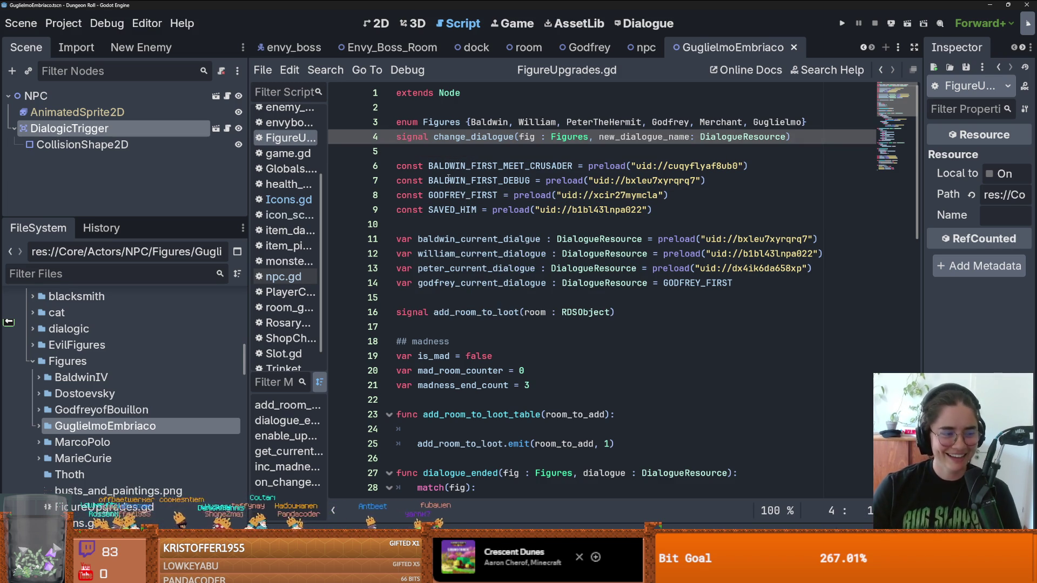
Browse the GuglielmoEmbriaco, crusader and enemies folders, then return to the NPC scene's 2D view.
click(37, 427)
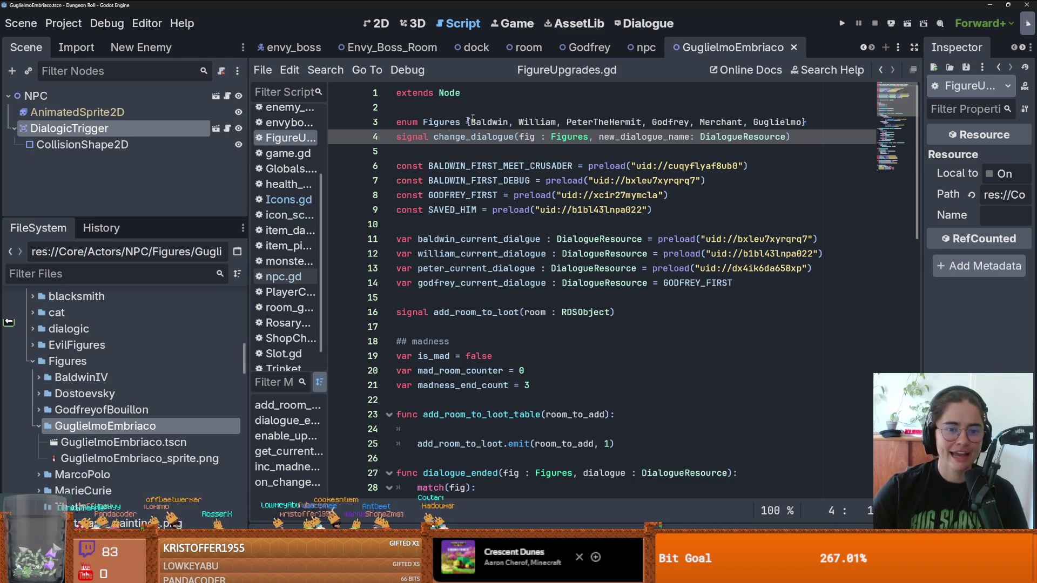
click(465, 146)
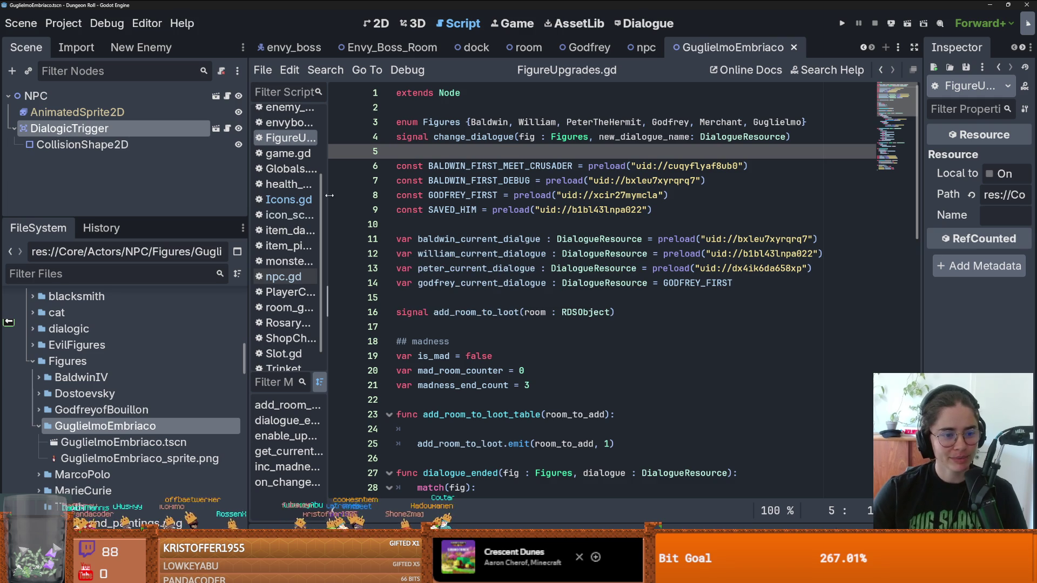
drag(203, 218, 203, 165)
click(39, 372)
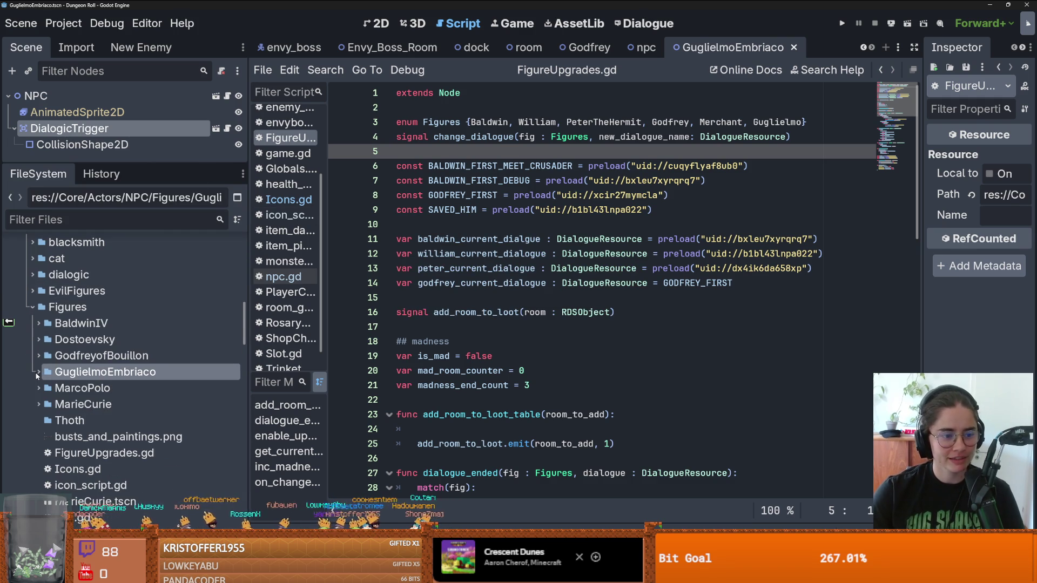
click(18, 306)
scroll(81, 345, up, 10)
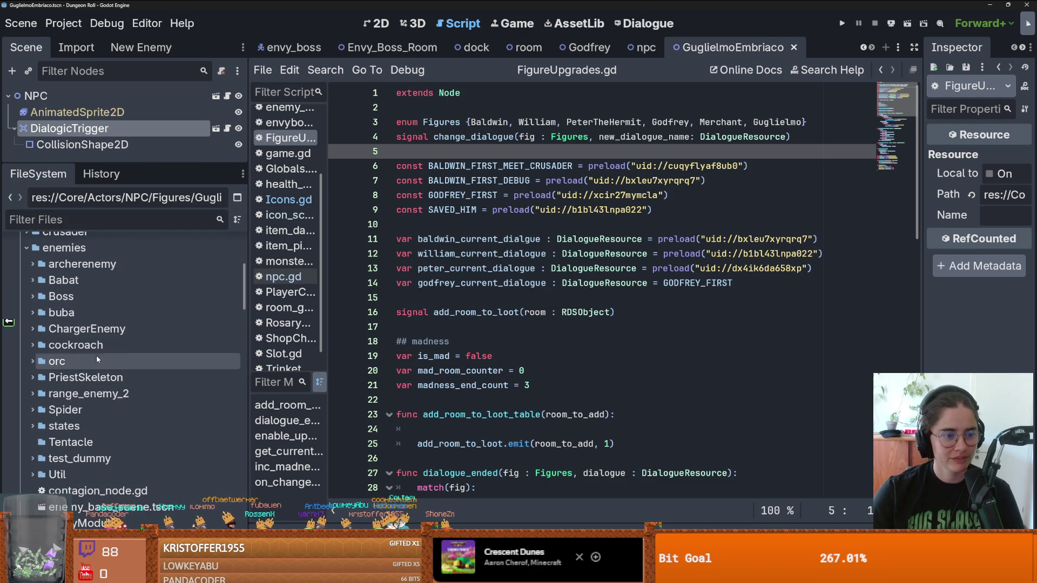
scroll(54, 346, down, 3)
click(26, 308)
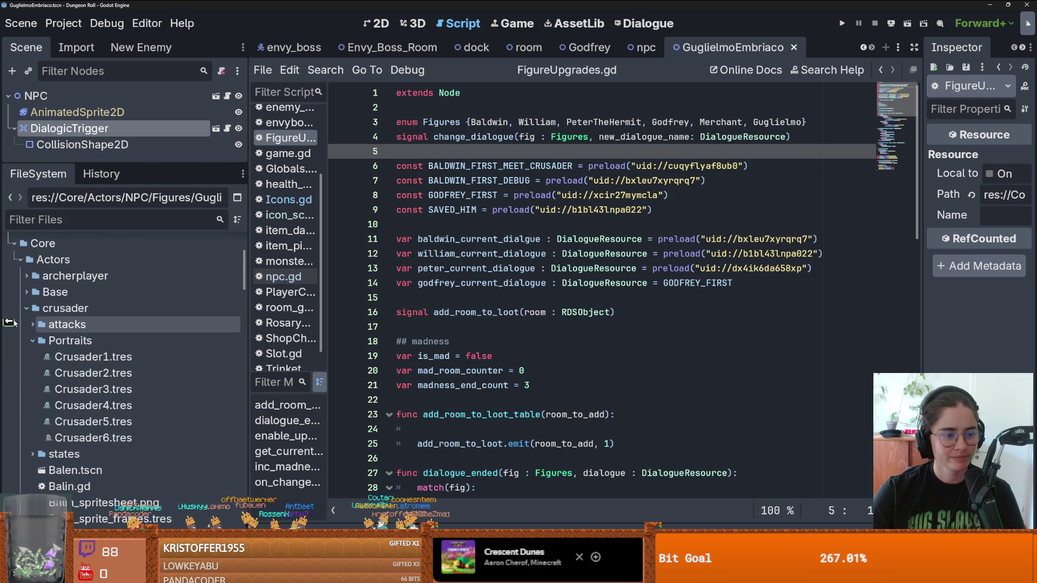
click(24, 312)
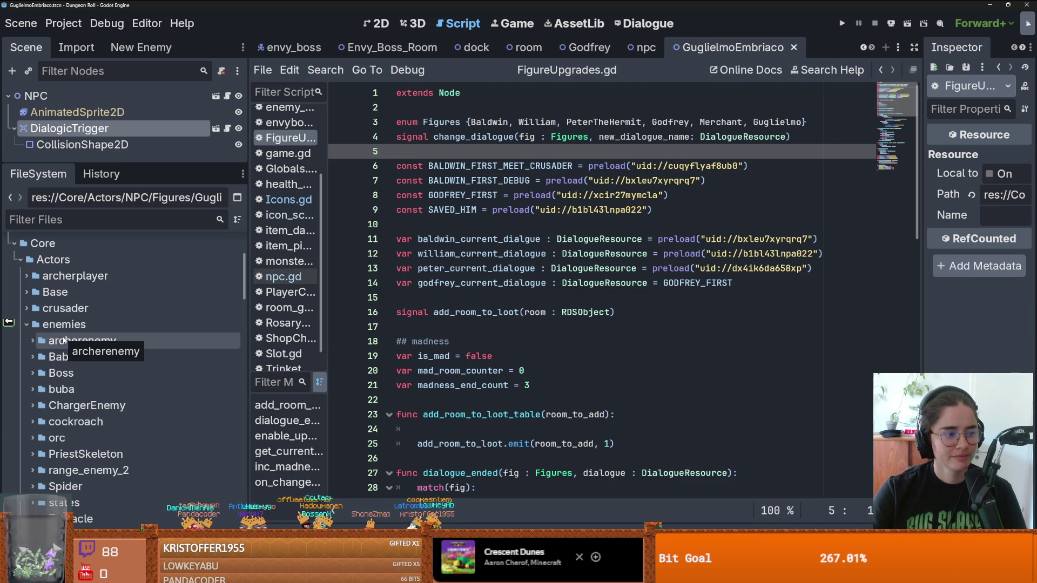
scroll(79, 328, up, 2)
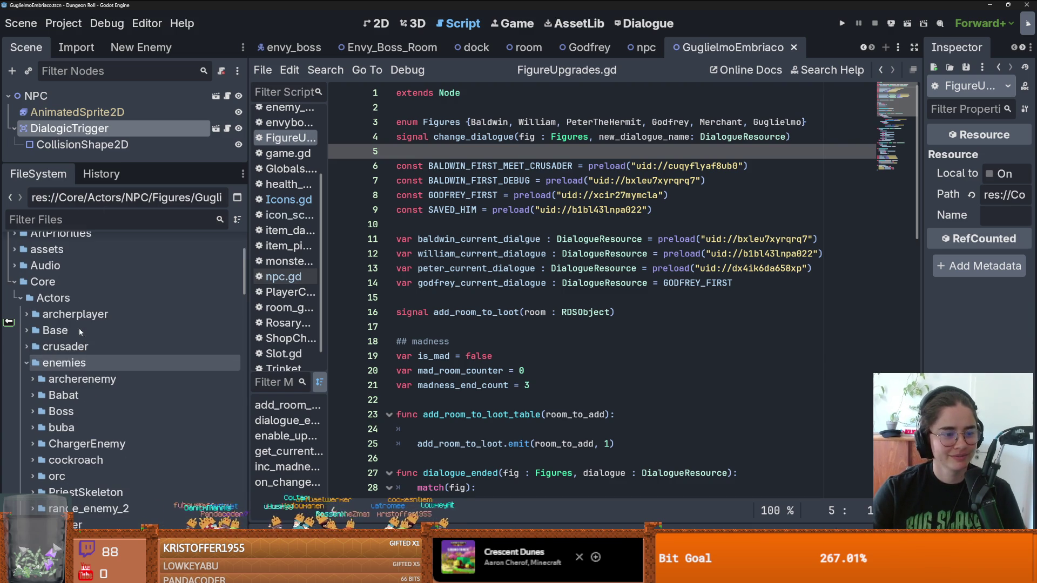
click(23, 363)
click(23, 363)
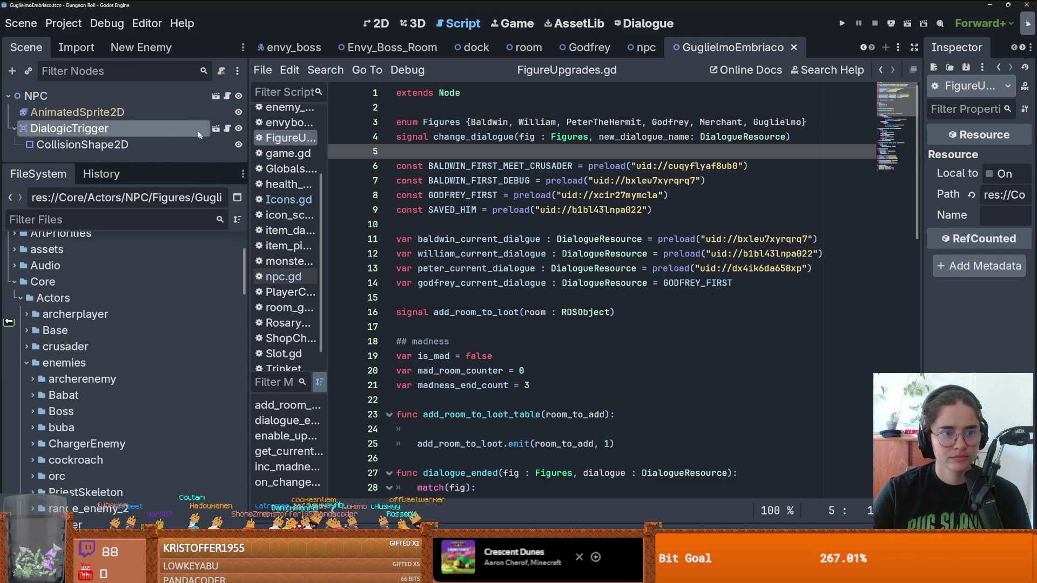
click(181, 98)
Check DialogicTrigger's Icon choices, keep Baldwin, save, and widen the Inspector.
key(Down)
key(Down)
click(999, 179)
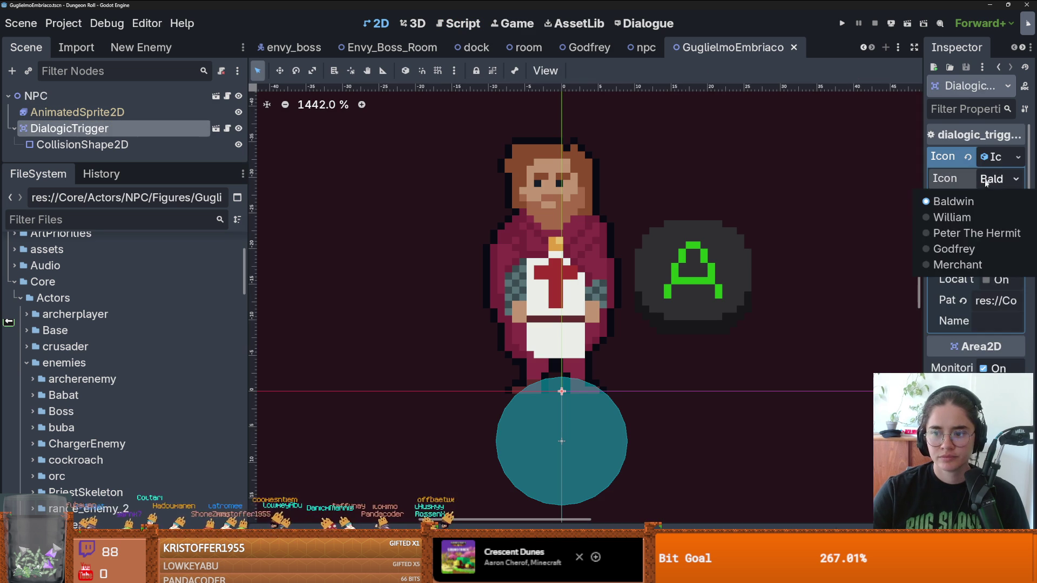
click(956, 156)
key(ctrl+s)
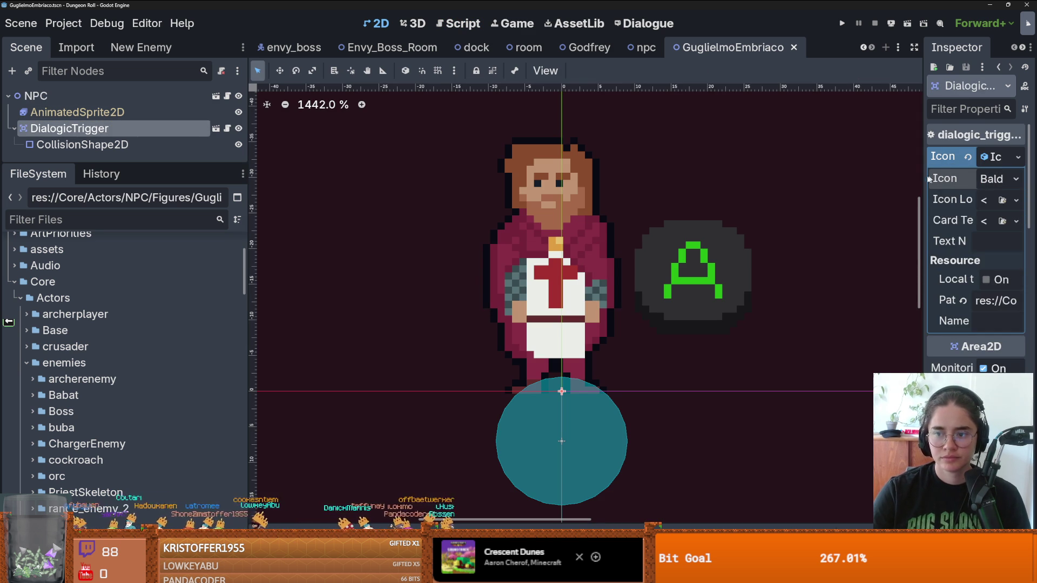
drag(922, 178, 751, 178)
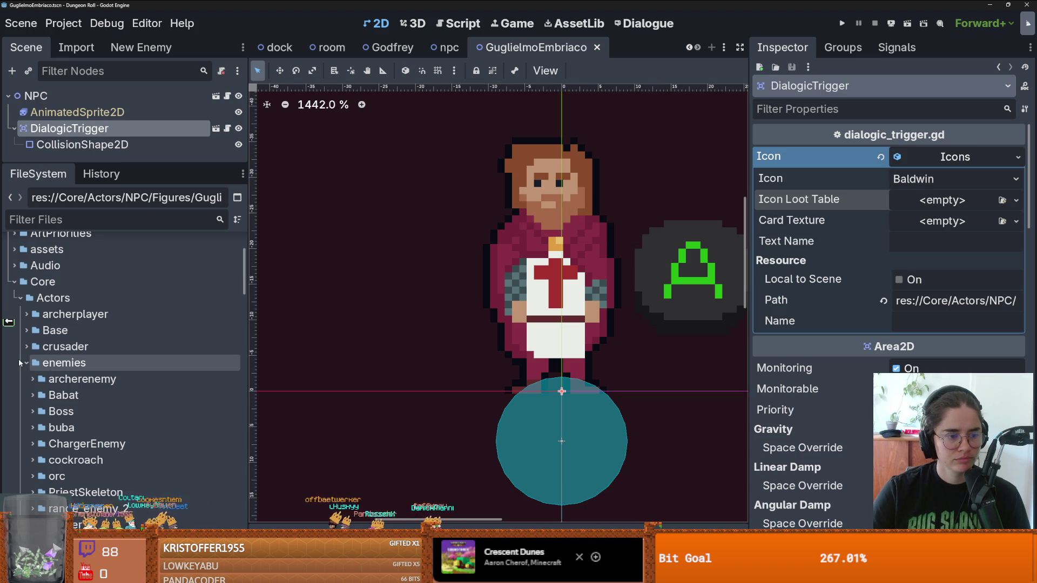
scroll(32, 357, down, 3)
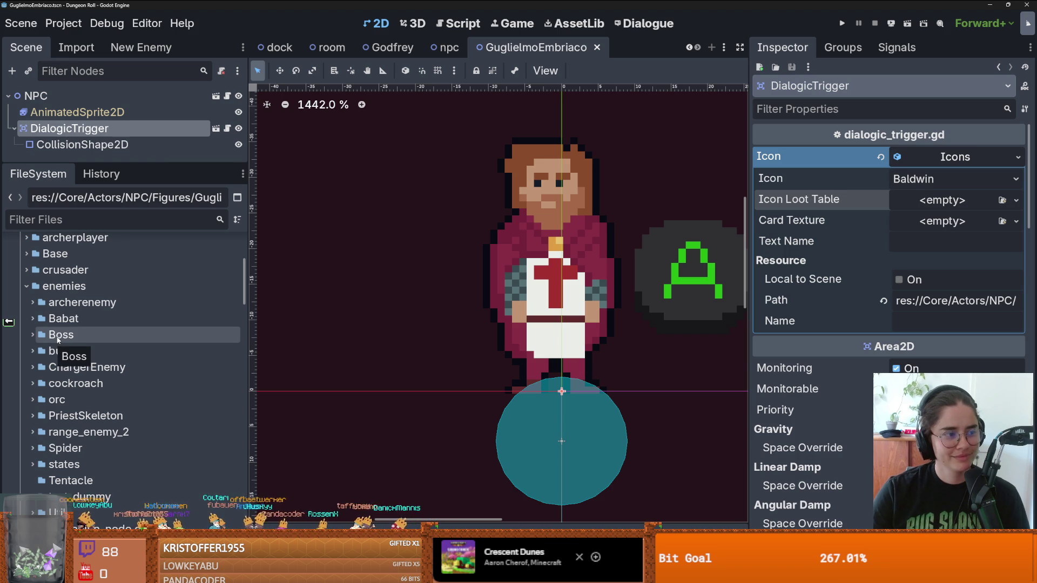
Filter the project files by 'baldwin' and open BaldwinScene.tscn in its own tab.
click(62, 224)
text(caldwin)
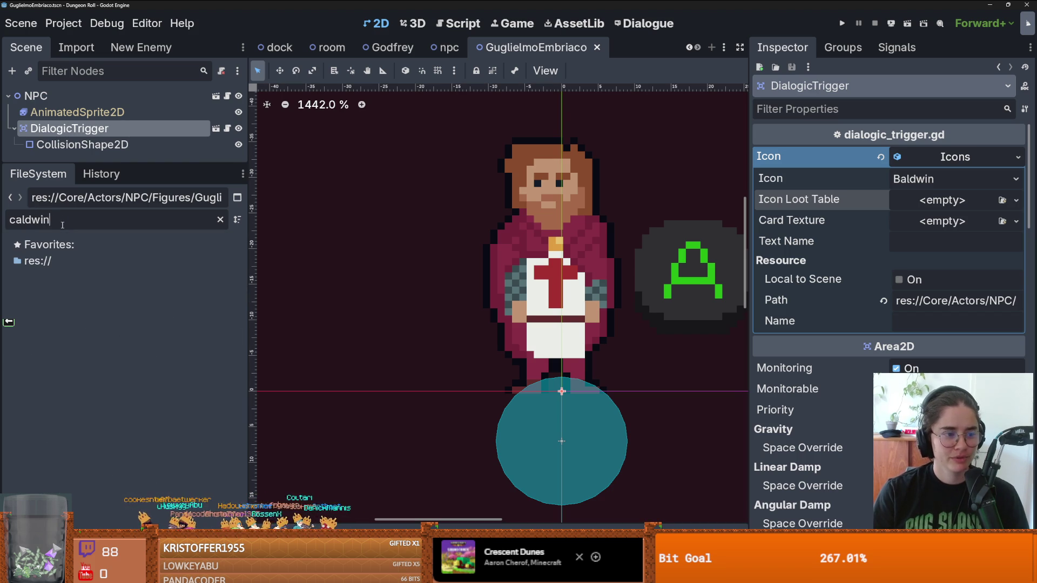
key(ctrl+a)
text(baldwin)
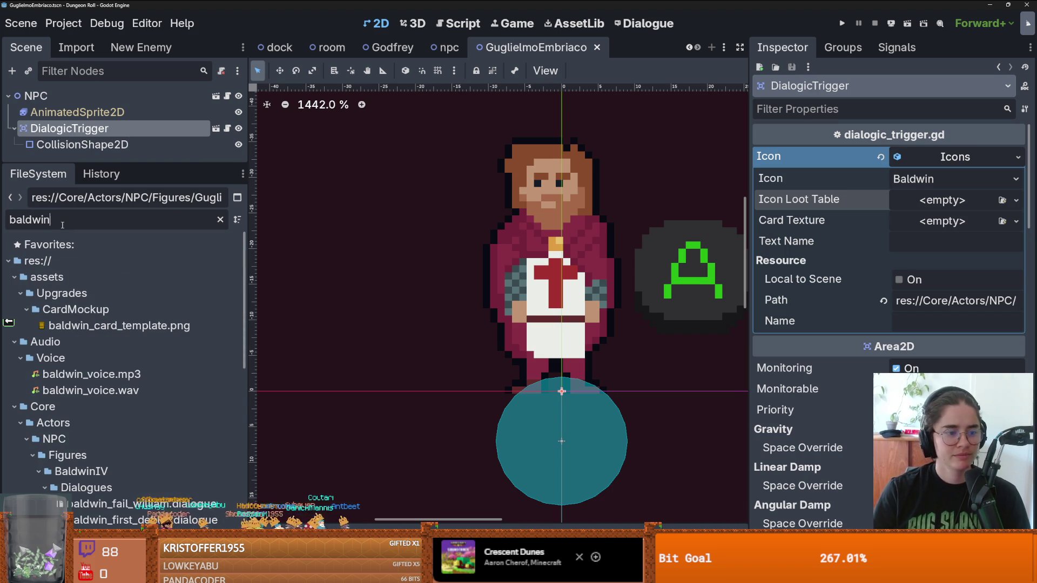
scroll(82, 340, down, 8)
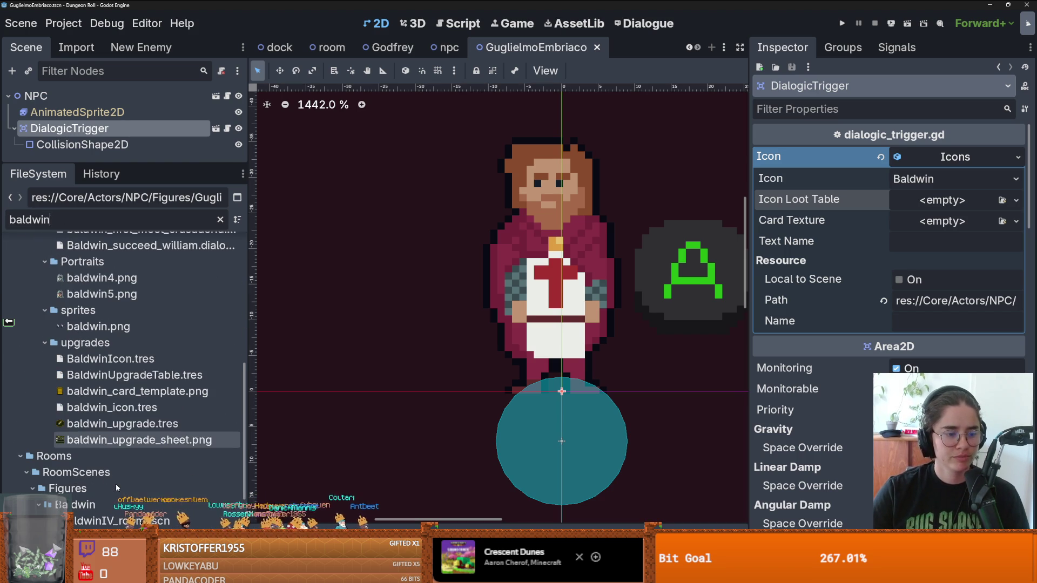
scroll(116, 484, down, 2)
scroll(115, 484, down, 1)
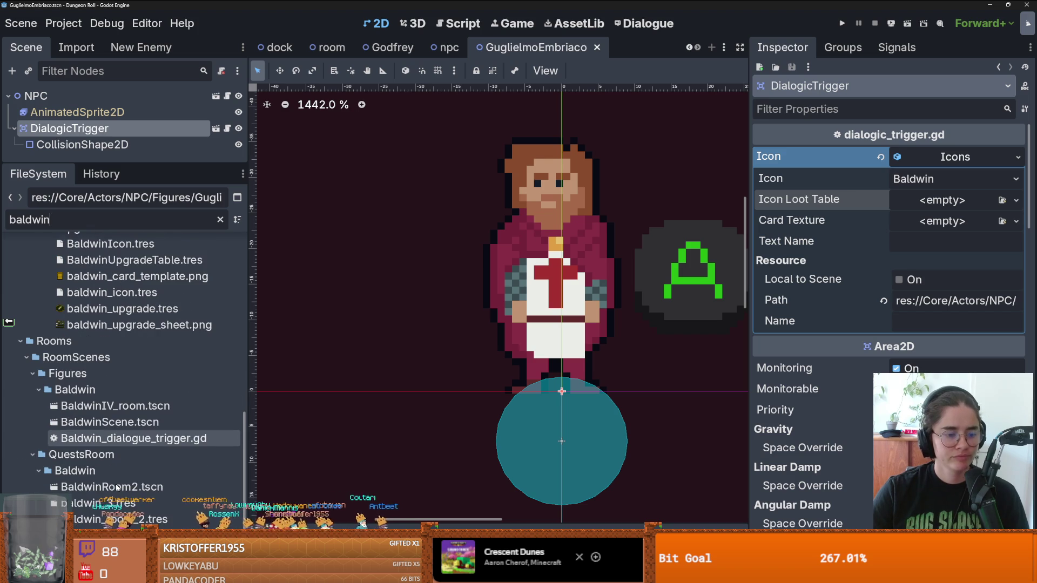
scroll(116, 483, up, 3)
scroll(118, 489, up, 10)
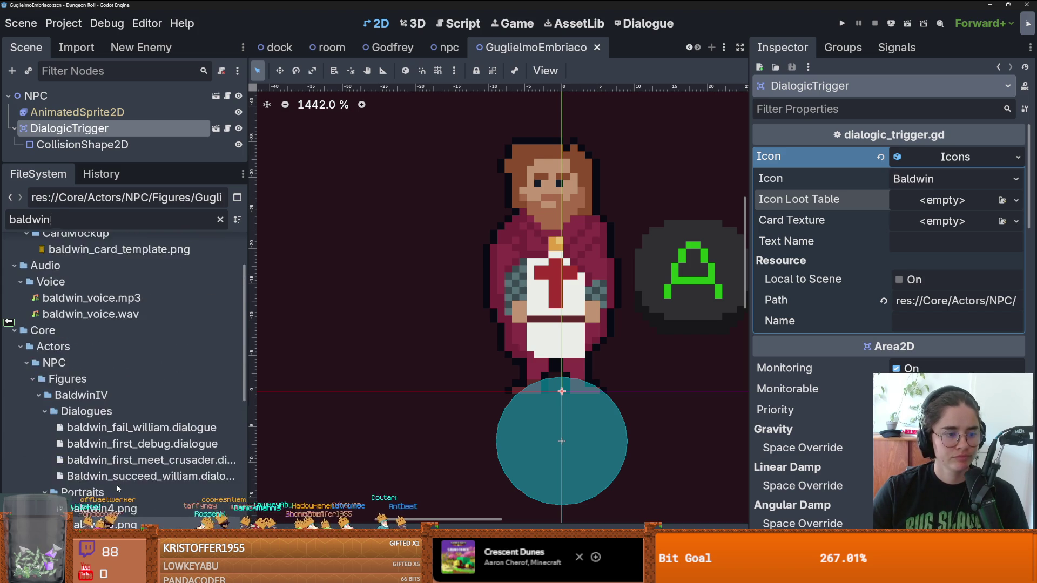
scroll(117, 488, down, 7)
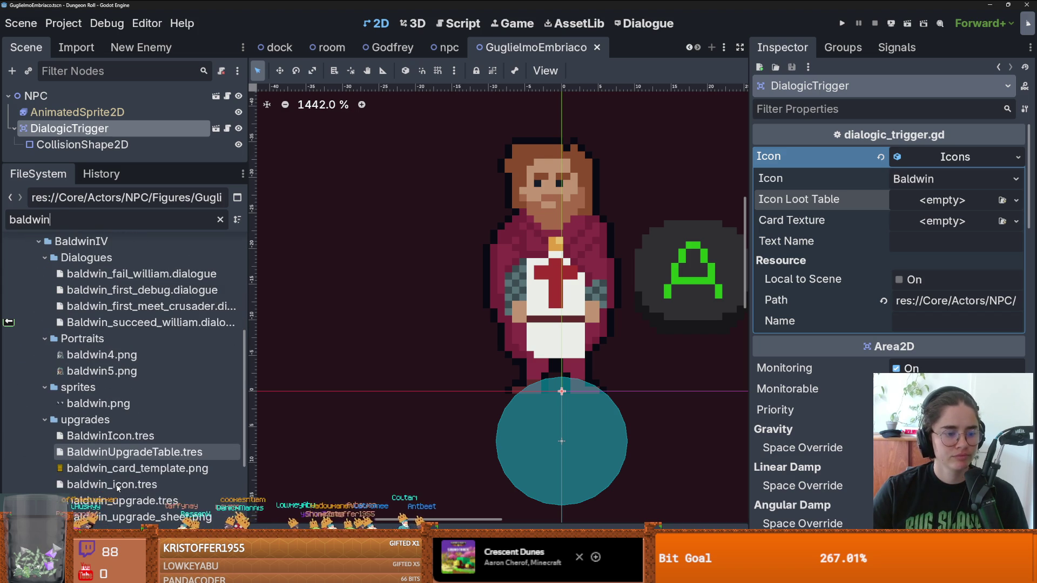
mouse_move(108, 467)
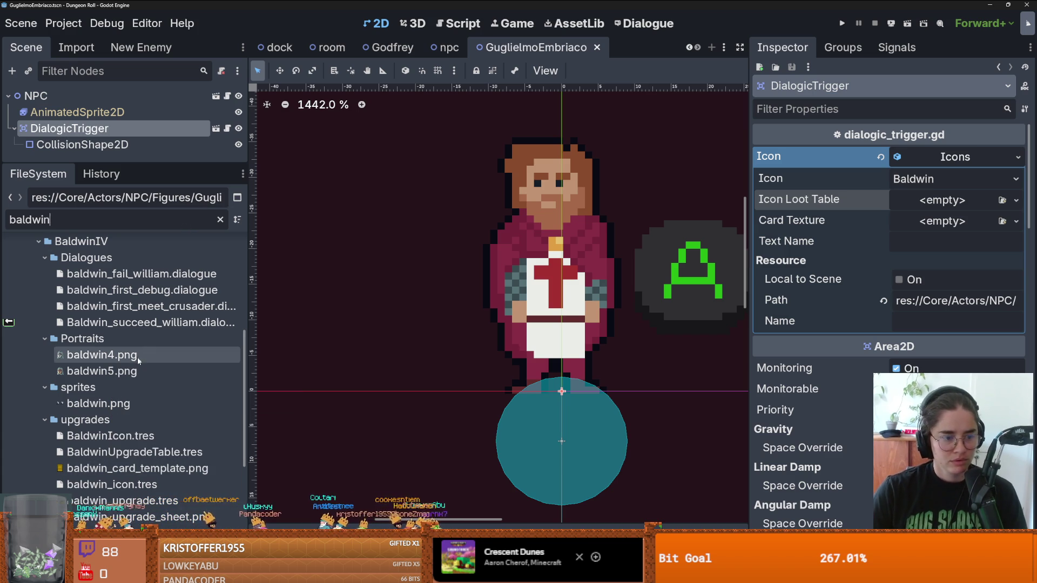
scroll(139, 395, down, 2)
scroll(145, 403, down, 5)
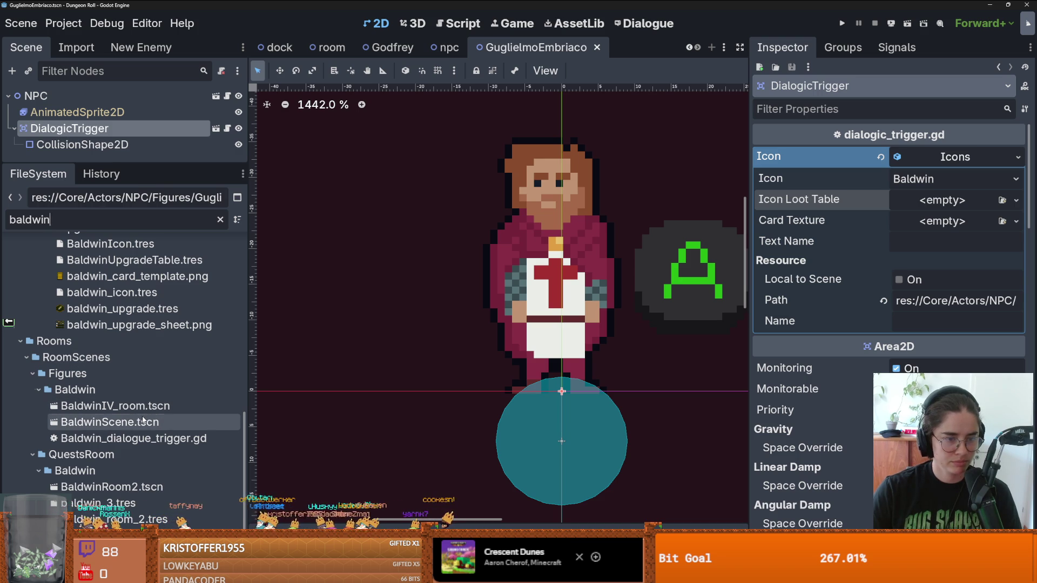
double_click(143, 421)
Inspect Baldwin's DialogicTrigger Icon resource and its loot table upgrade entries.
click(69, 129)
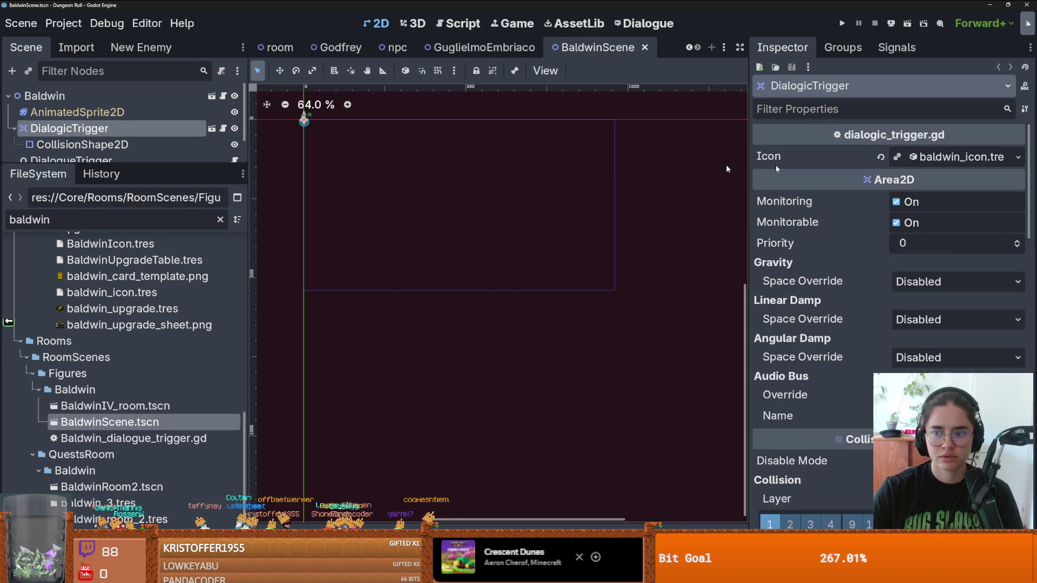
click(922, 158)
click(959, 200)
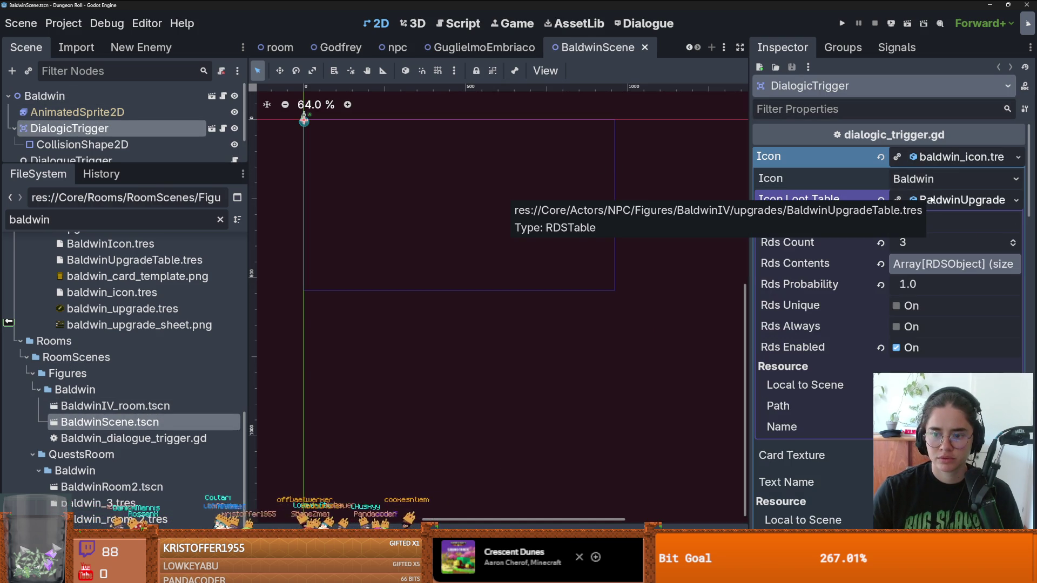
click(958, 264)
click(957, 265)
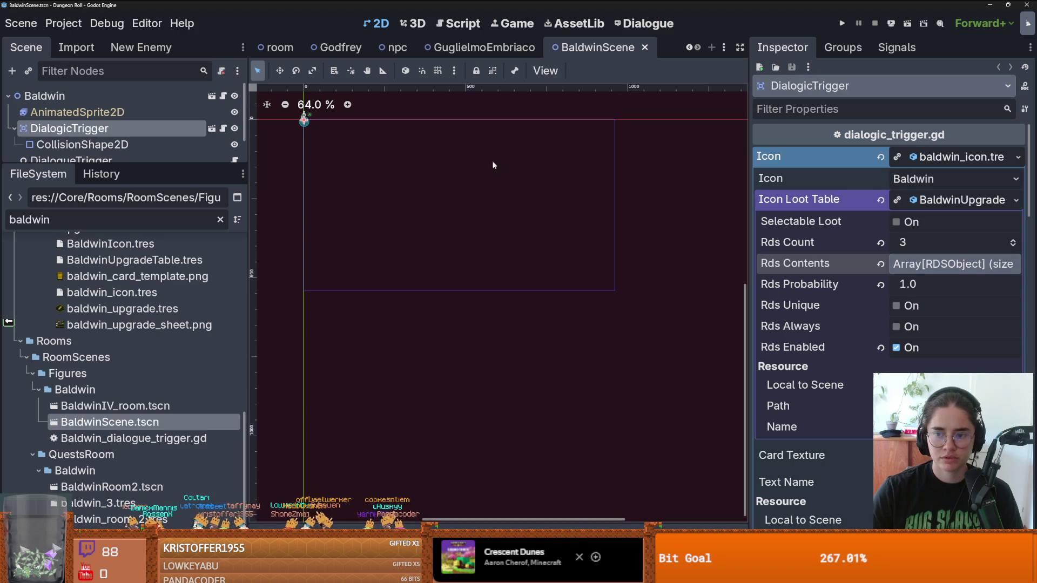
Finish the Icons.gd comment as 'loot table of upgrades', save, and return to GuglielmoEmbriaco.
click(958, 157)
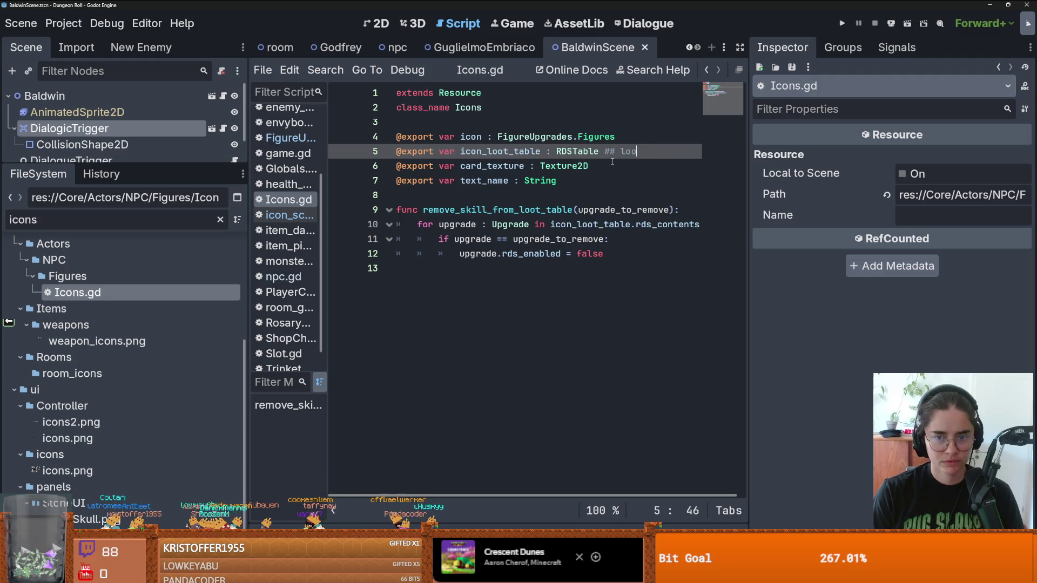
text(able of up)
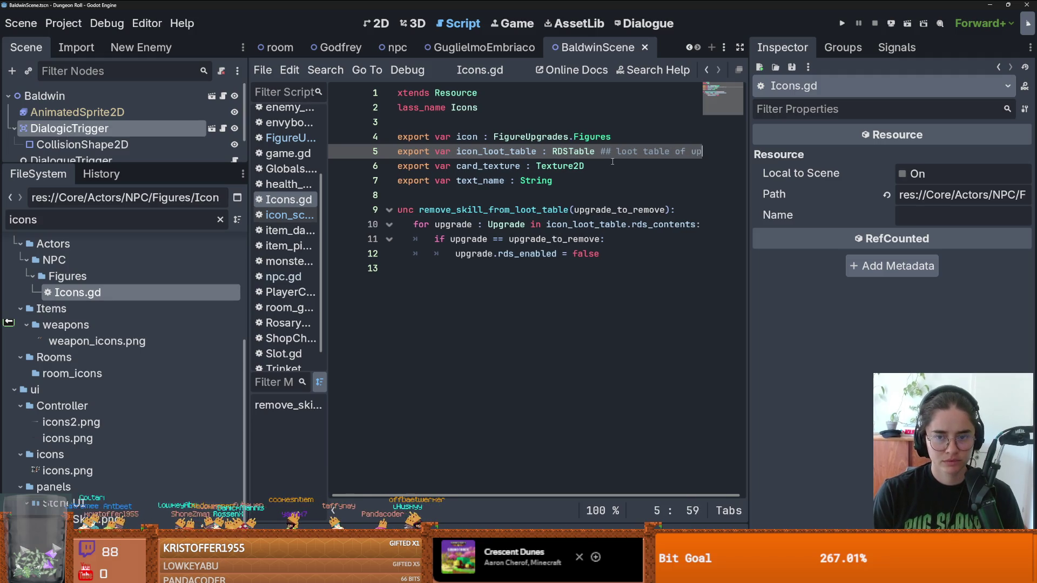
text(grades)
key(ctrl+s)
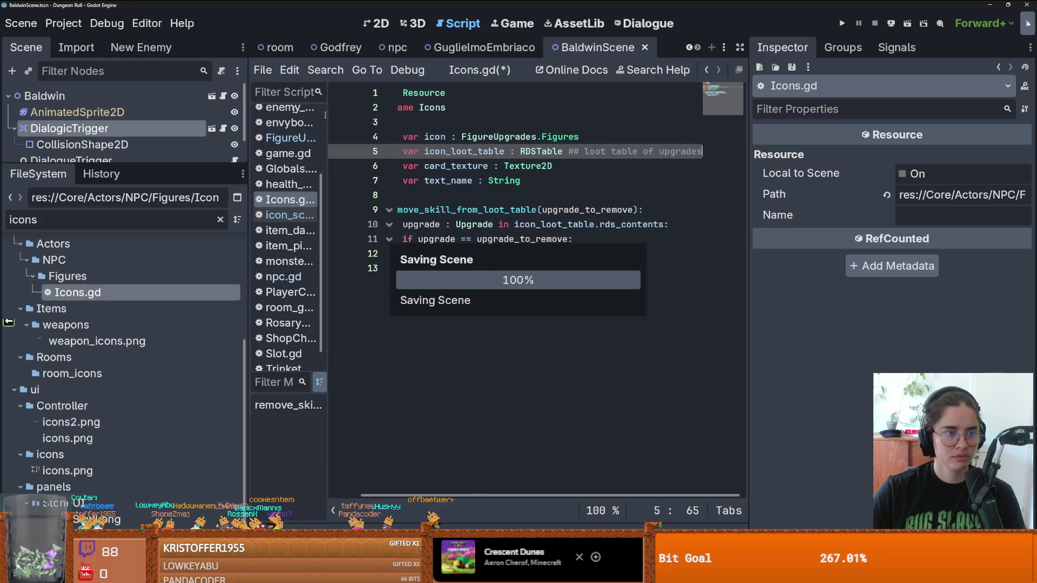
click(512, 43)
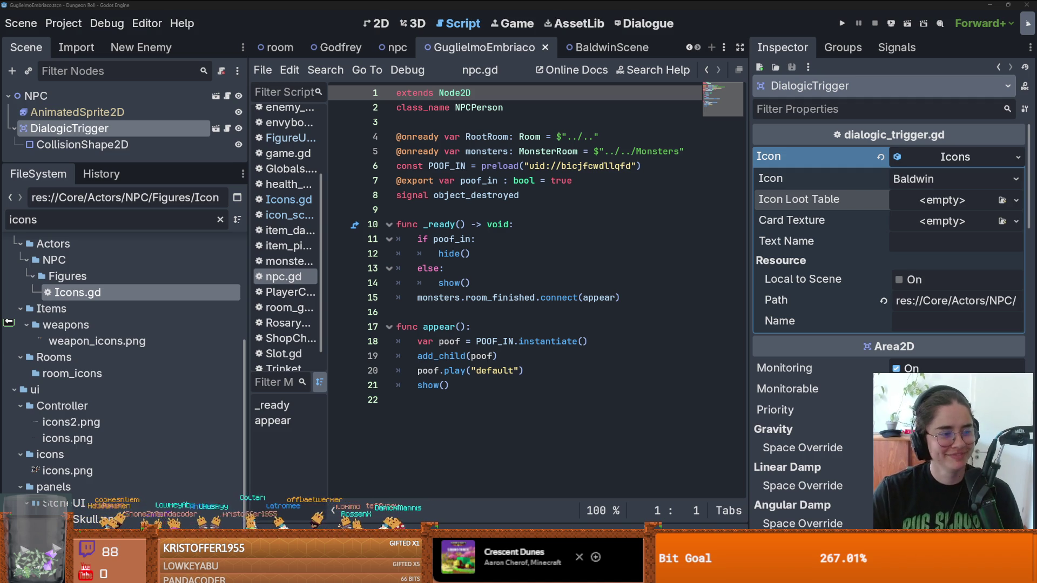
Resize the docks, clear the 'icons' filter, expand GuglielmoEmbriaco, and save the scene.
click(410, 312)
key(ctrl+s)
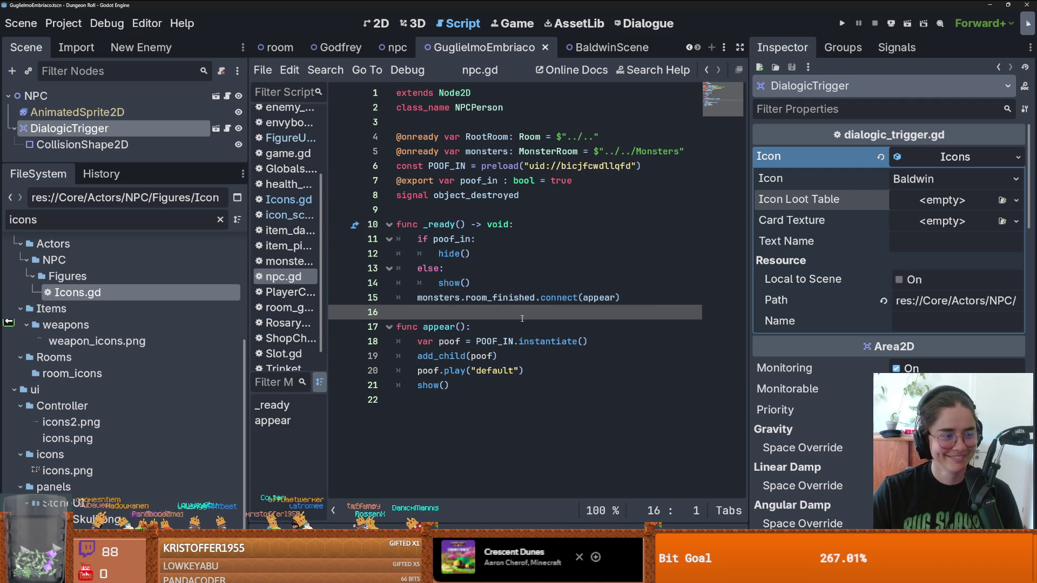
drag(150, 164, 151, 285)
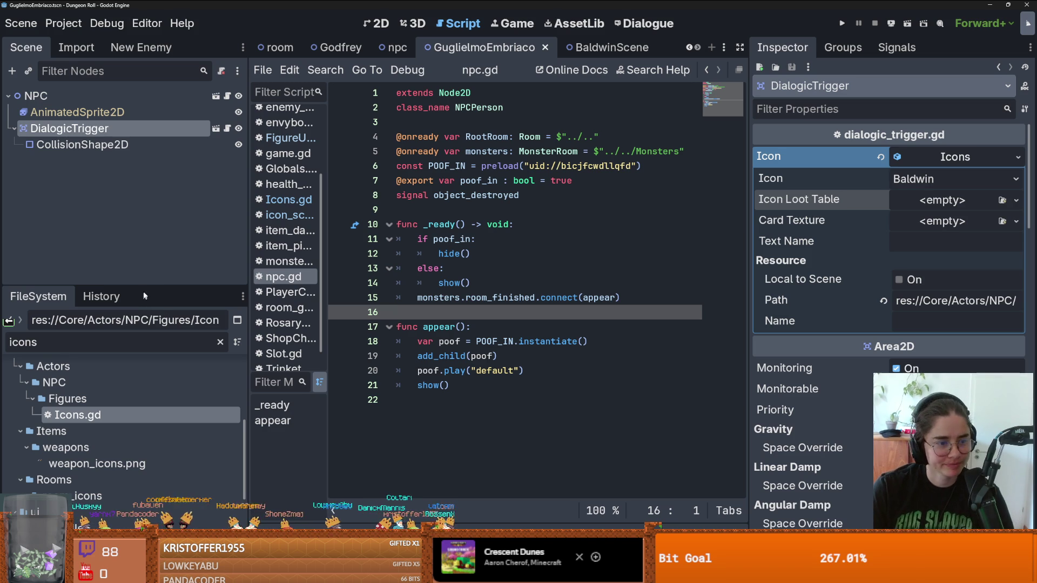
drag(145, 285, 145, 165)
click(220, 222)
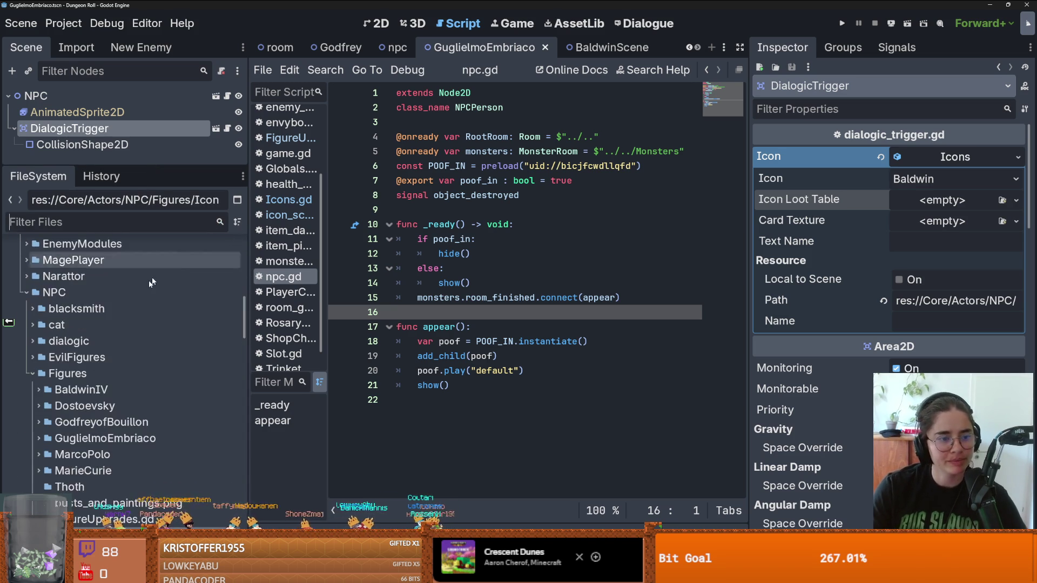
scroll(38, 363, up, 3)
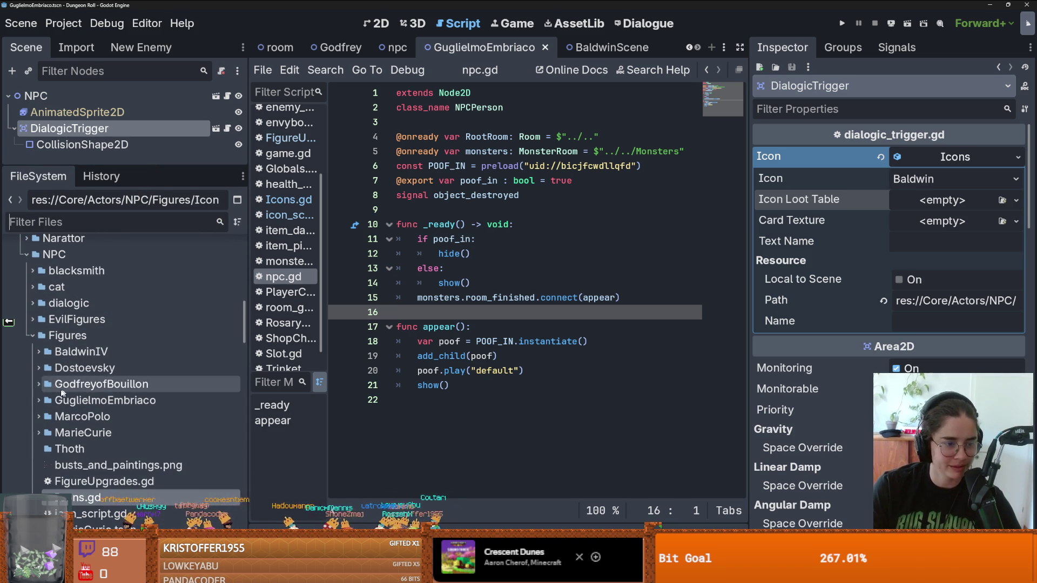
click(38, 400)
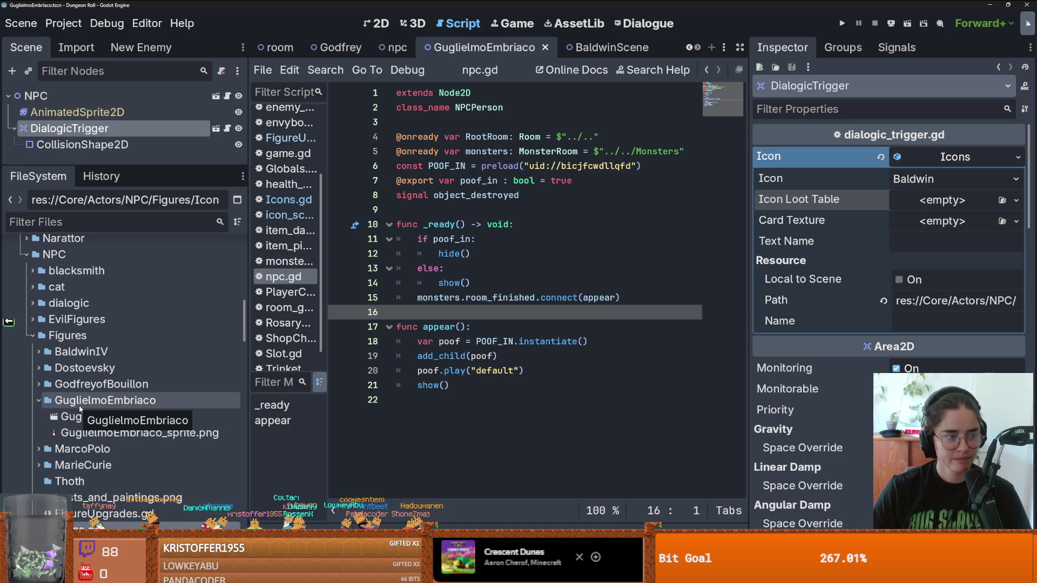
click(498, 304)
key(ctrl+s)
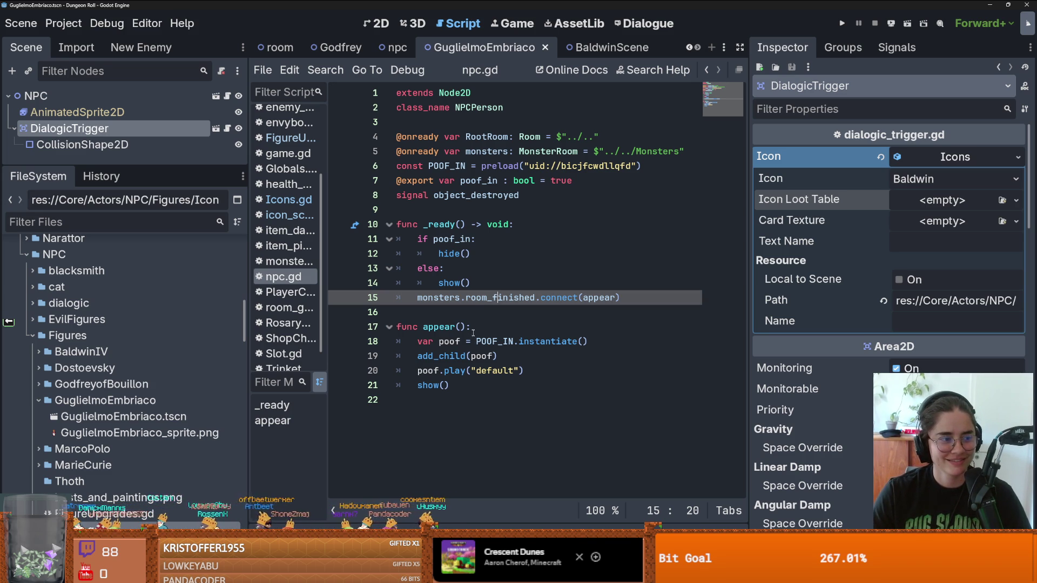
key(ctrl+s)
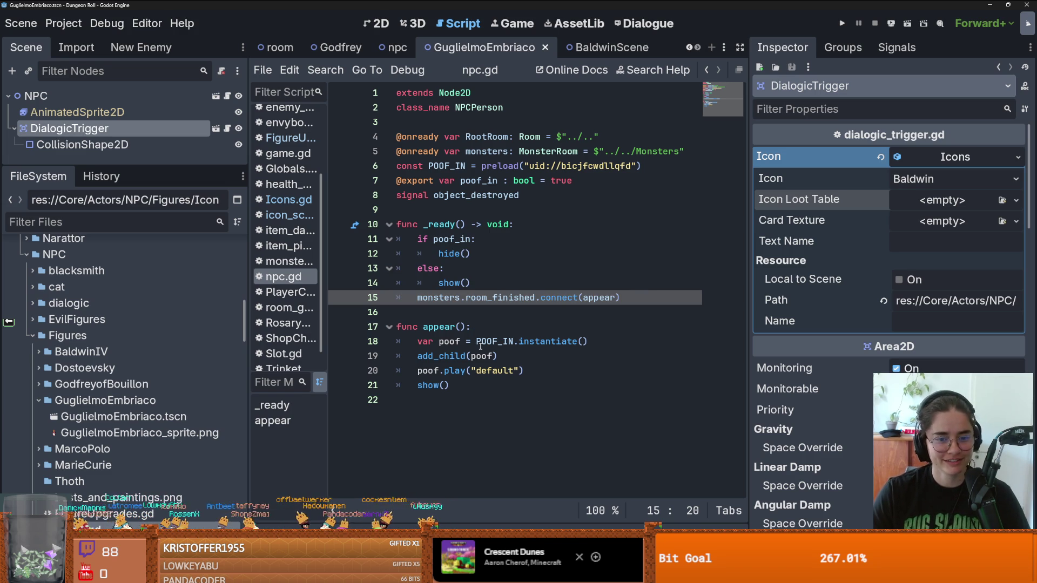
scroll(128, 310, down, 3)
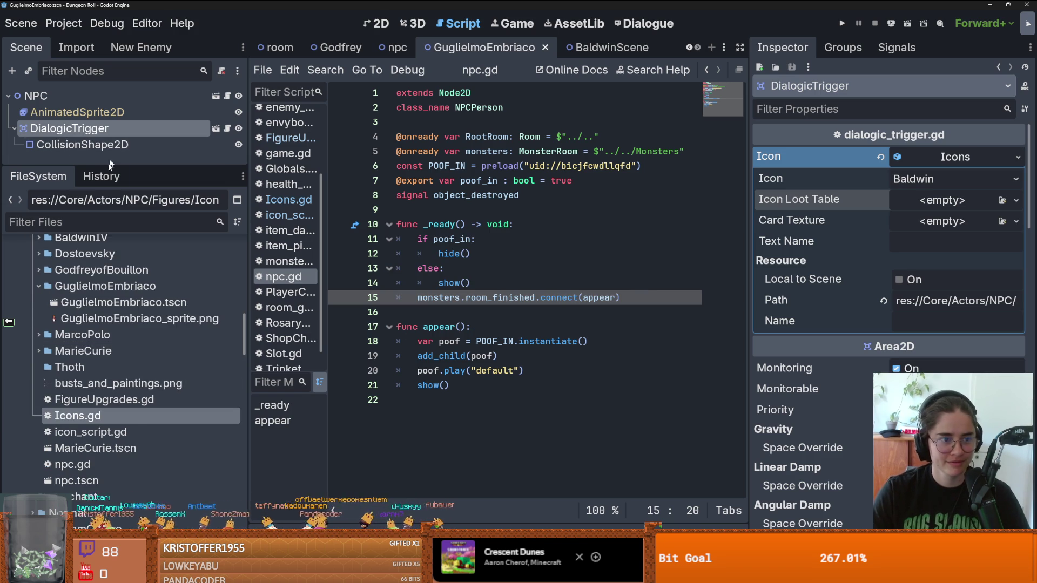
Add a new RDSTable resource in GuglielmoEmbriaco, saved as GuglielmoUpgradeTable.tres.
right_click(97, 305)
mouse_move(197, 315)
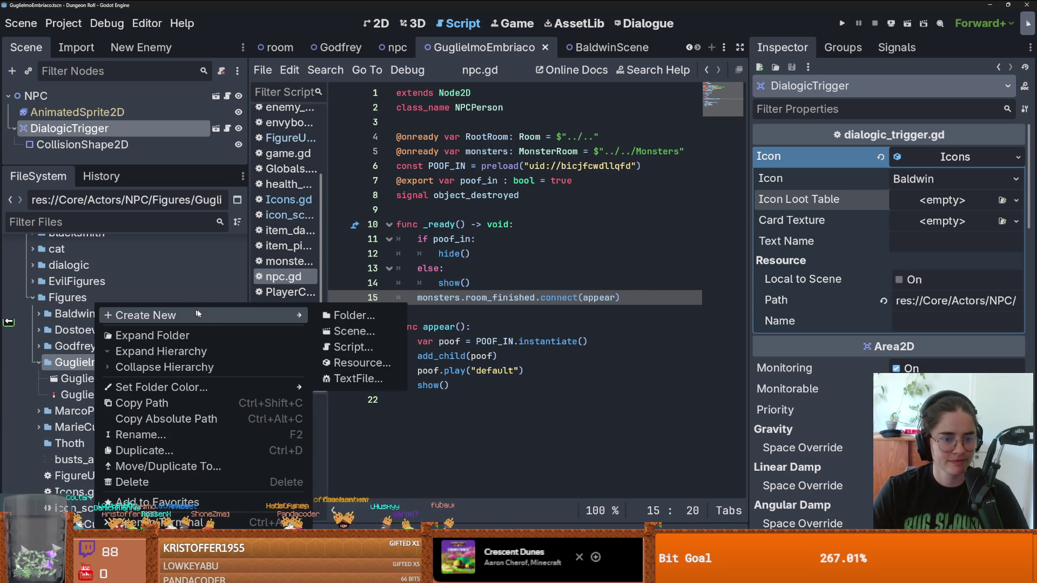
click(352, 362)
text(RDS)
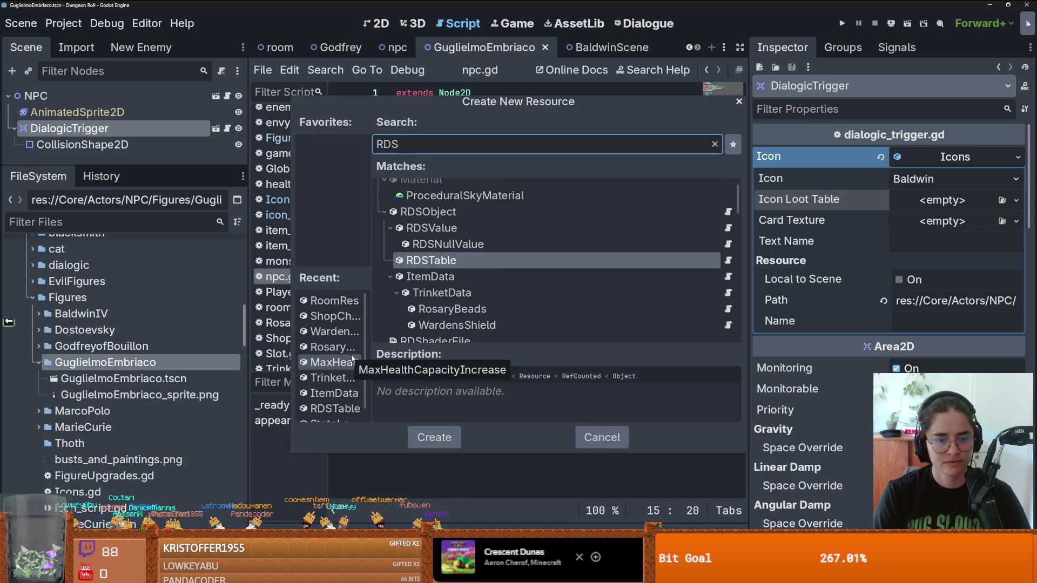
key(Return)
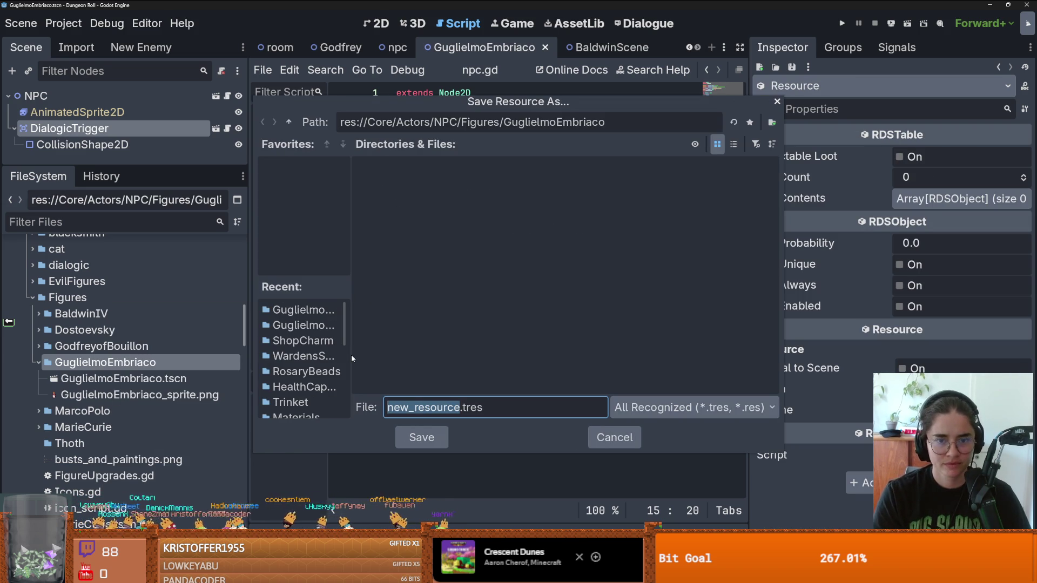
text(Gugliel)
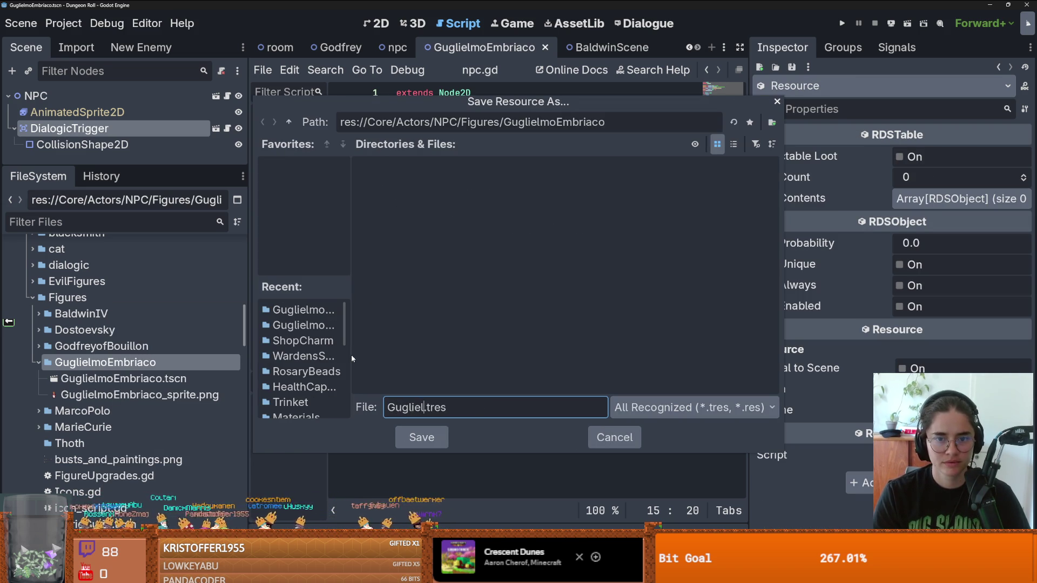
text(mo)
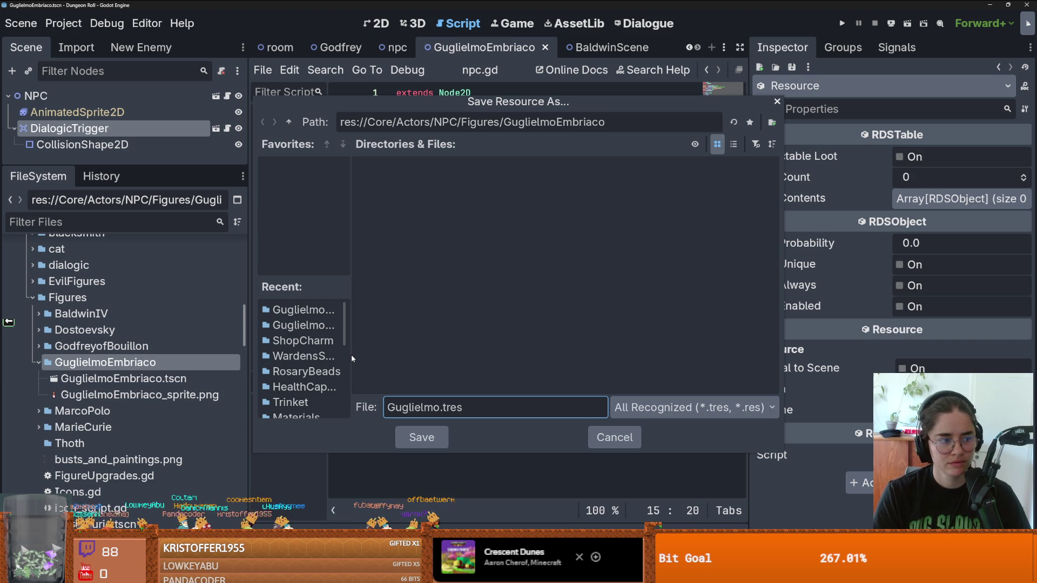
text(Upda)
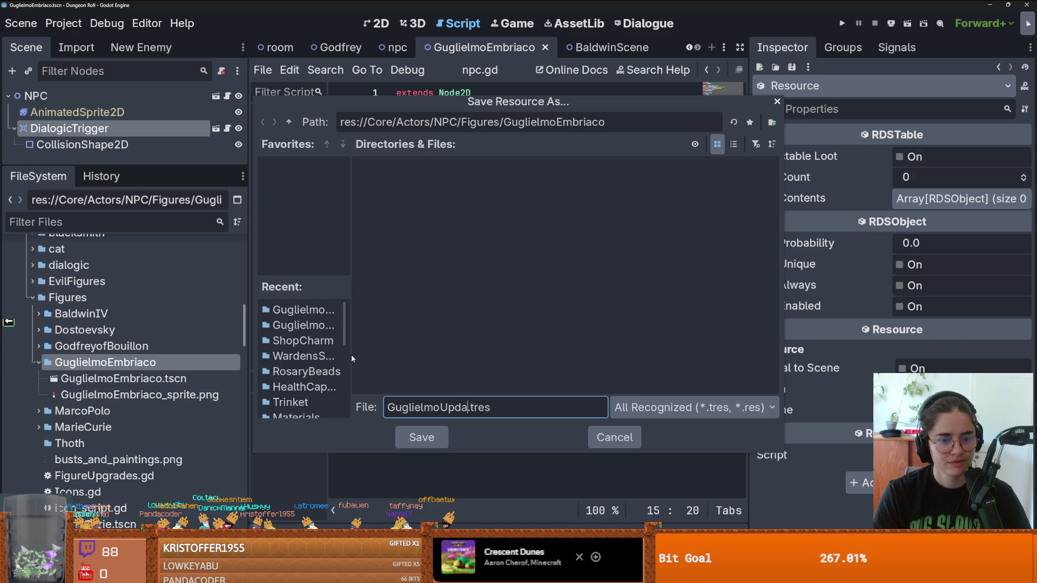
key(BackSpace)
key(BackSpace)
text(gra)
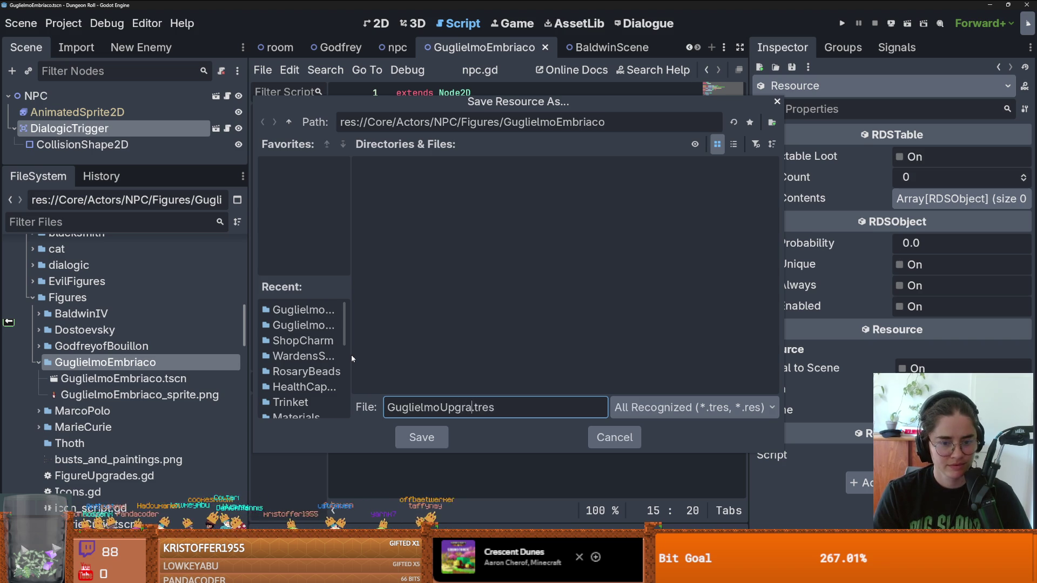
text(deTable)
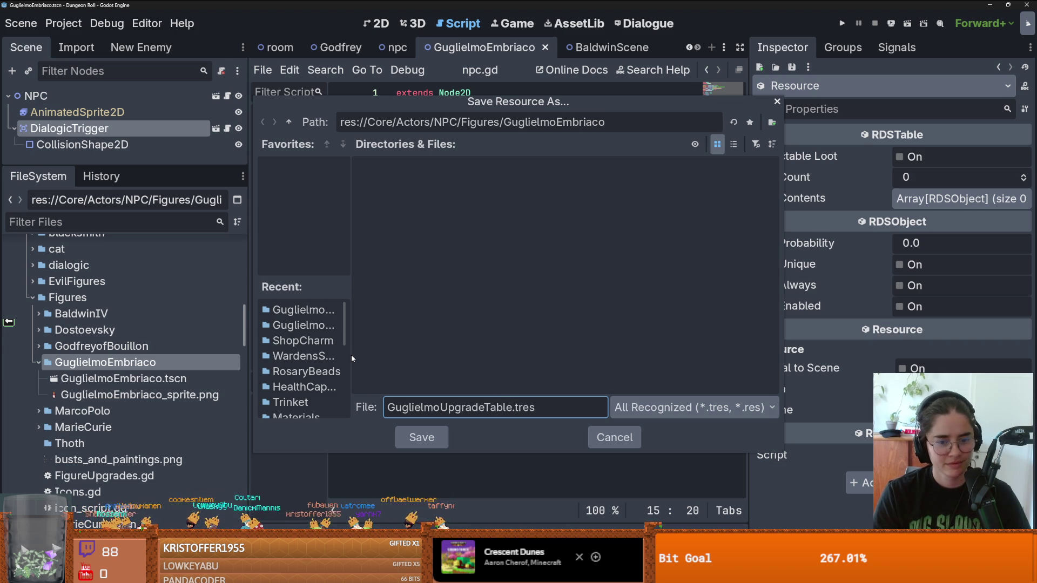
key(Return)
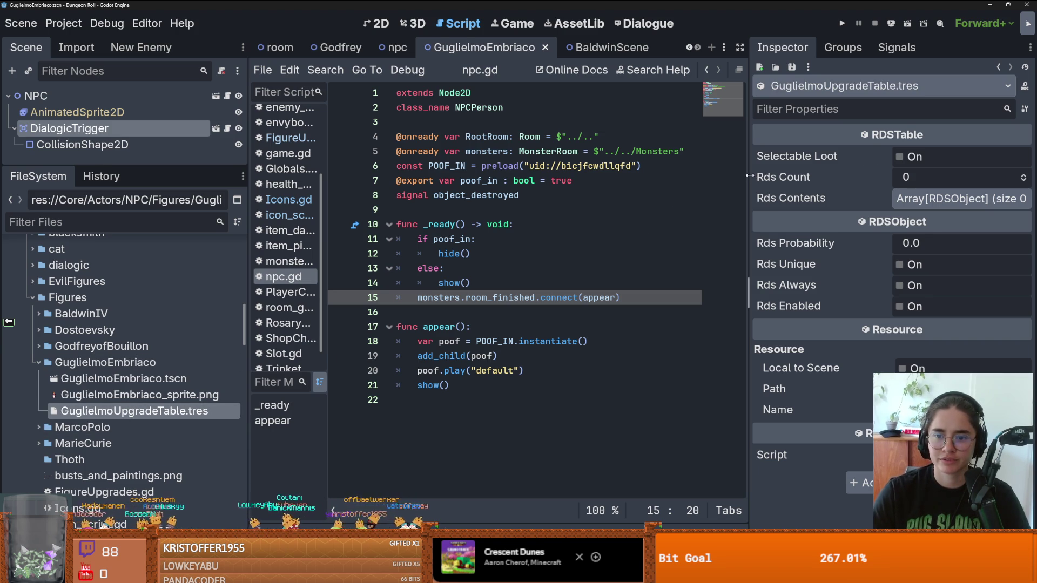
Drag the Inspector divider left to widen the upgrade table's property list.
drag(749, 178, 703, 178)
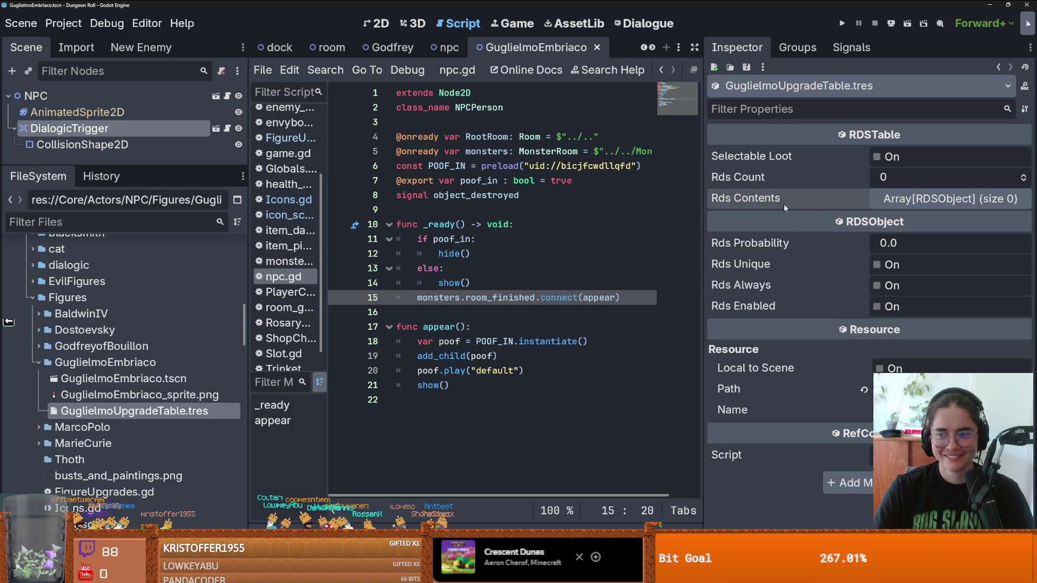
Expand the upgrade table's contents, set Rds Count to 1, and save.
click(937, 200)
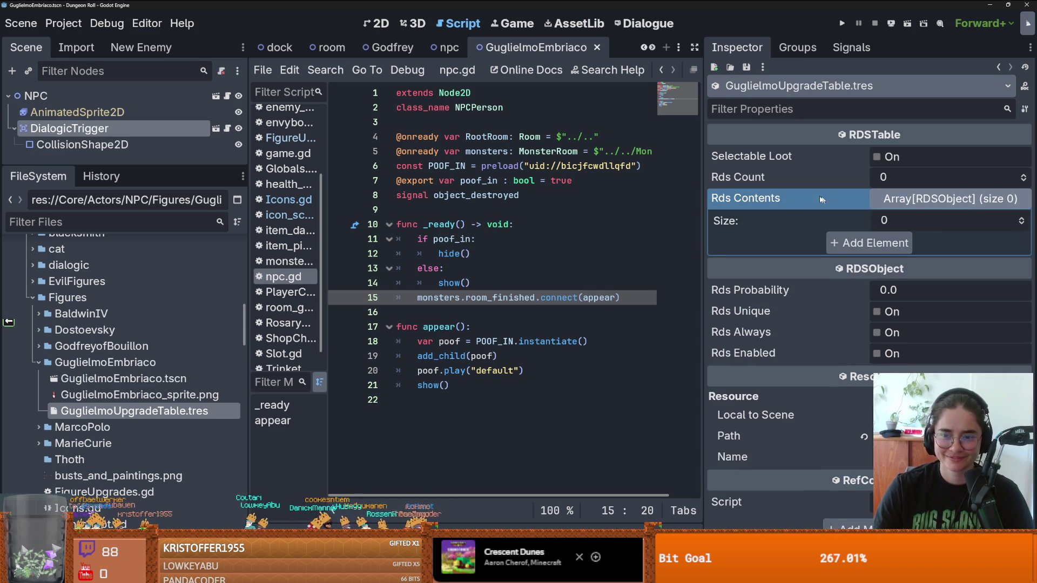
click(1023, 175)
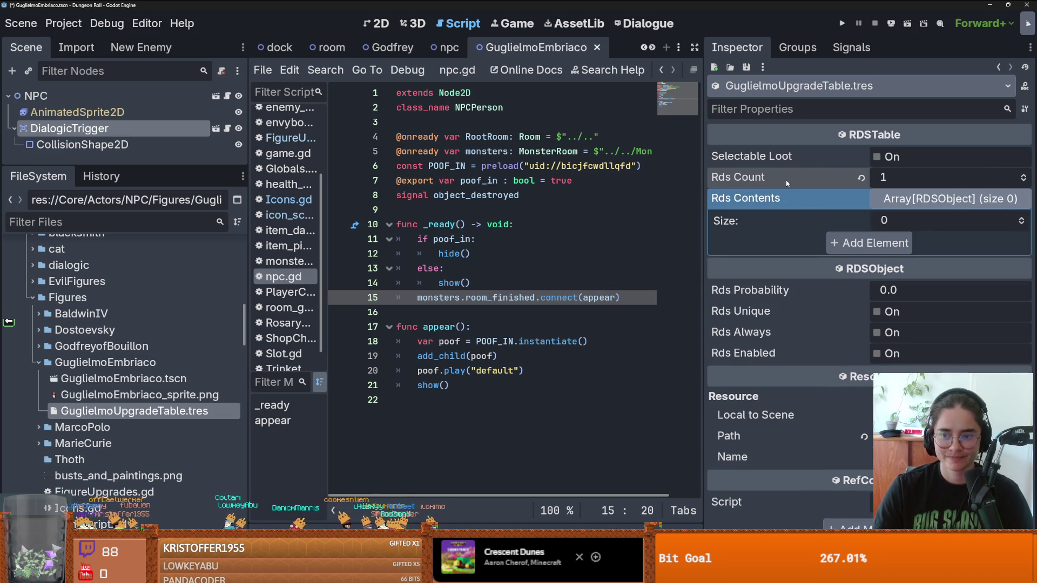
key(ctrl+s)
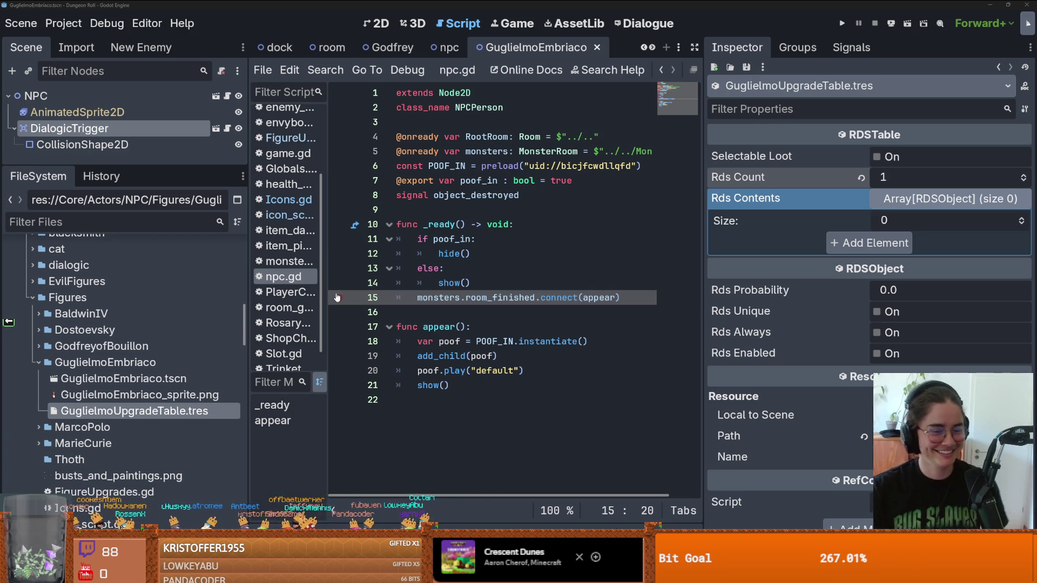
Place the cursor after npc.gd's _ready function and save the scene.
click(512, 306)
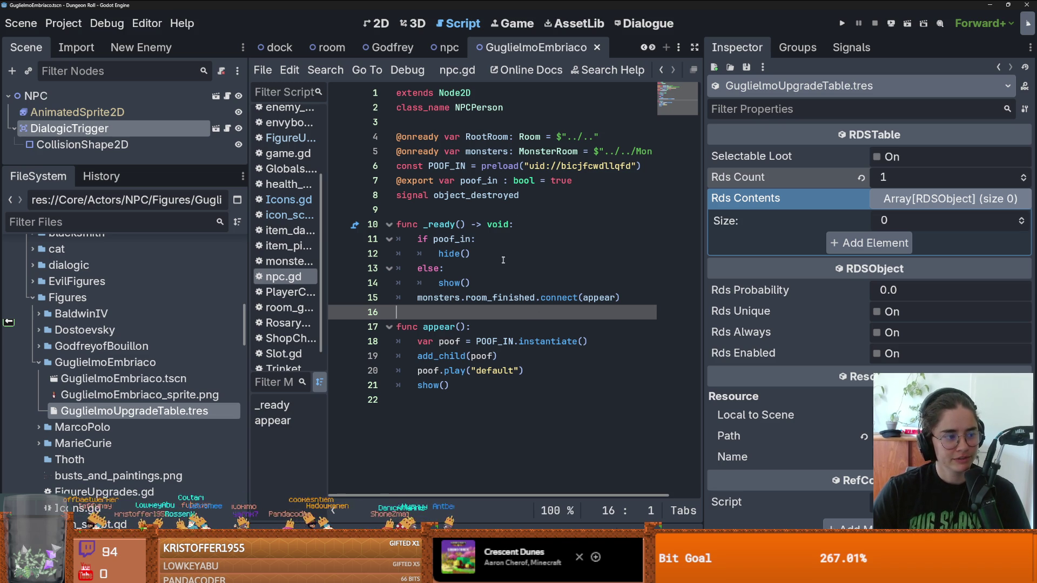
key(ctrl+s)
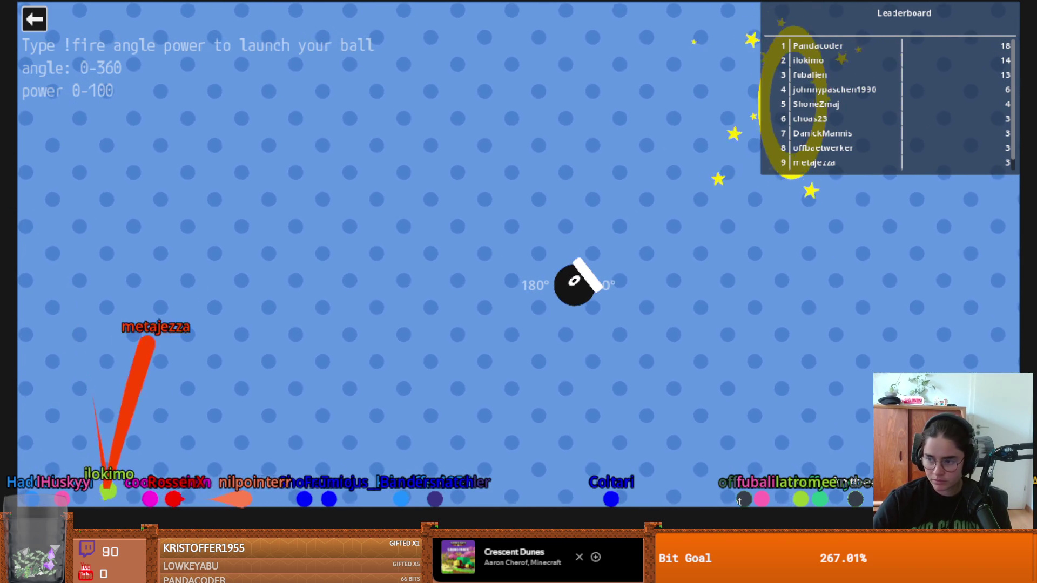
Exit the cannon game to the menu and start the Lemmings game.
click(34, 19)
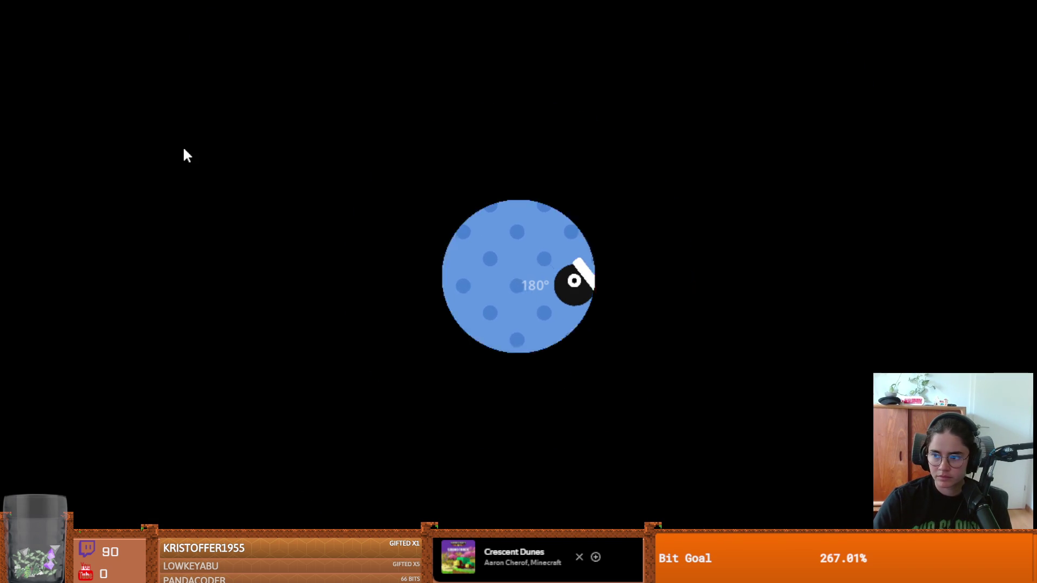
click(321, 294)
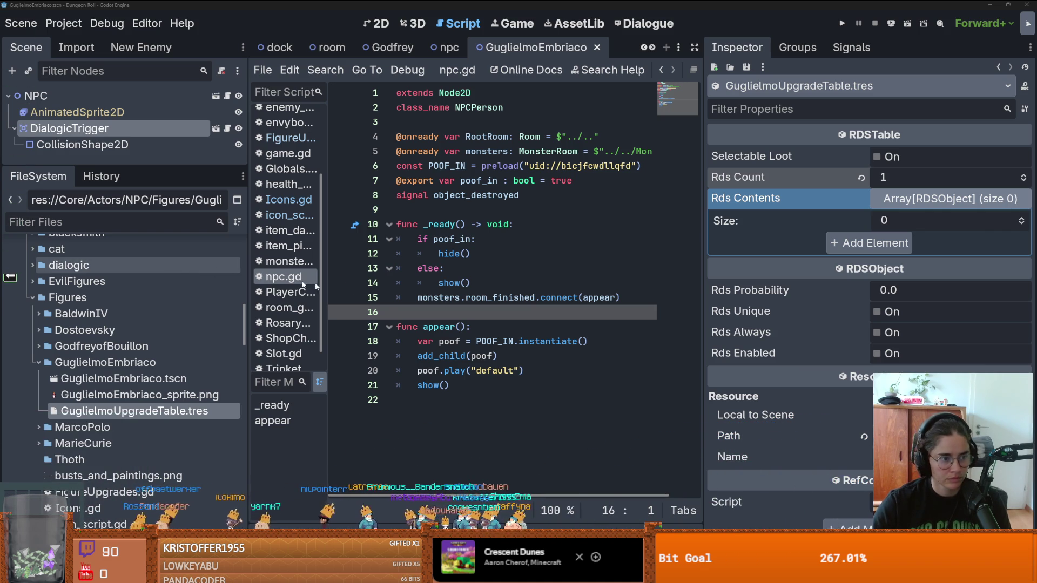
Widen the code editor area and save the Guglielmo NPC scene.
drag(367, 283, 365, 294)
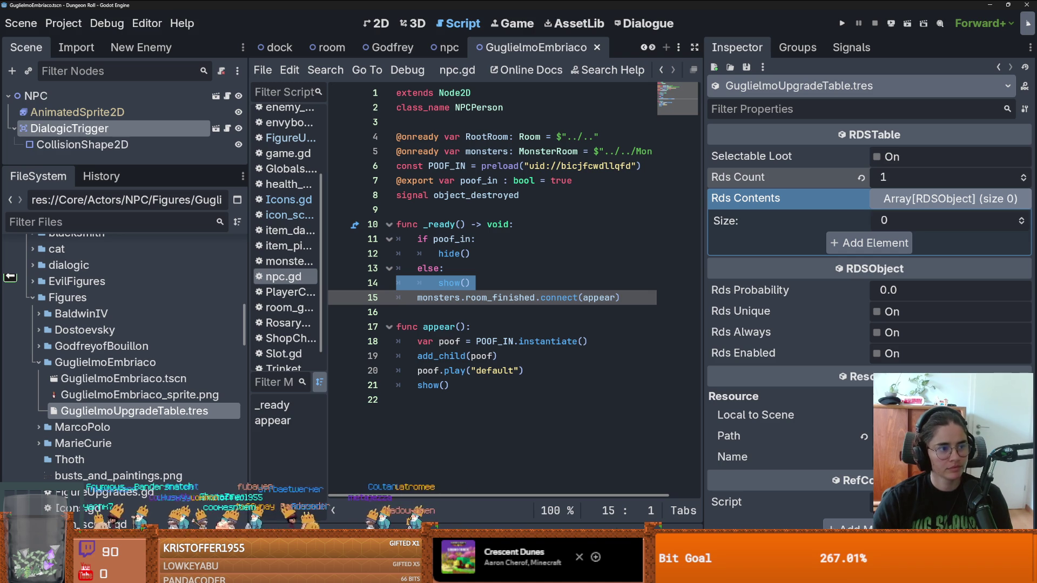
click(486, 312)
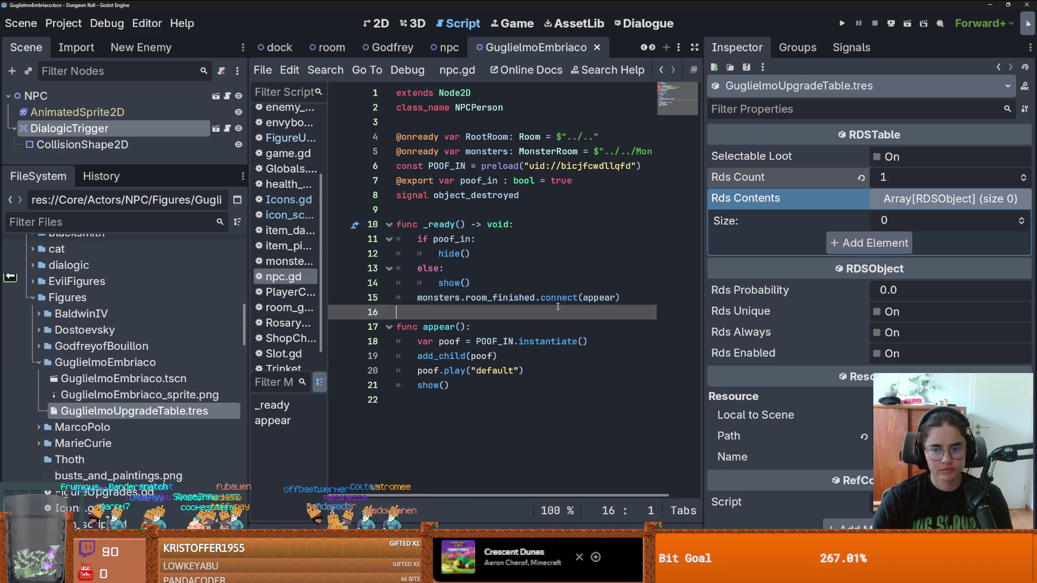
drag(703, 313, 772, 313)
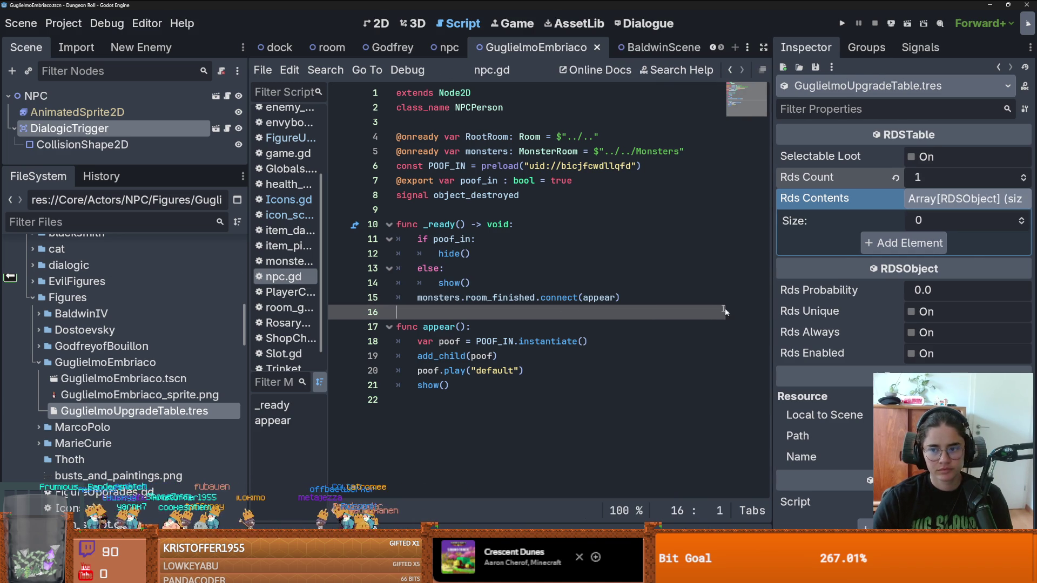
click(648, 296)
key(ctrl+s)
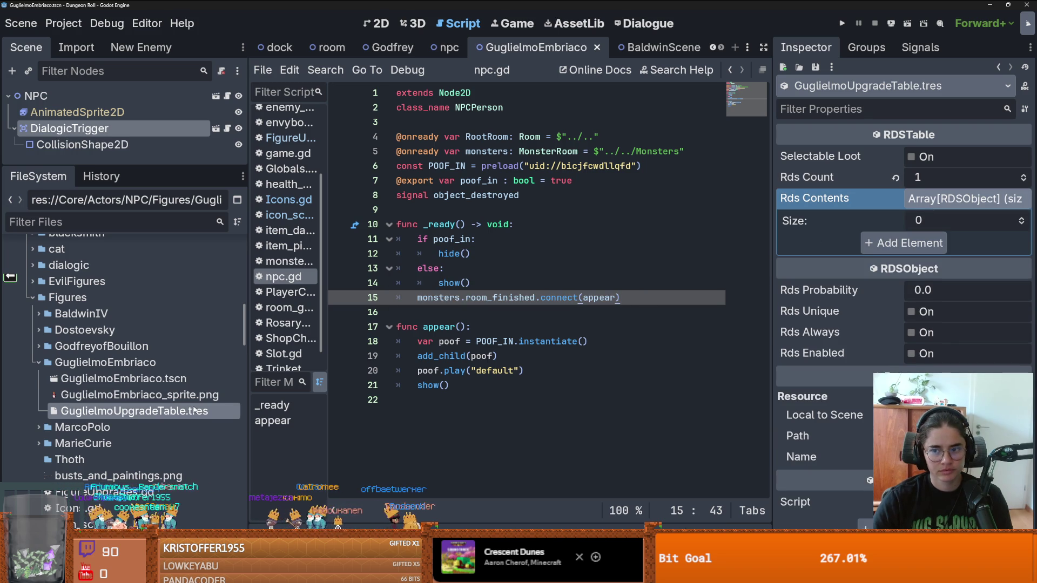
Toggle the Rds Contents array in the Inspector and save the scene again.
click(925, 202)
click(925, 202)
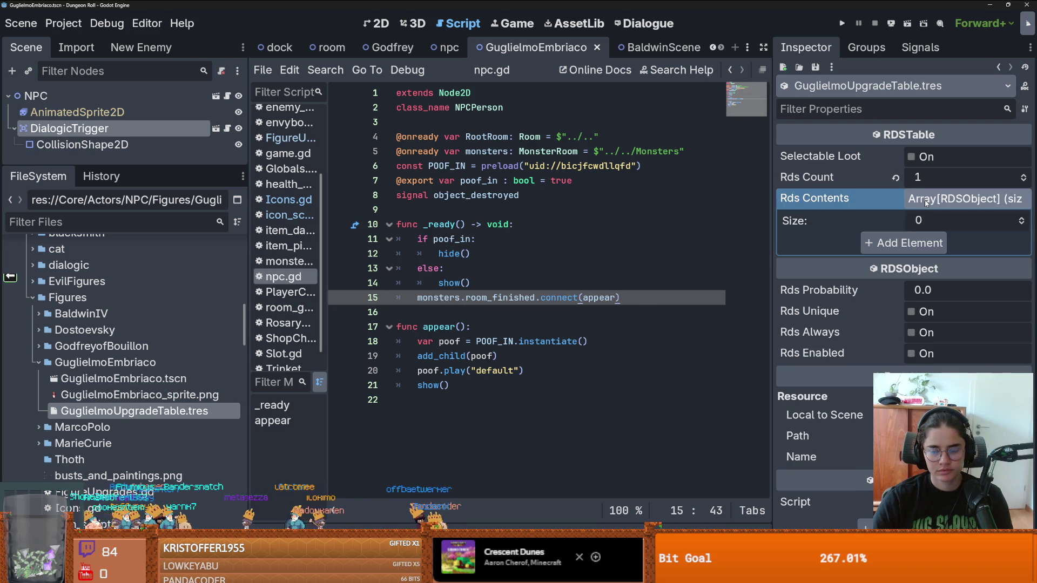
click(927, 202)
click(932, 202)
click(936, 203)
click(943, 204)
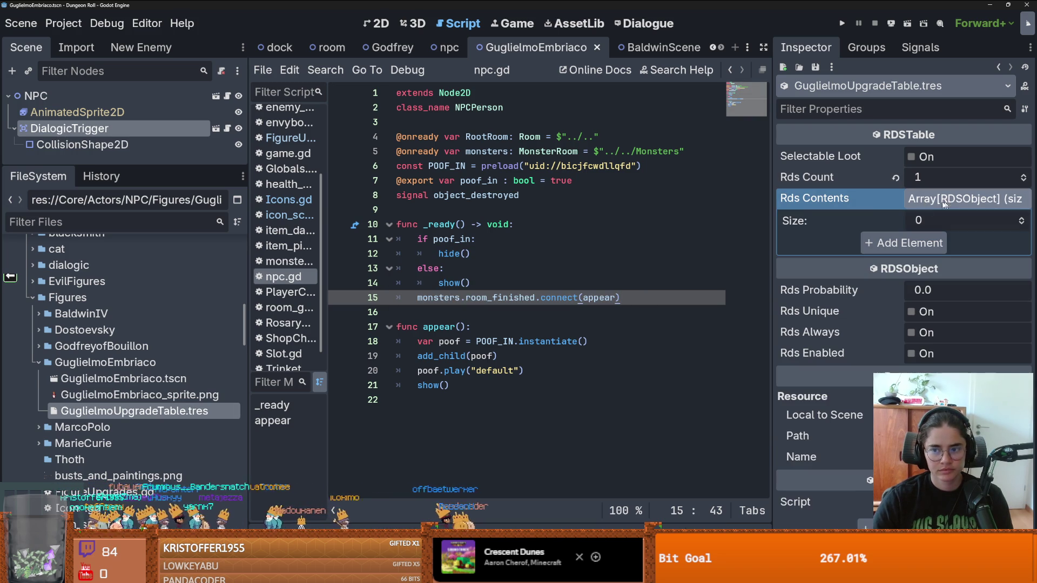
click(411, 210)
key(ctrl+s)
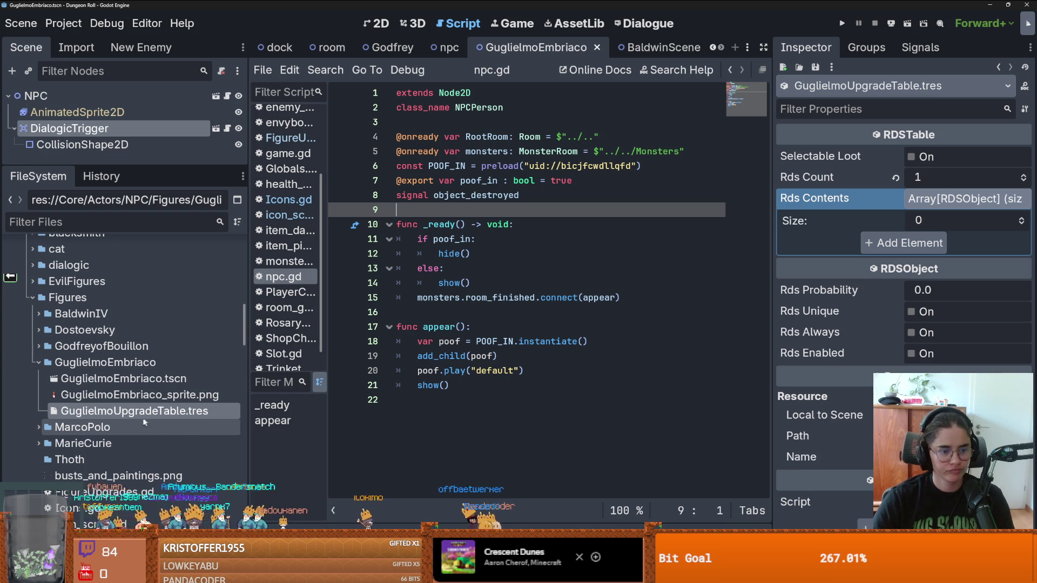
scroll(108, 378, down, 1)
Collapse GuglielmoEmbriaco and reveal GodfreyofBouillon's Godfrey_card_template.png in the system file manager.
click(29, 322)
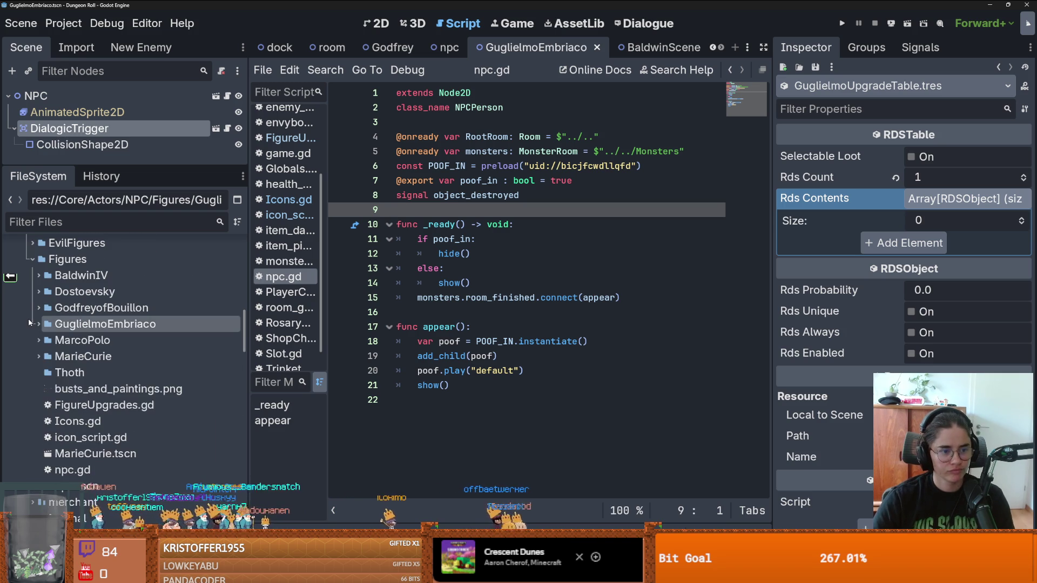
click(39, 308)
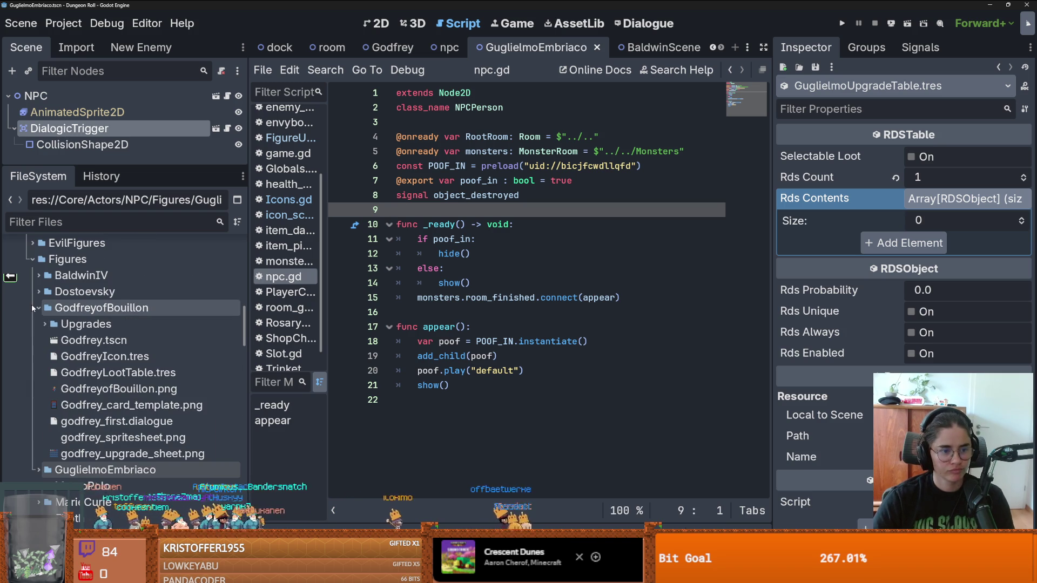
click(90, 410)
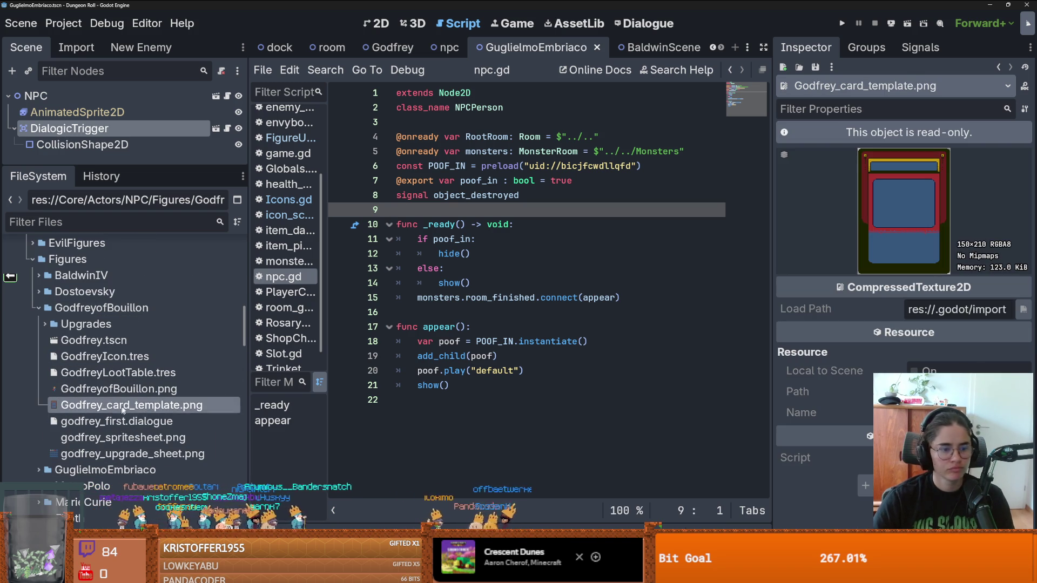
right_click(122, 410)
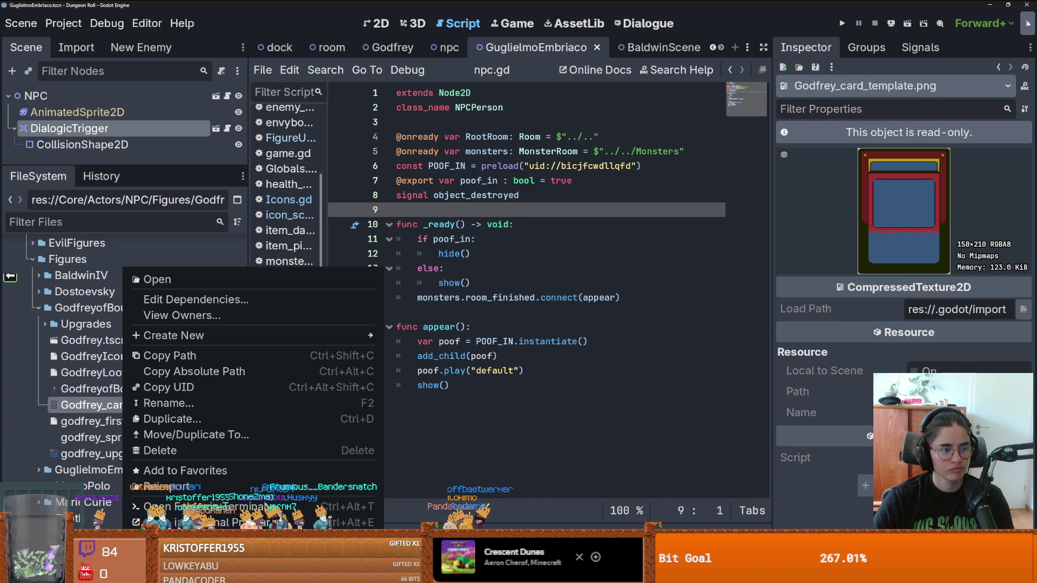
click(178, 538)
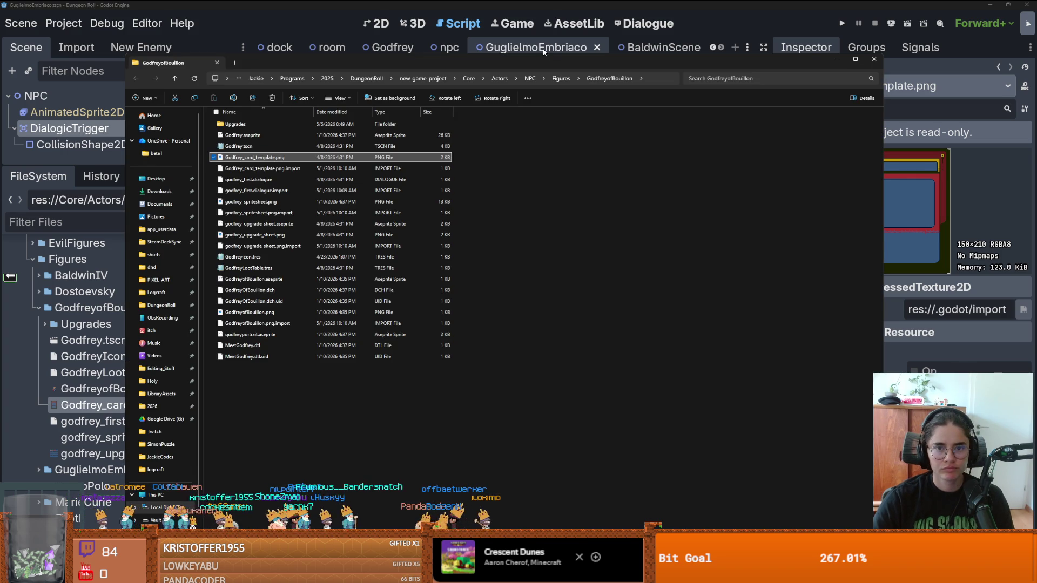
key(alt+Tab)
key(alt+Tab)
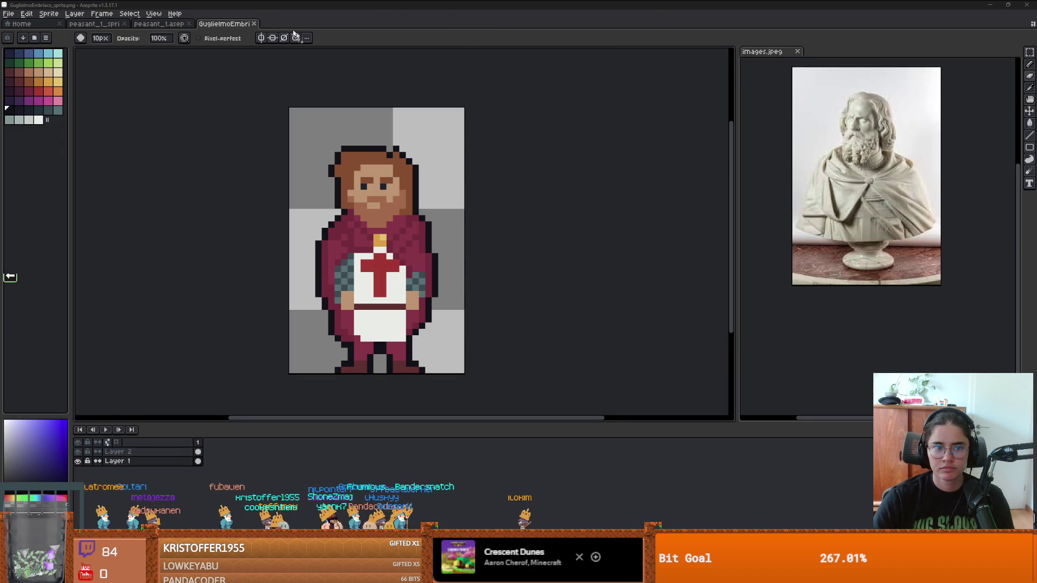
Dismiss the colour-profile prompt and apply the adamcyoungis palette preset.
key(Return)
scroll(664, 167, down, 2)
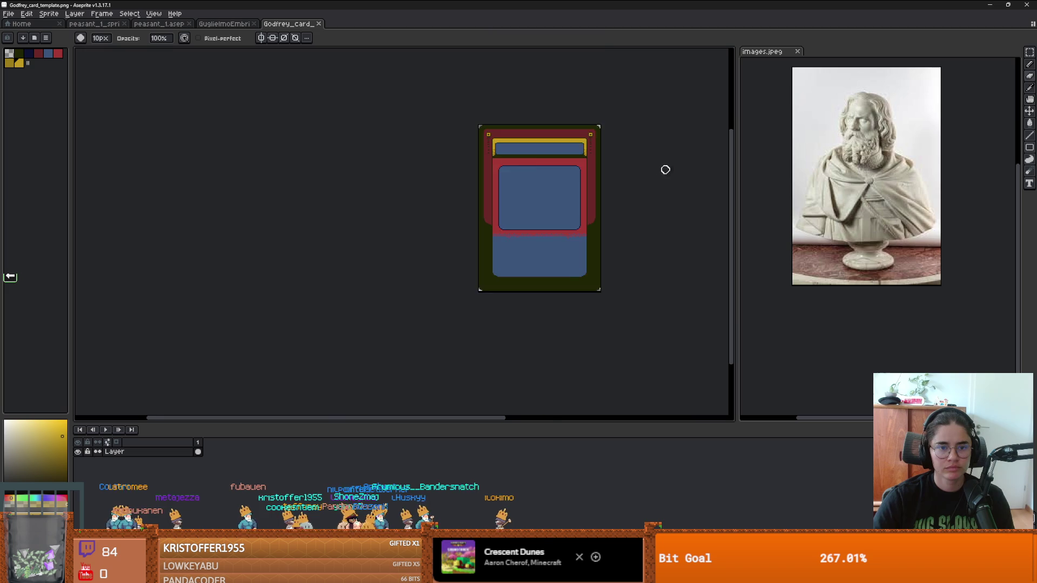
scroll(537, 162, up, 3)
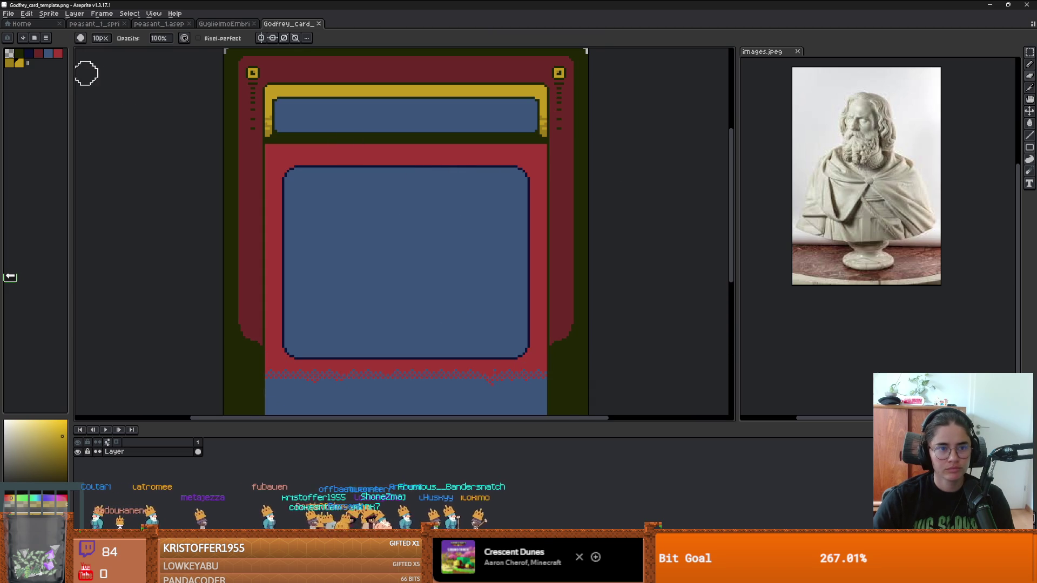
click(34, 38)
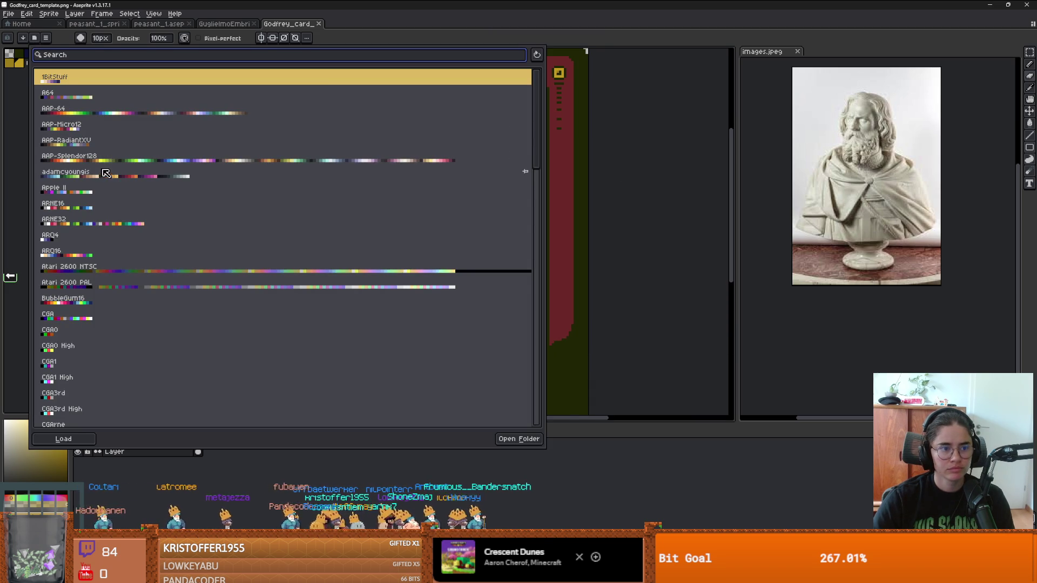
click(103, 173)
click(24, 153)
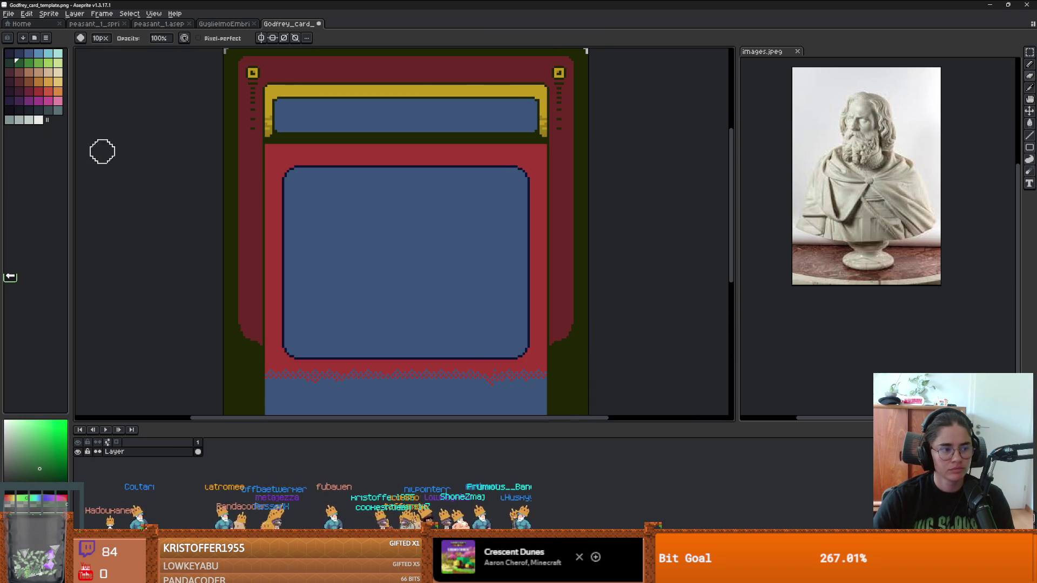
Paint Bucket the card's red outer frame orange.
click(38, 81)
key(g)
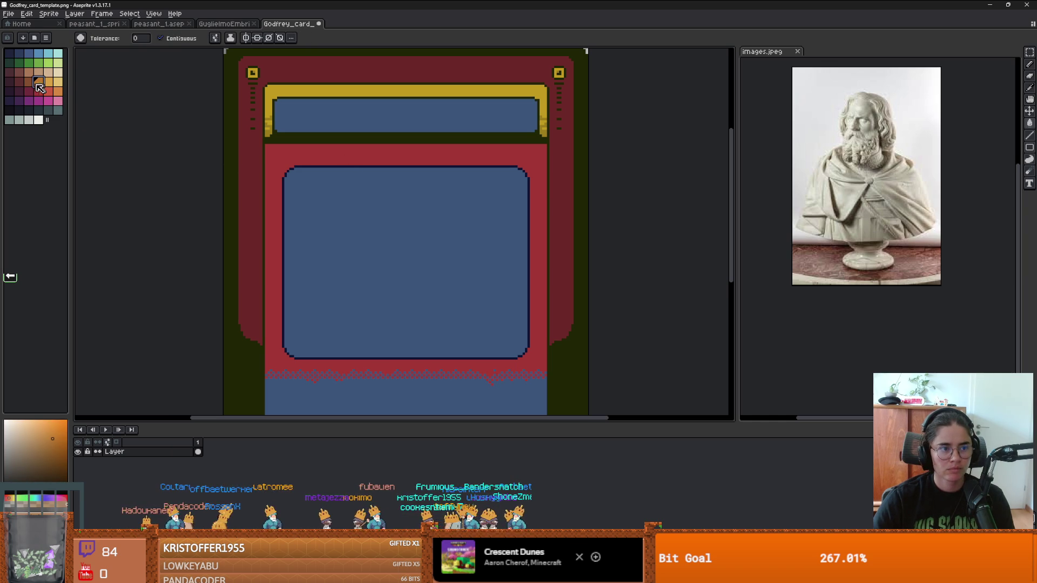
click(29, 82)
scroll(324, 172, down, 1)
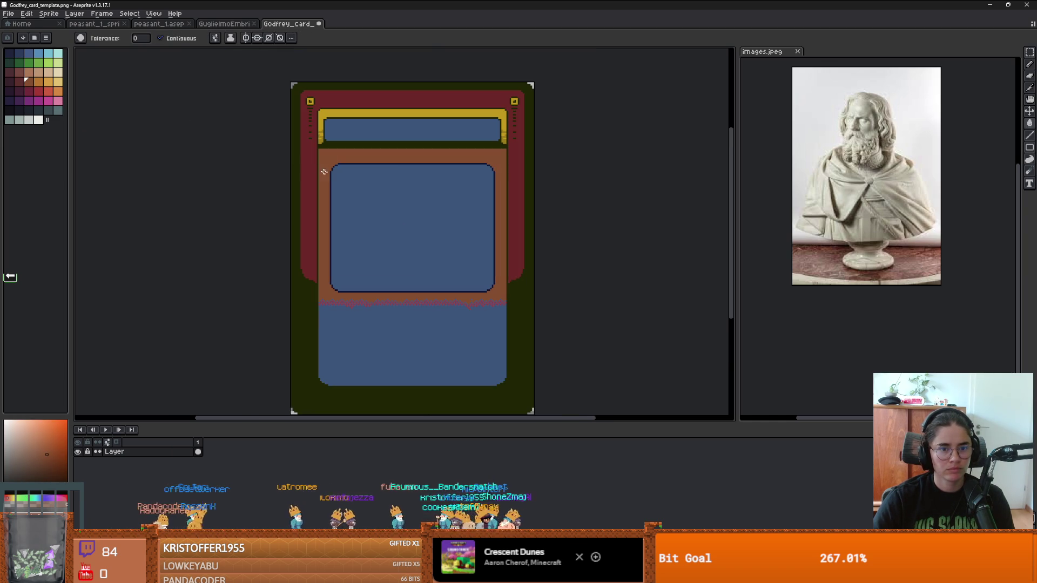
click(39, 82)
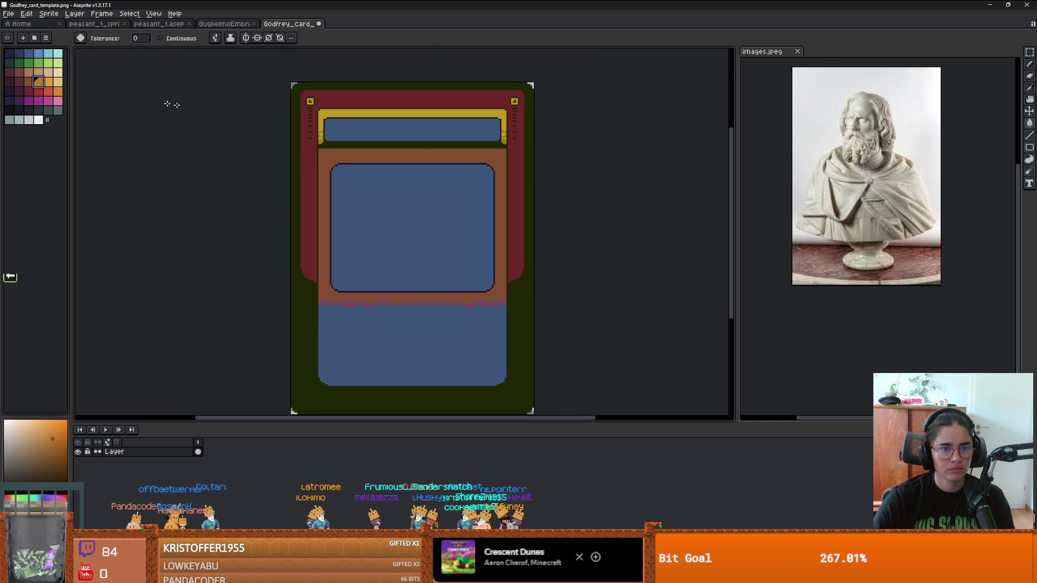
click(307, 169)
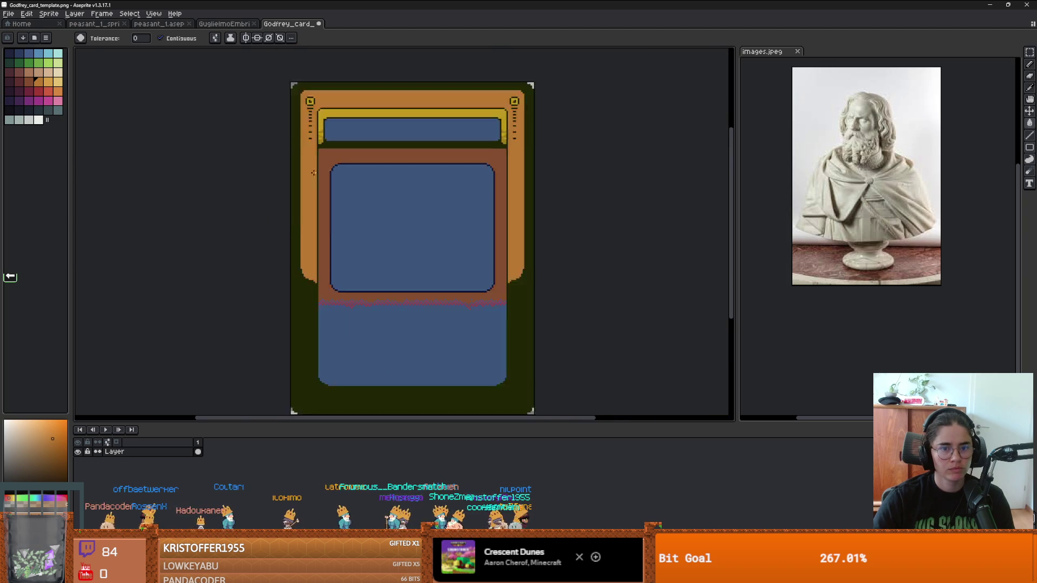
scroll(313, 173, down, 1)
scroll(341, 181, up, 2)
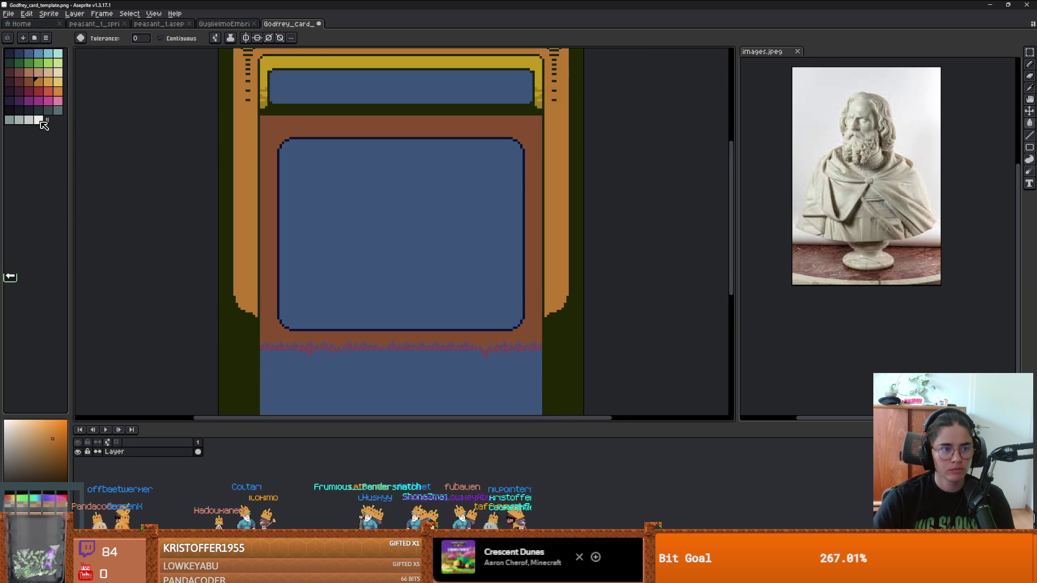
Fill the inner panel, bottom panel and title bar beige, then undo those fills.
click(59, 73)
click(365, 203)
scroll(366, 204, down, 3)
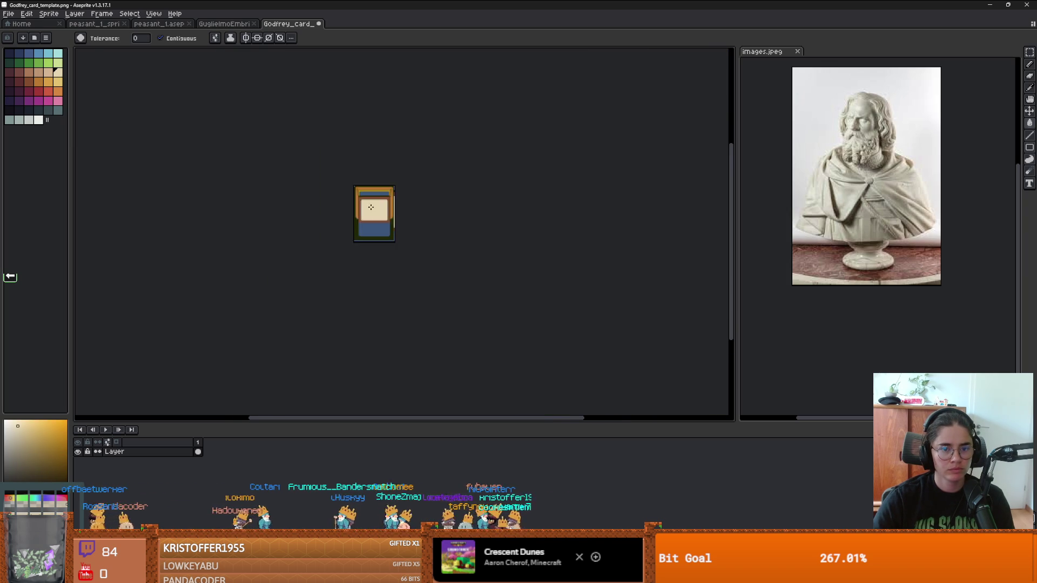
scroll(372, 226, up, 2)
click(378, 254)
click(388, 90)
scroll(412, 178, down, 3)
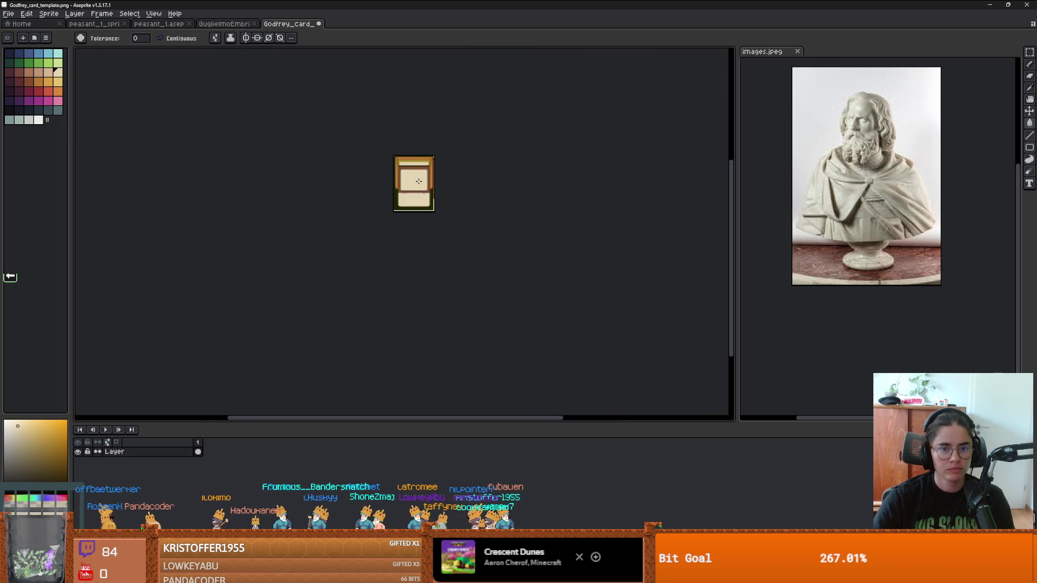
scroll(412, 208, up, 3)
scroll(350, 275, up, 1)
key(ctrl+z)
key(ctrl+z)
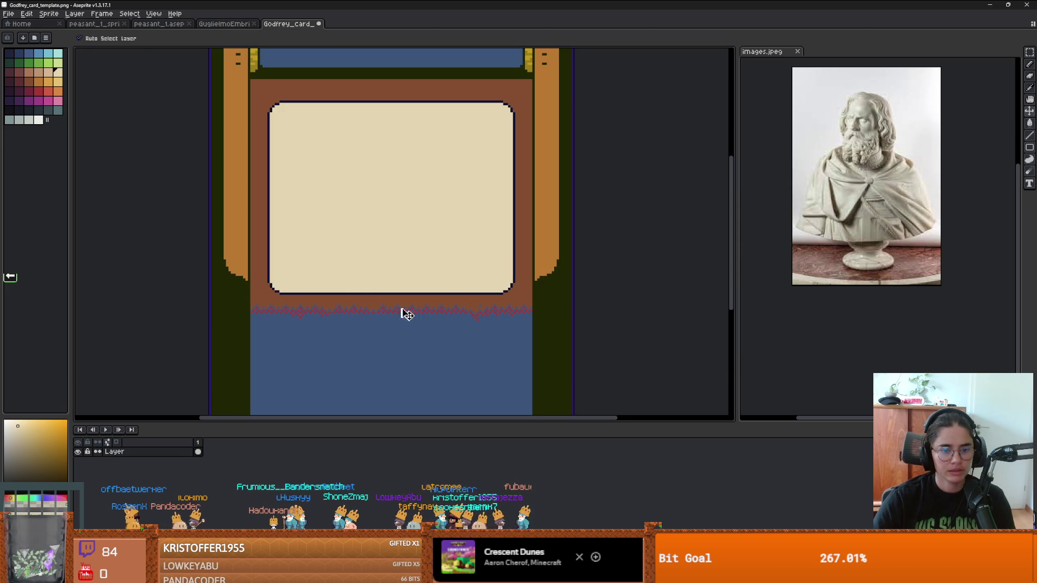
key(ctrl+z)
key(ctrl+z)
key(ctrl+z)
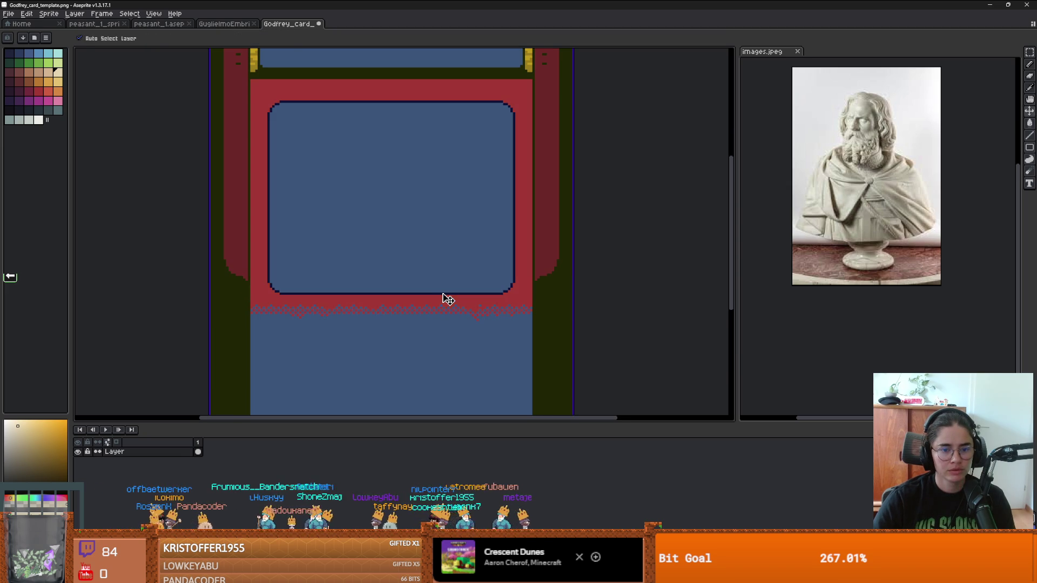
Fill the red frame around the inner panel and the red checker-border pixels beige.
scroll(443, 298, up, 1)
scroll(391, 289, down, 3)
scroll(307, 247, up, 2)
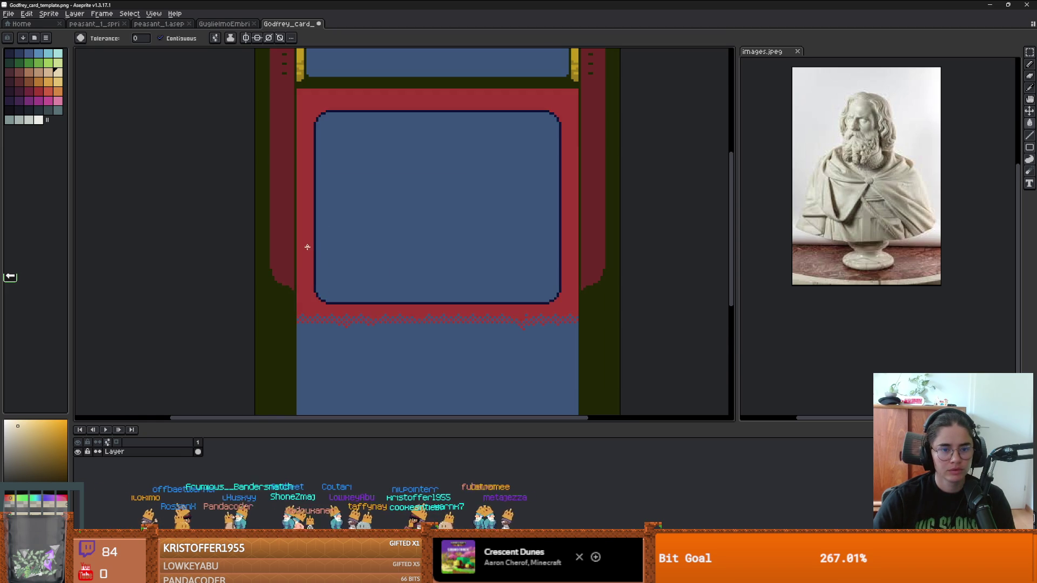
click(307, 247)
scroll(348, 323, down, 2)
scroll(340, 320, up, 2)
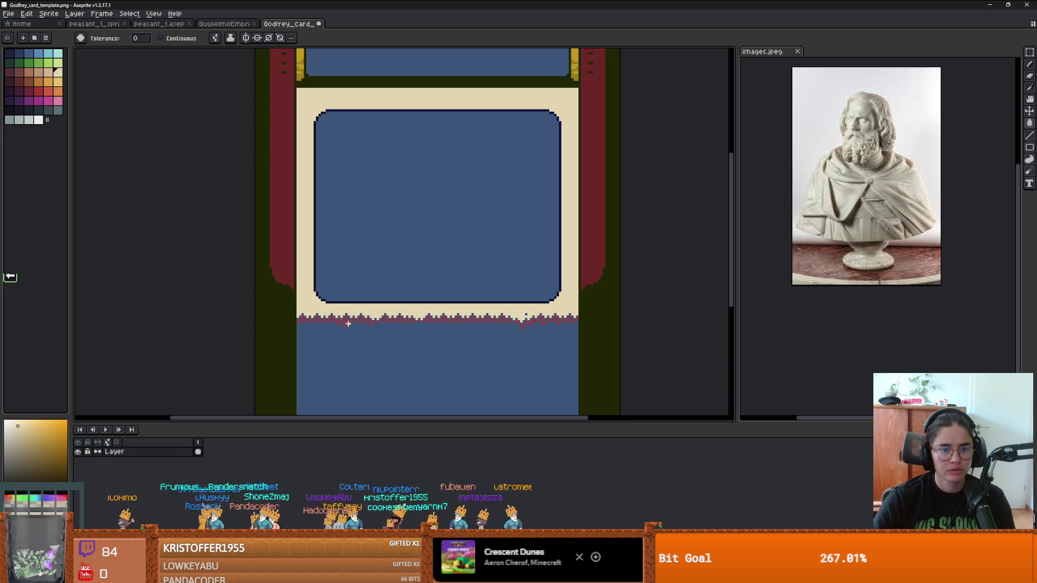
scroll(334, 317, up, 1)
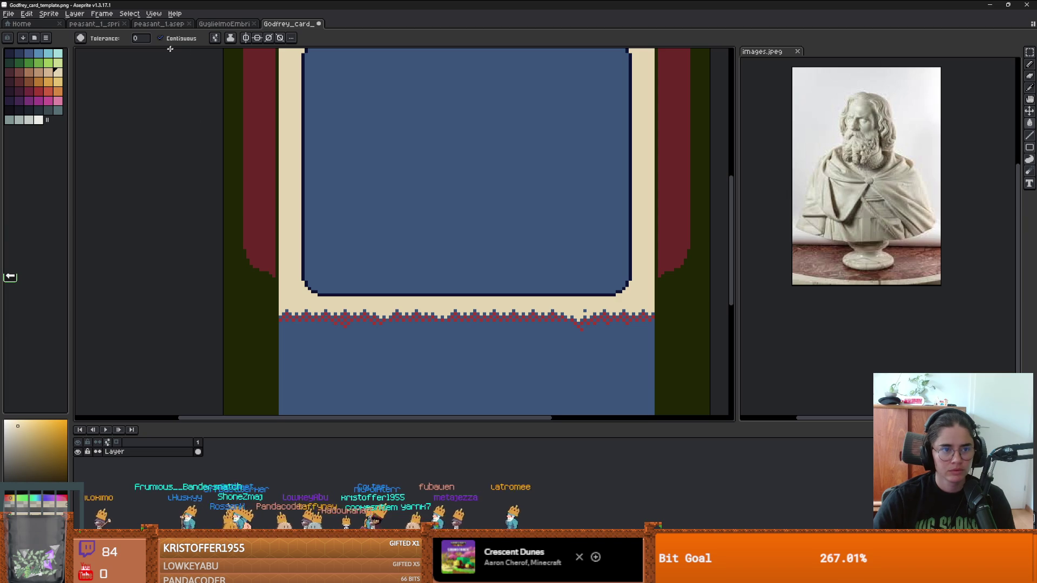
scroll(333, 308, up, 5)
click(311, 312)
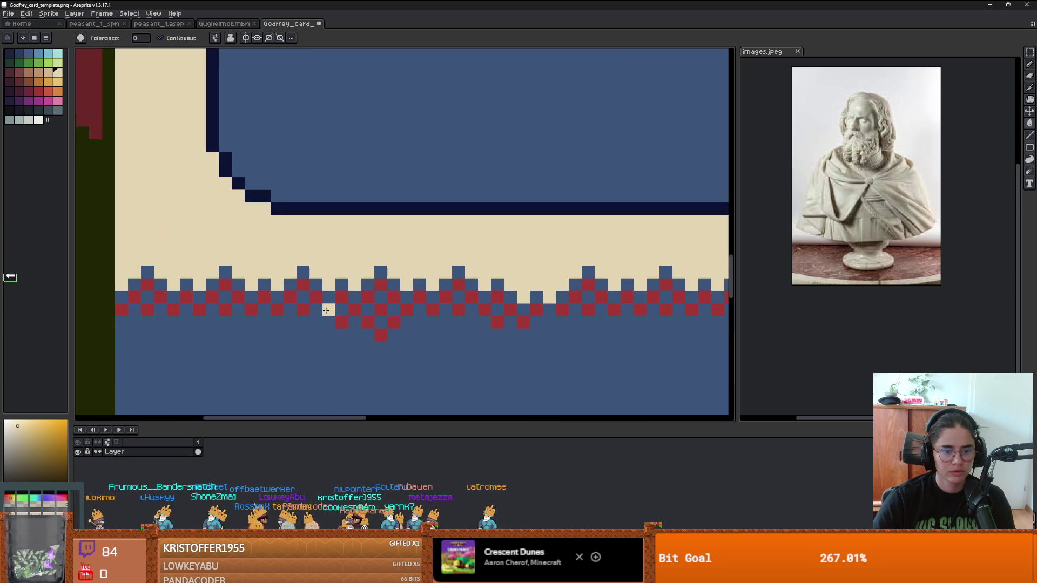
click(316, 297)
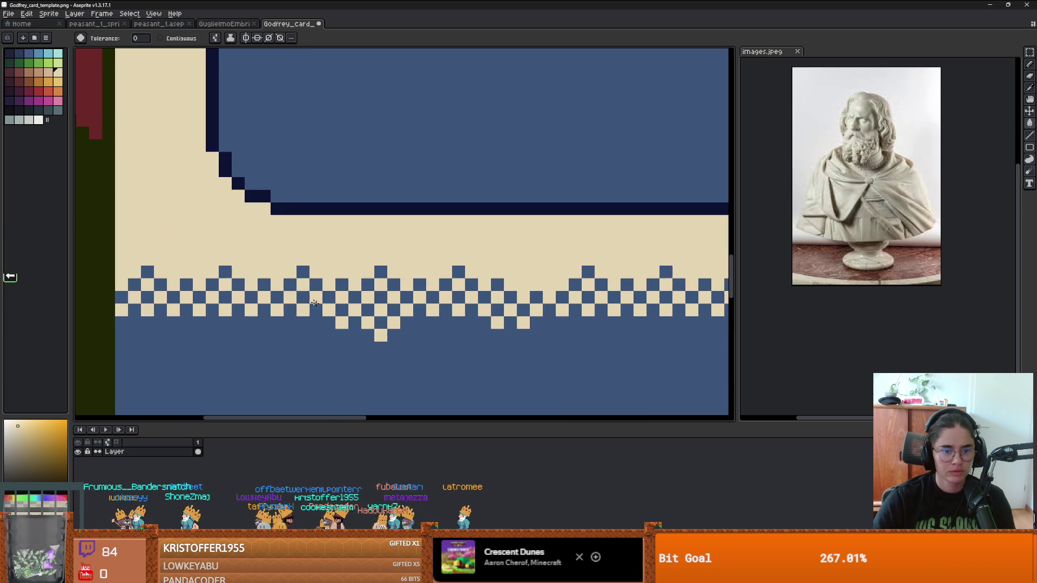
scroll(459, 227, down, 5)
scroll(459, 227, up, 1)
scroll(460, 228, down, 1)
scroll(459, 228, up, 3)
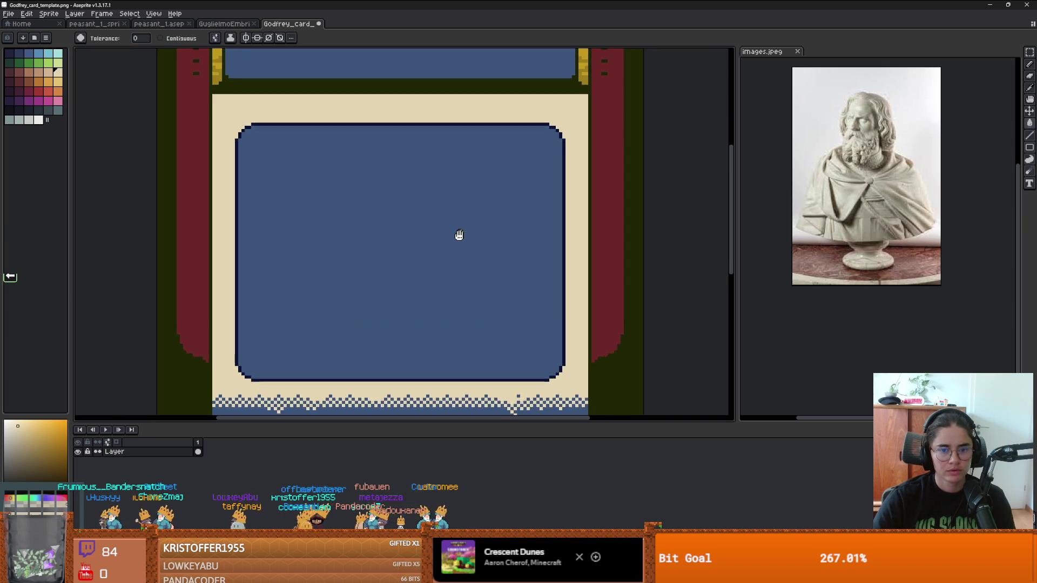
scroll(358, 209, down, 3)
scroll(344, 210, up, 1)
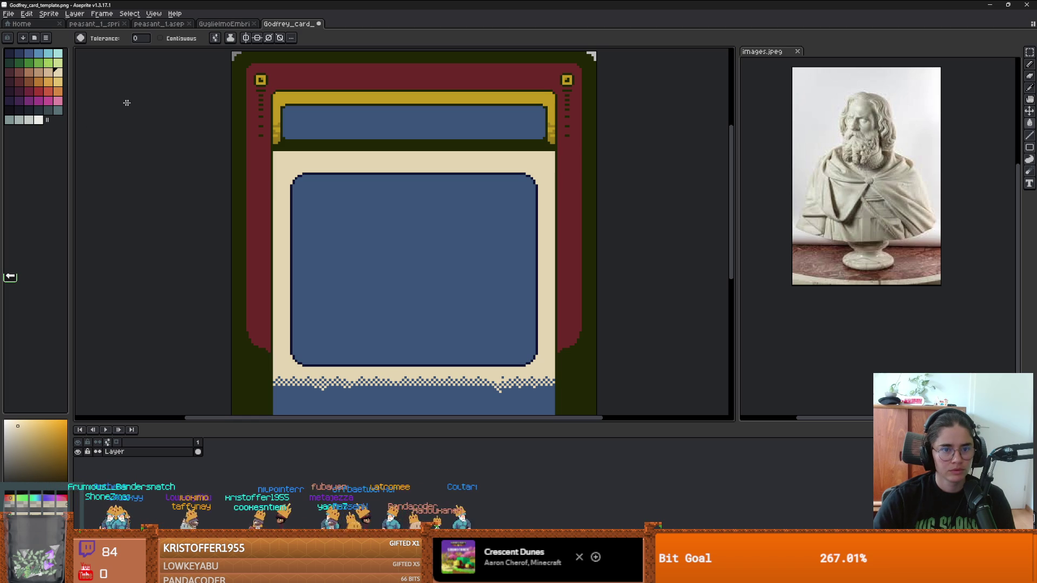
Fill the panels light cyan, the outer border slate blue and the gold title border lighter blue.
click(48, 53)
click(351, 241)
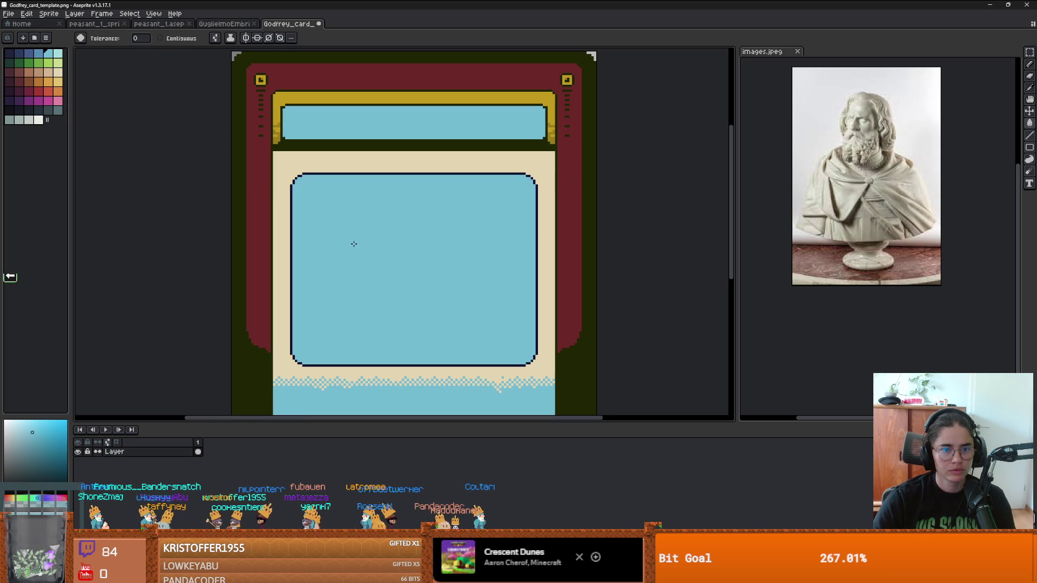
scroll(347, 240, down, 1)
scroll(348, 240, up, 1)
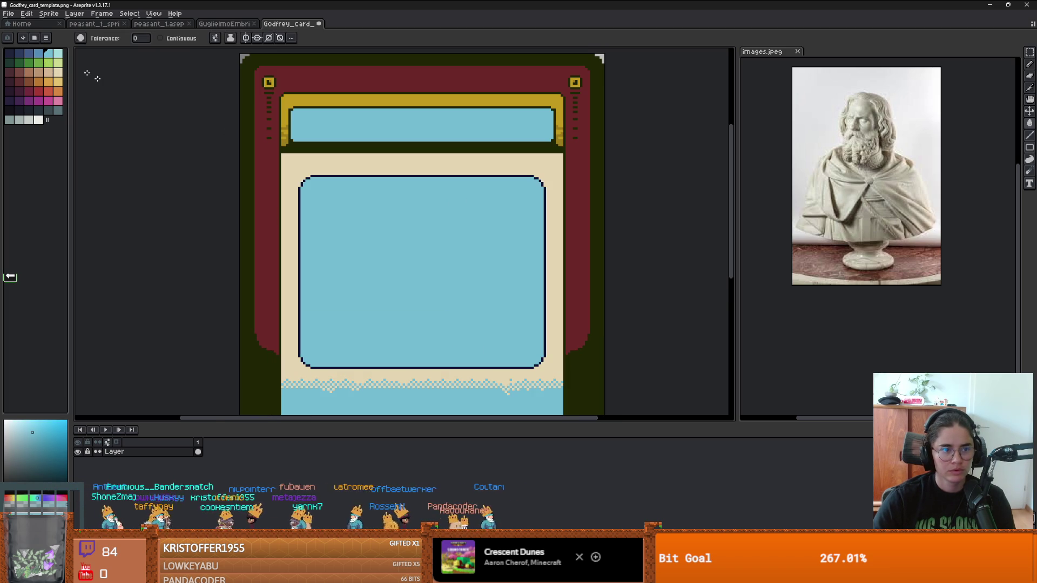
click(29, 53)
click(263, 181)
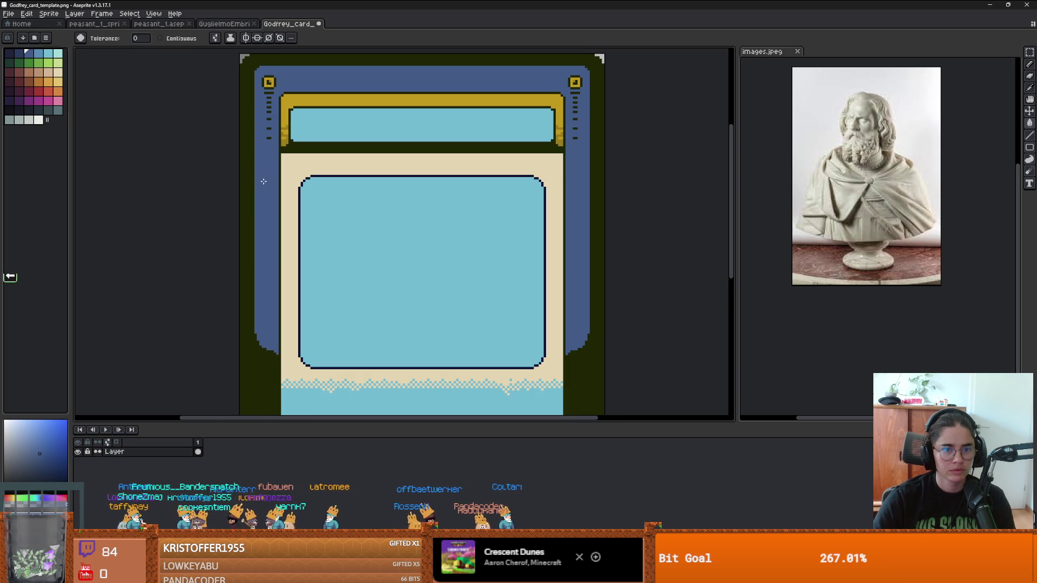
click(39, 54)
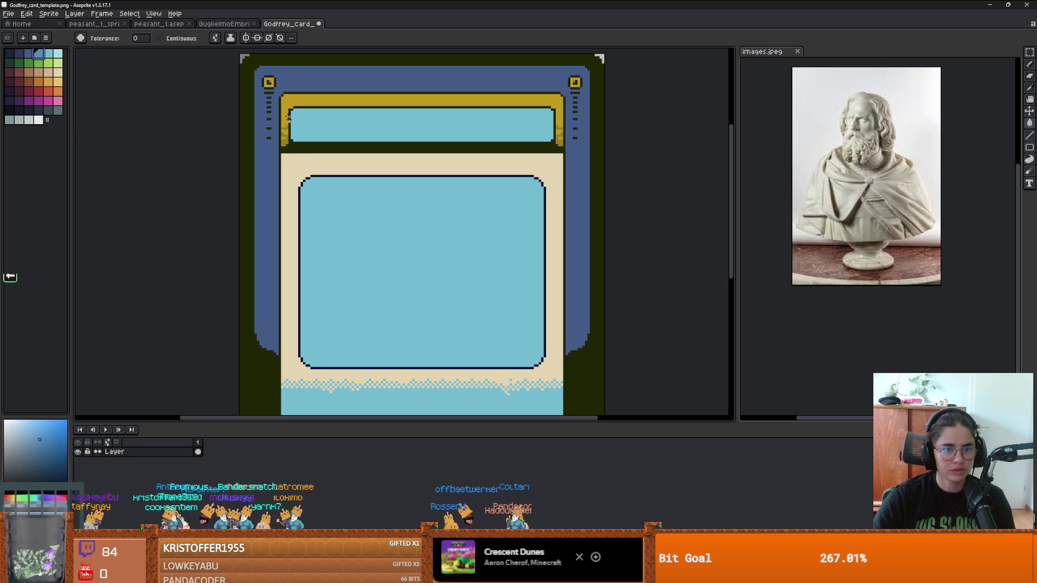
click(289, 118)
scroll(291, 116, down, 1)
scroll(293, 133, up, 3)
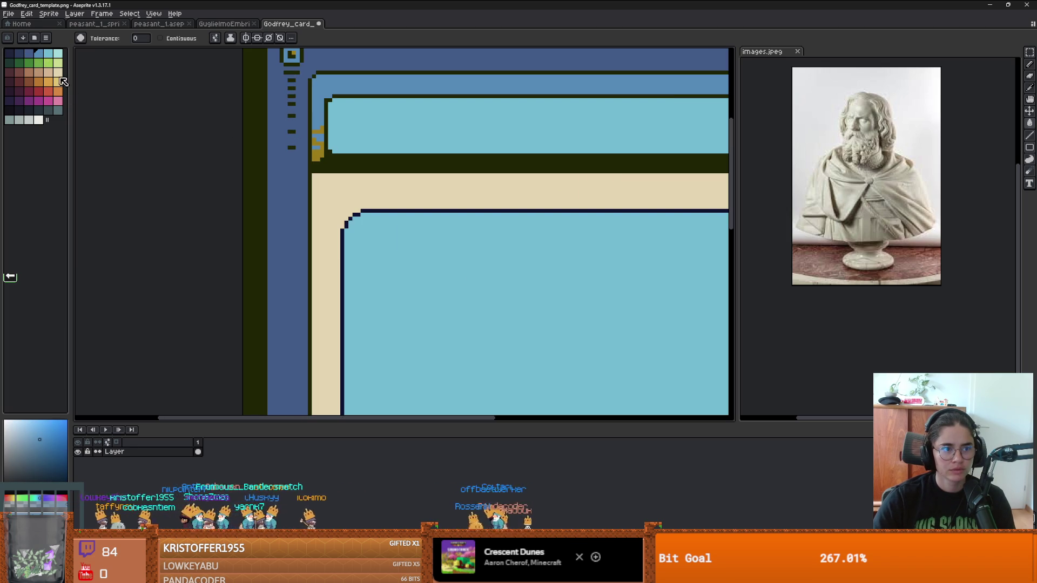
Choose the darkest navy, enable Contiguous fill, and open the File menu.
click(19, 54)
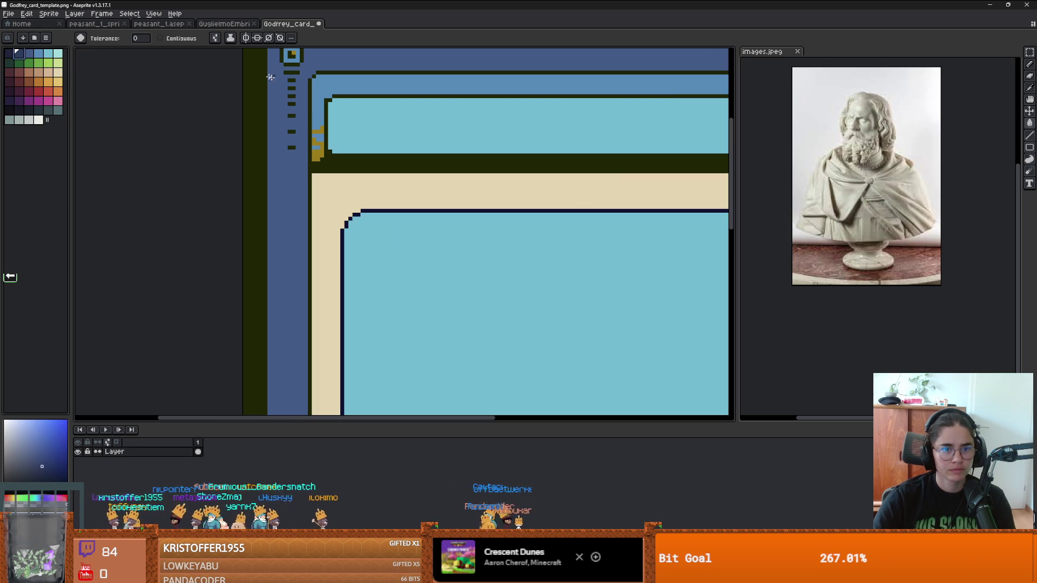
click(192, 39)
scroll(427, 193, down, 1)
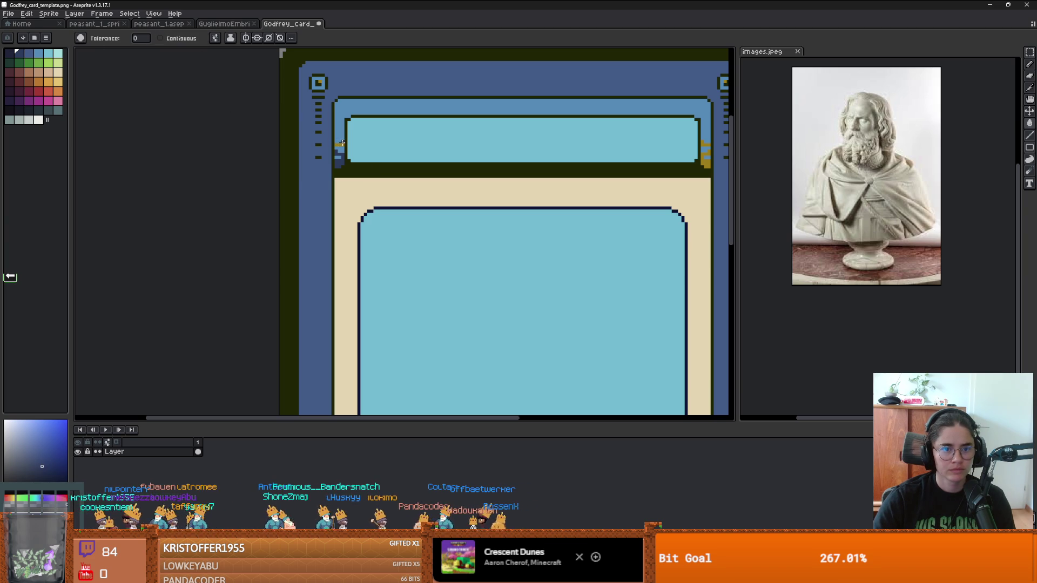
scroll(344, 144, down, 3)
scroll(486, 189, up, 2)
scroll(514, 204, down, 2)
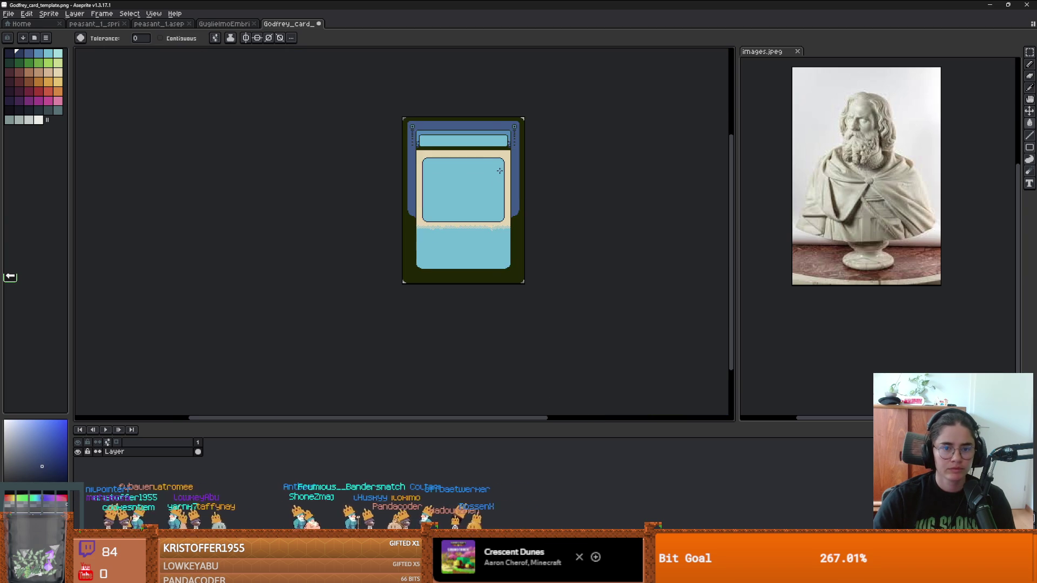
scroll(514, 205, up, 2)
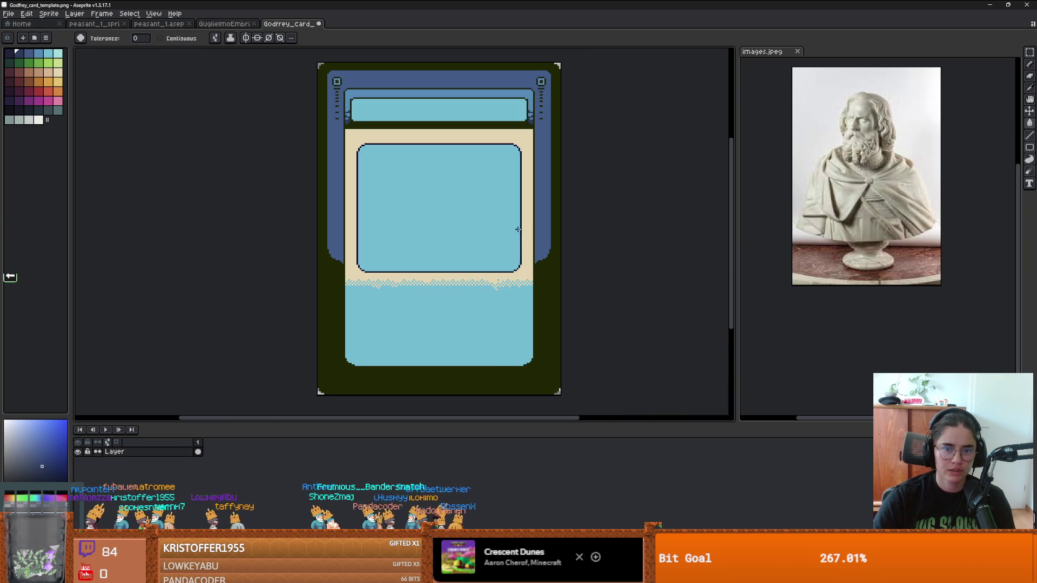
click(13, 13)
Save As into Figures > GuglielmoEmbriaco, renaming 'Godfrey' to 'Guglielmo' in Guglielmo_card_template.png.
mouse_move(46, 93)
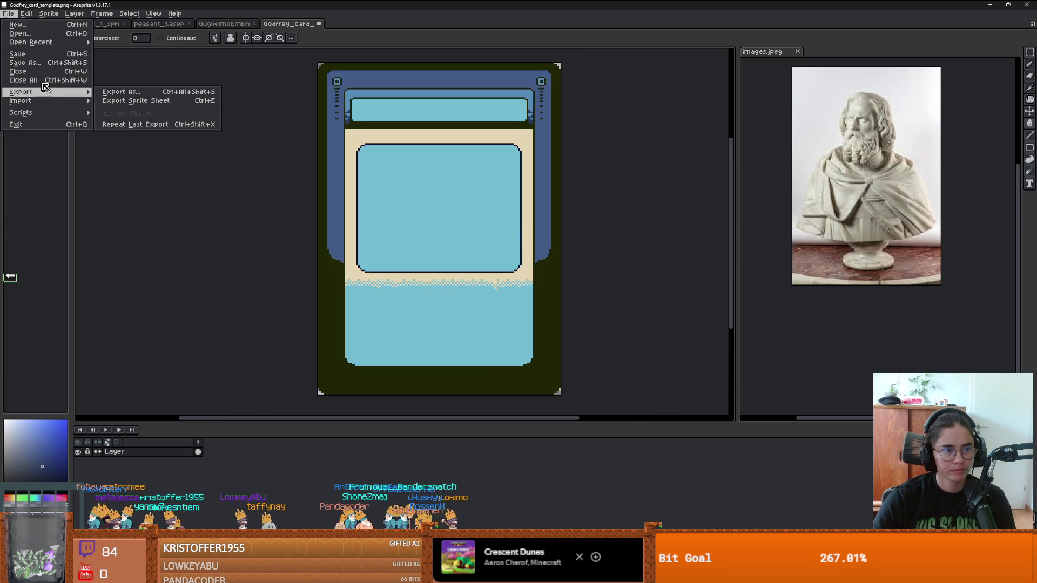
click(52, 63)
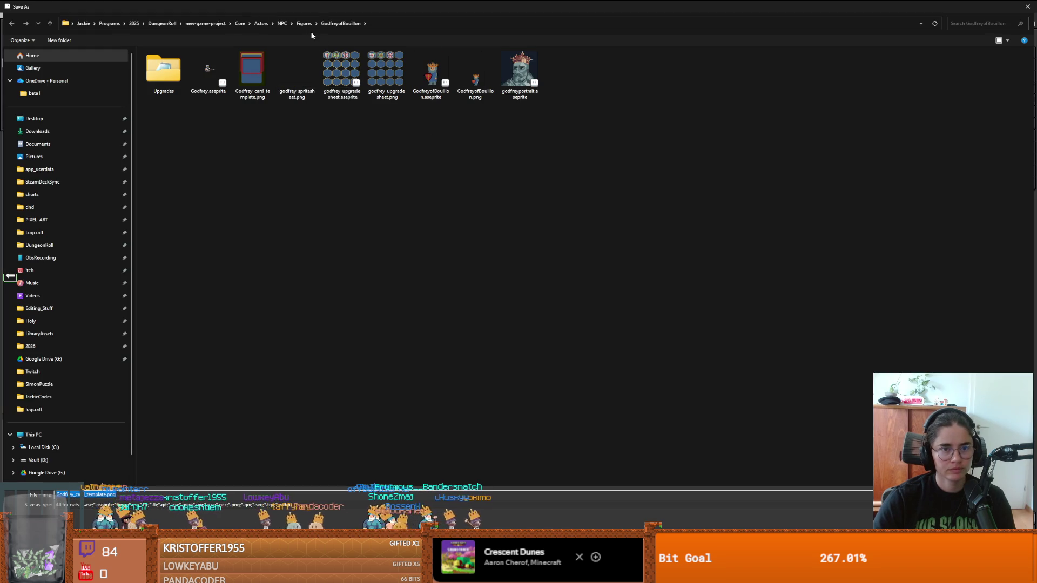
click(311, 27)
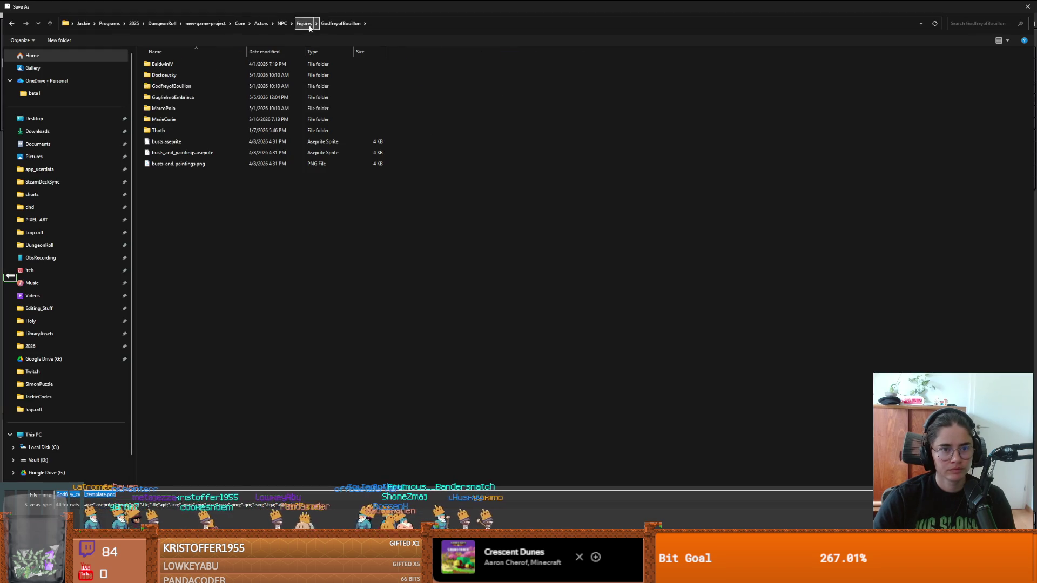
double_click(186, 96)
double_click(72, 495)
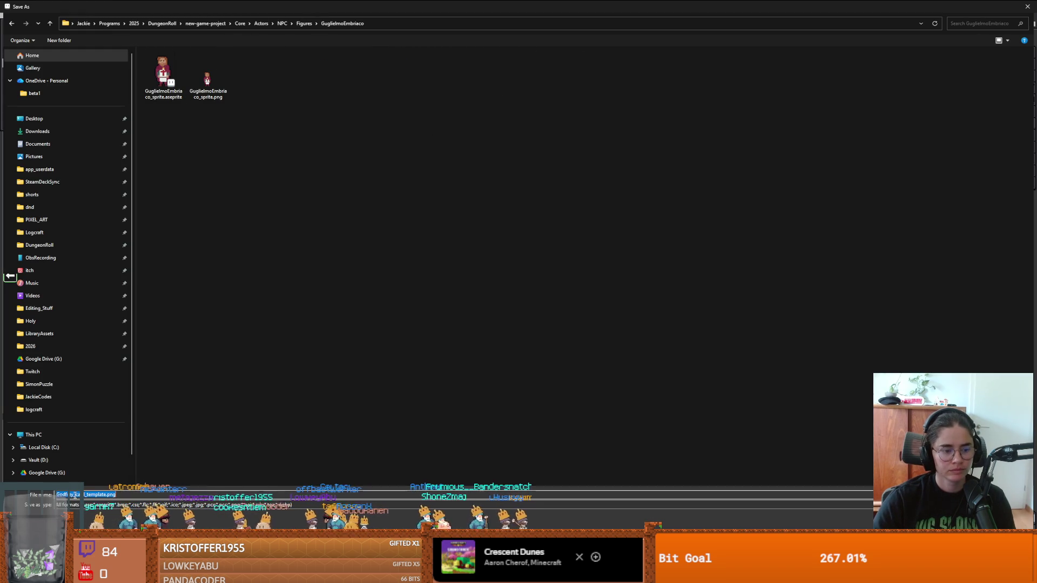
click(273, 261)
double_click(63, 494)
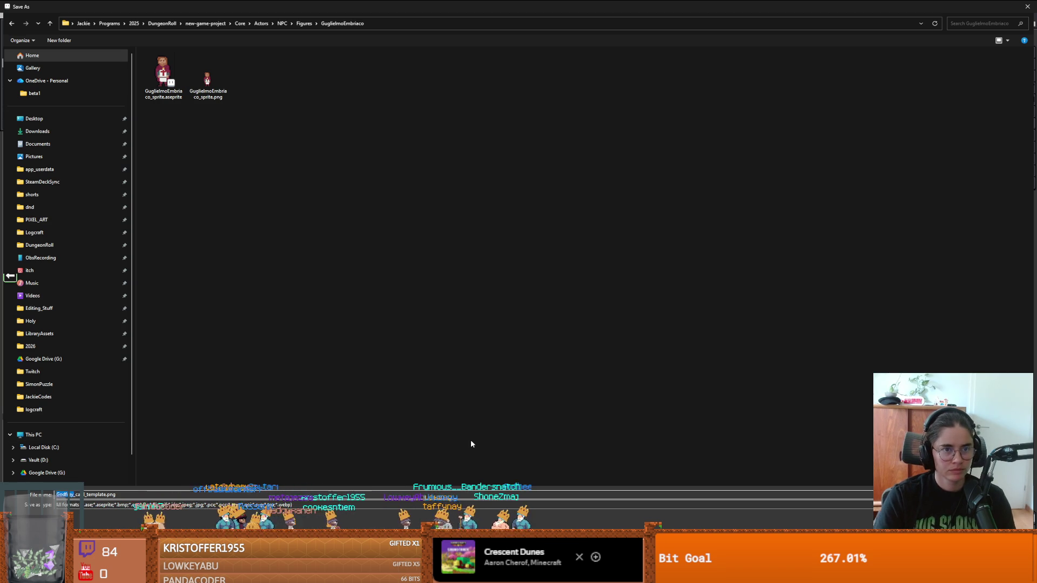
text(Gugl)
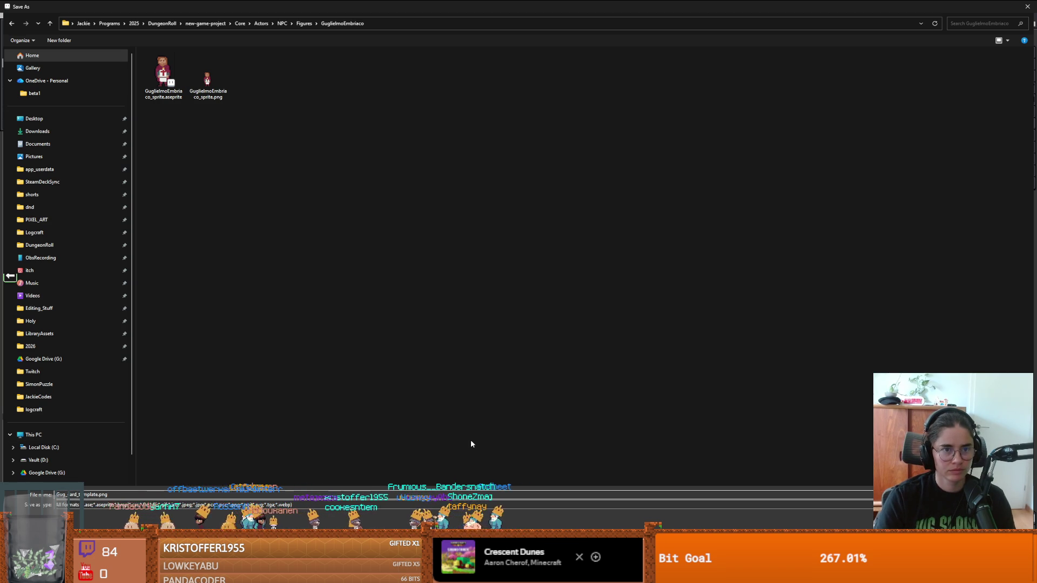
text(ielmo)
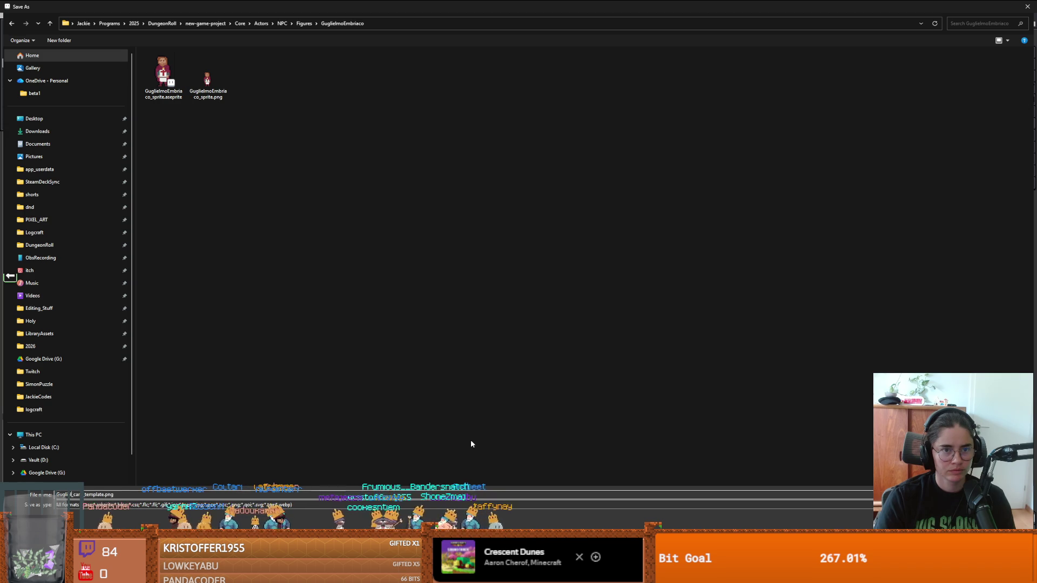
key(Return)
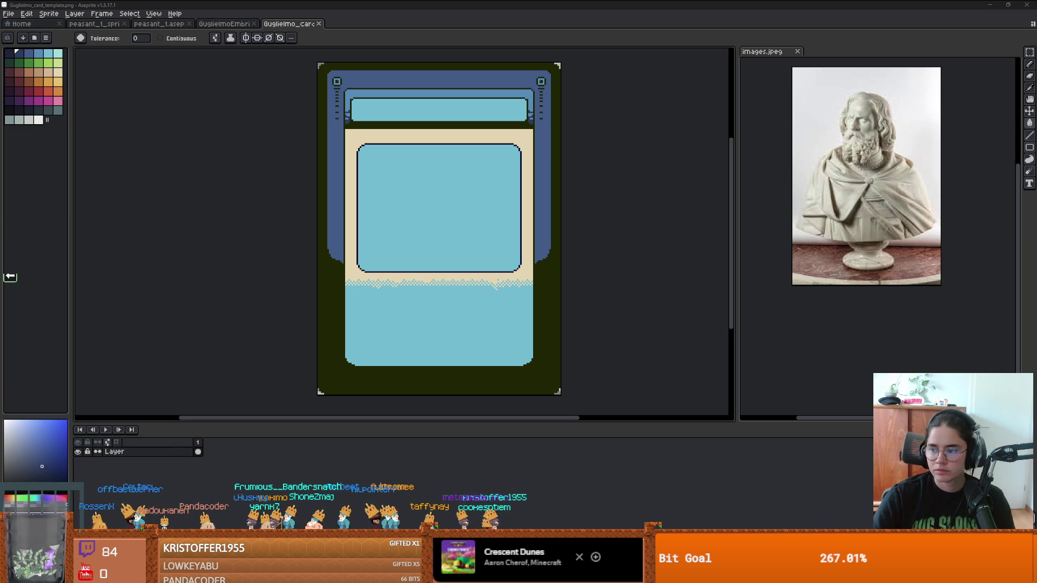
Sample the card's beige as the drawing colour with the eyedropper.
scroll(478, 204, up, 5)
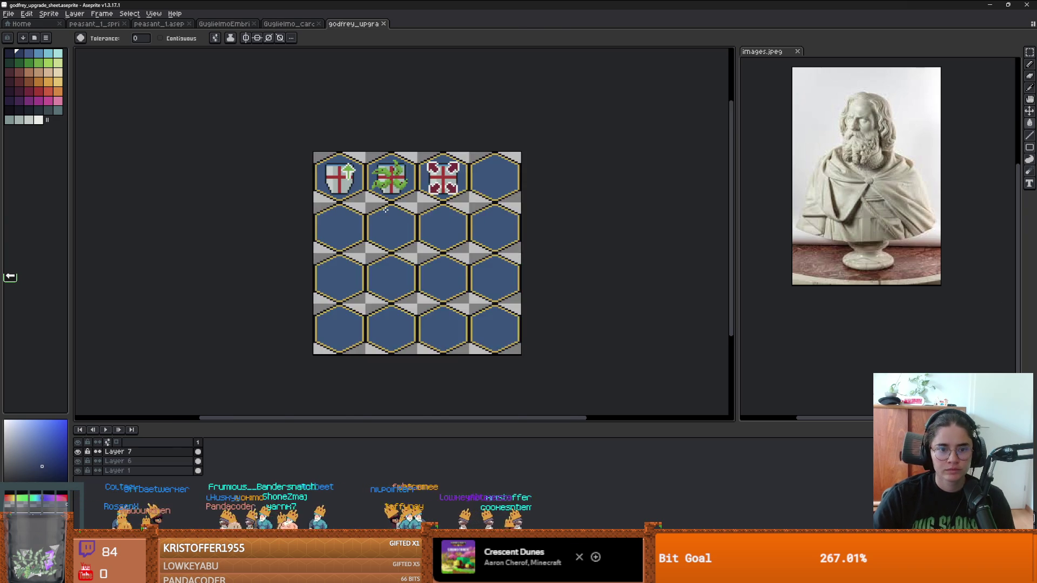
scroll(381, 197, down, 1)
scroll(381, 198, up, 1)
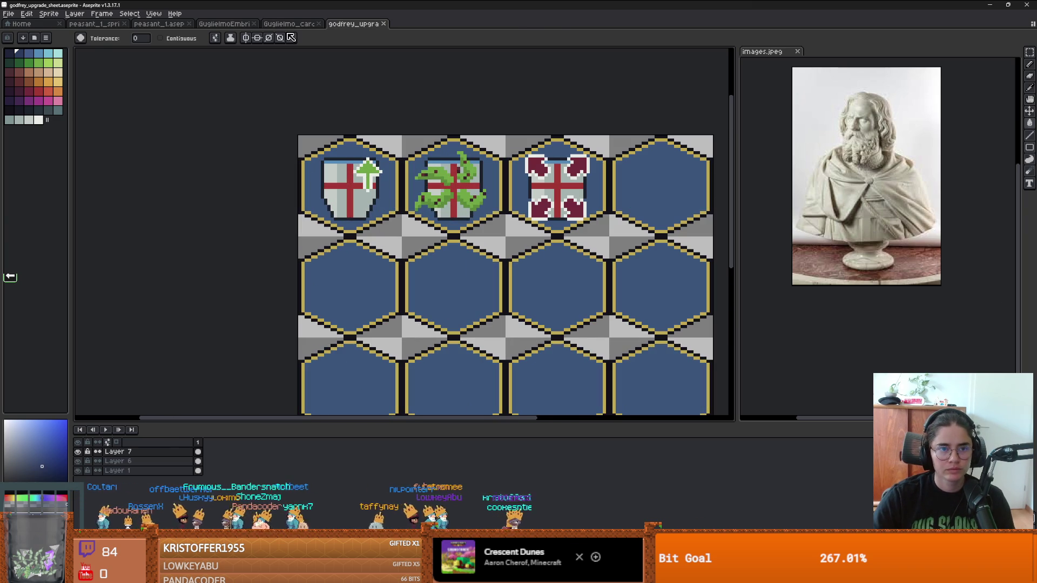
key(ctrl+shift+Tab)
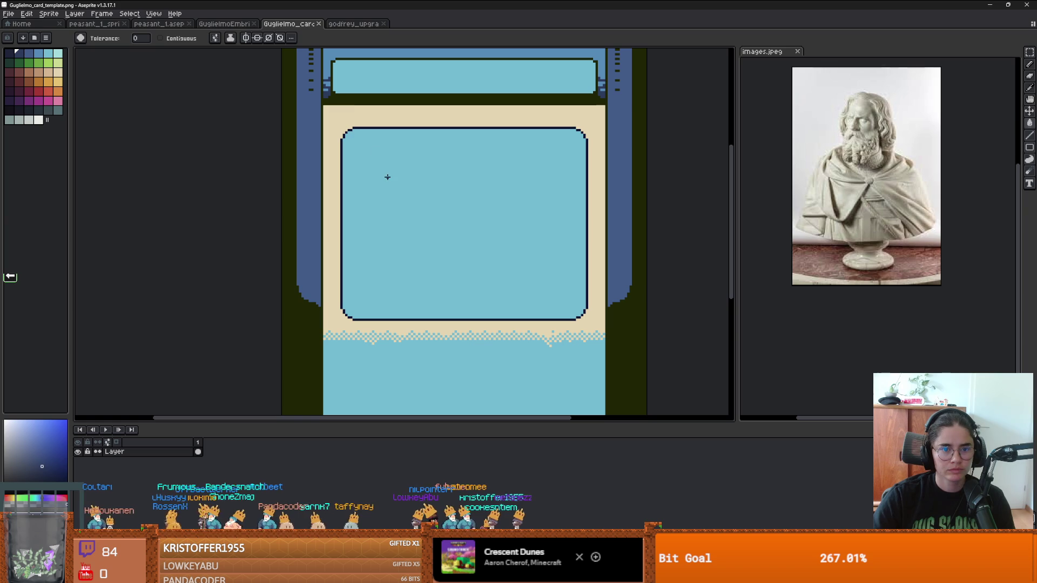
alt+click(349, 108)
On the godfrey upgrade sheet, try a beige bucket fill, undo it, and open the File menu.
click(373, 26)
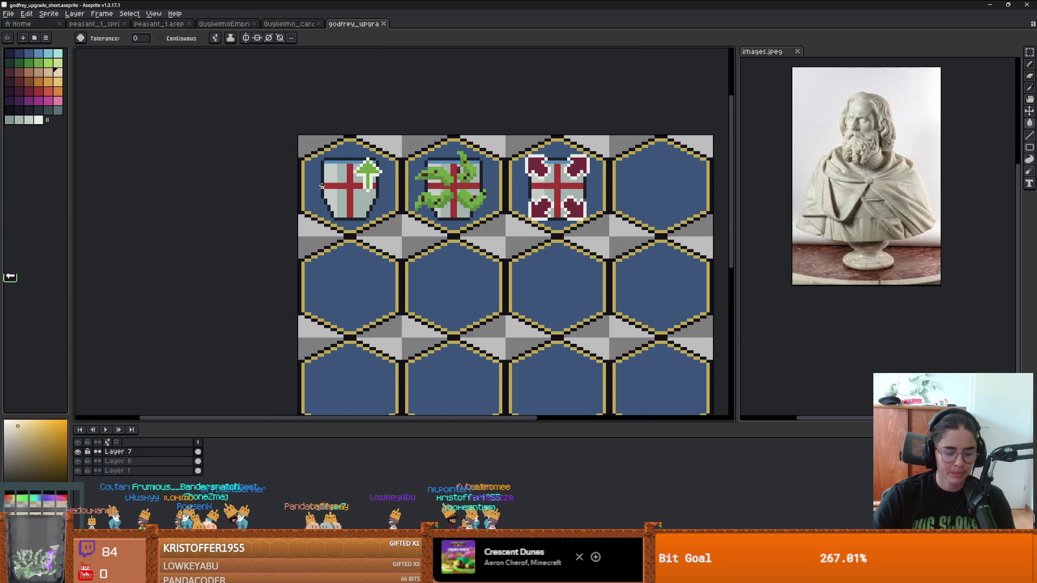
scroll(370, 140, up, 1)
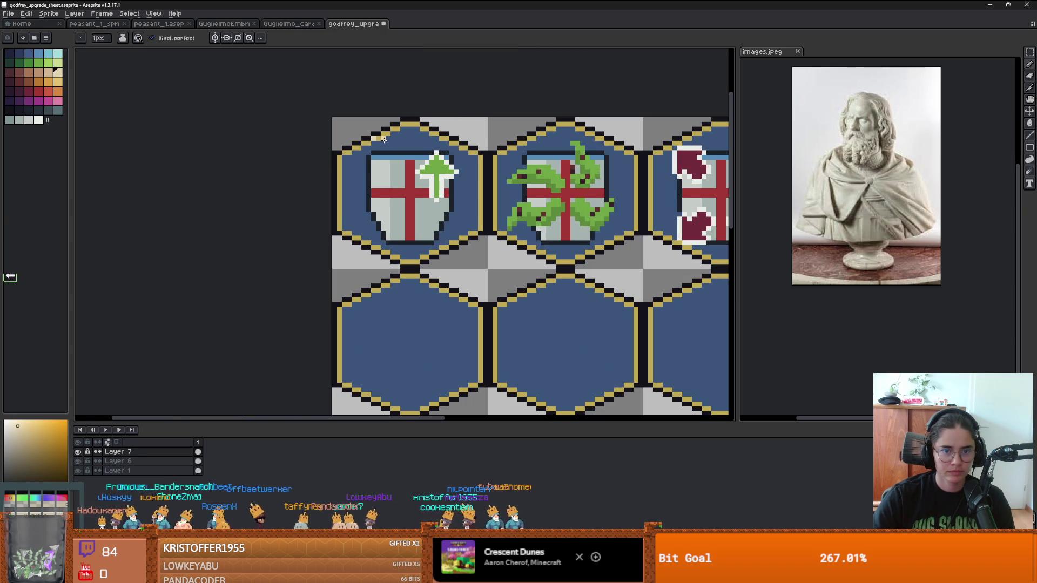
key(g)
click(414, 155)
key(ctrl+z)
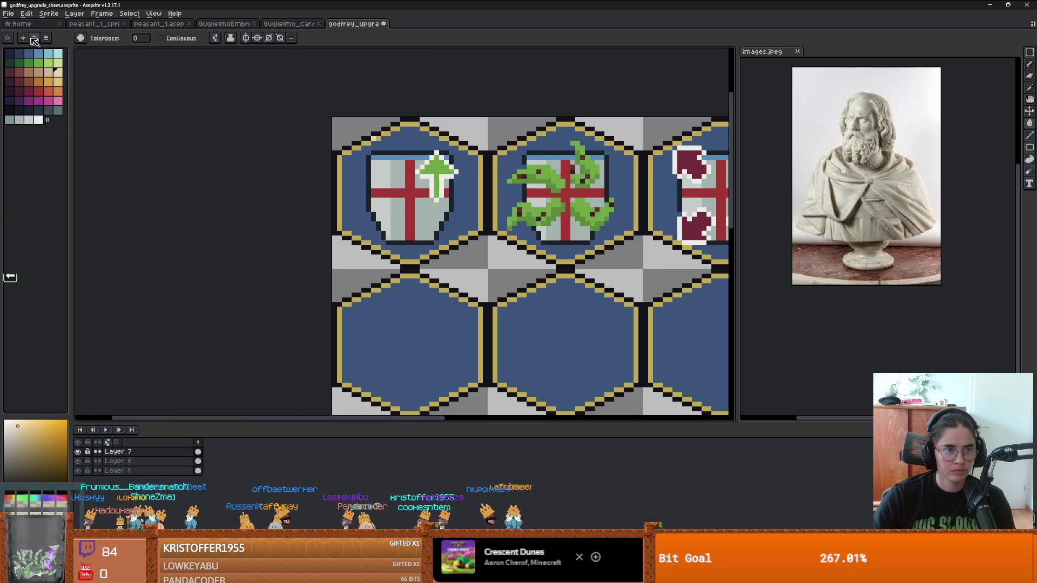
click(9, 13)
Save As into Figures > GuglielmoEmbriaco, replacing 'godfrey' to name it Guglielmo_upgrade_sheet.aseprite.
click(27, 63)
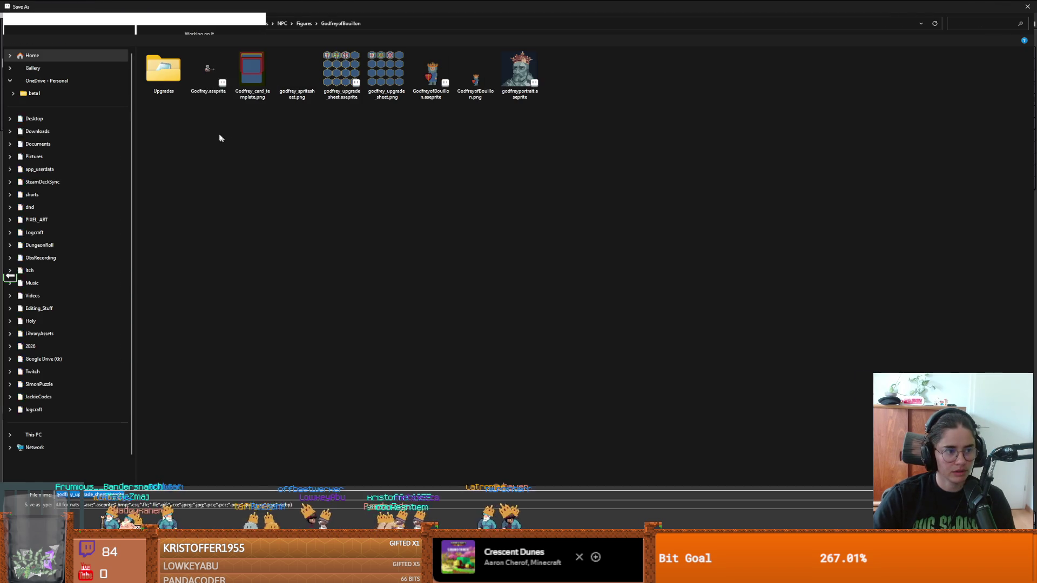
click(301, 23)
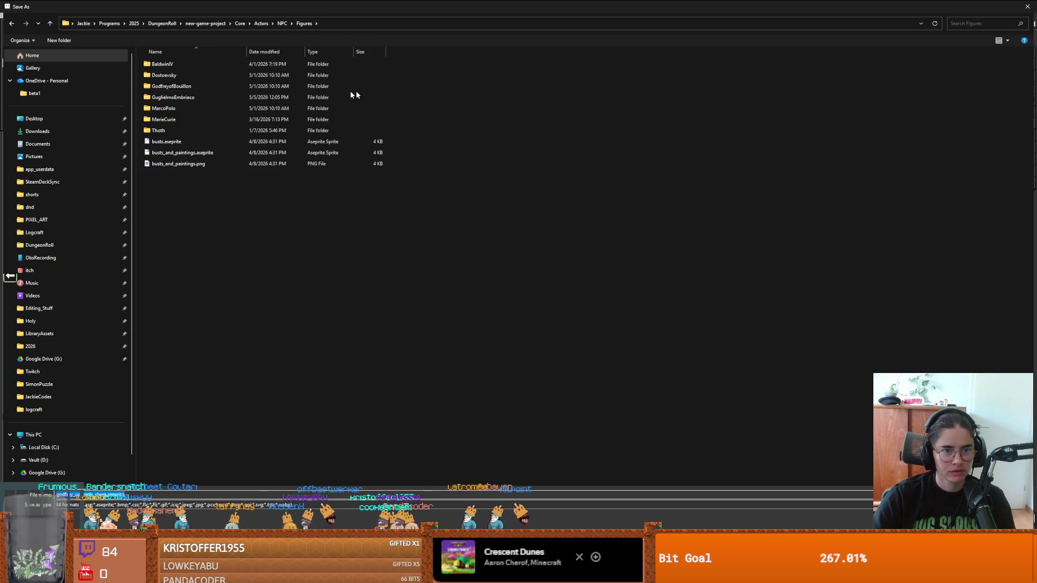
double_click(191, 98)
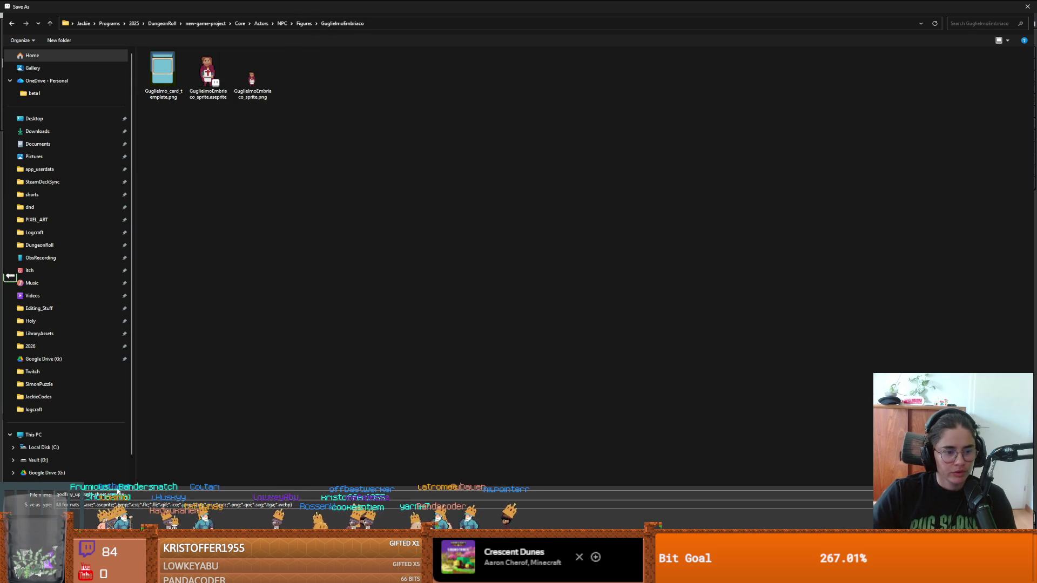
double_click(72, 494)
text(Gug)
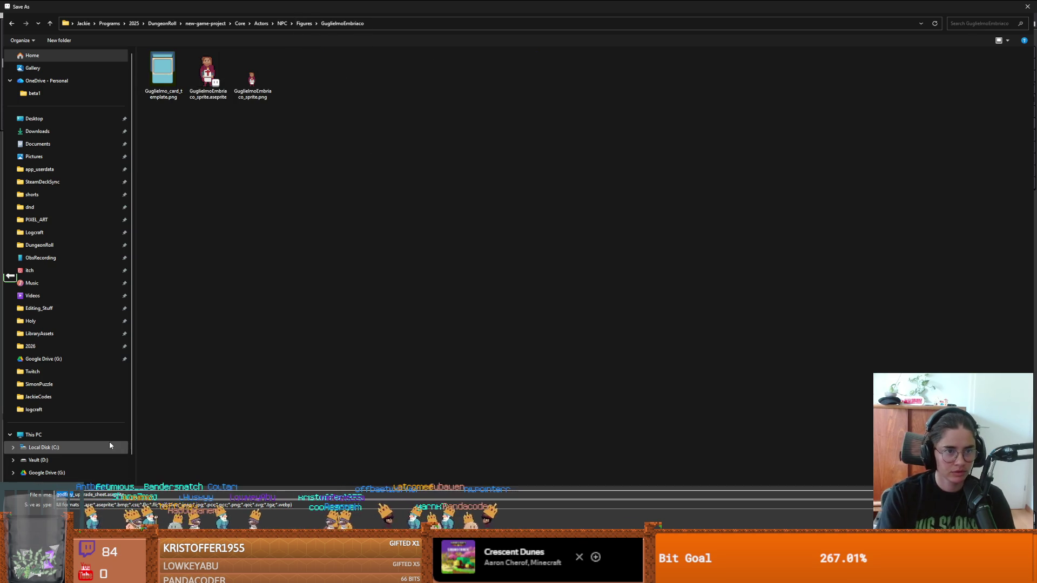
text(lielm)
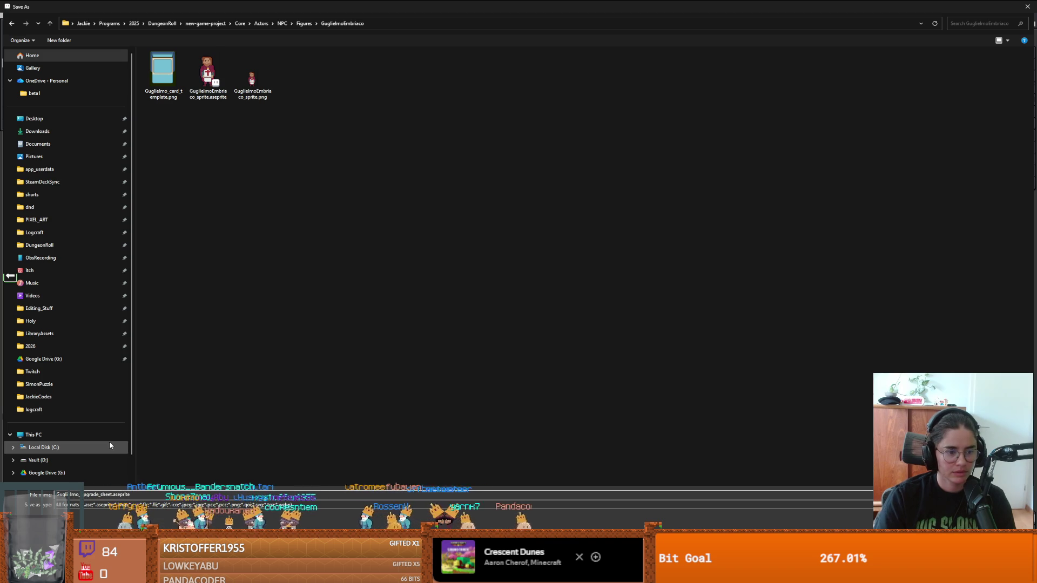
key(Return)
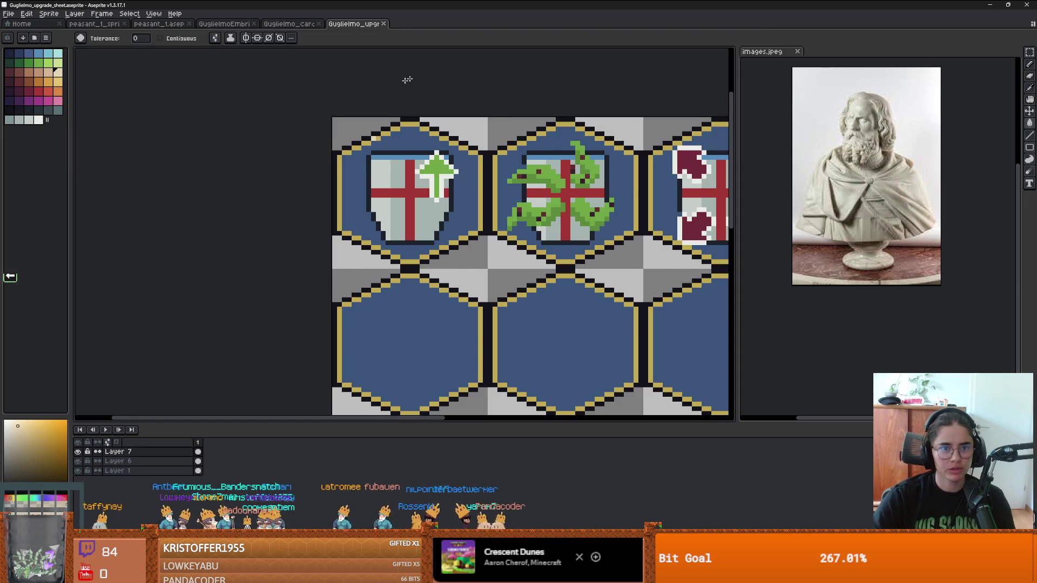
Toggle Layer 6's shields visibility and make Layer 1 the working layer.
scroll(388, 111, up, 1)
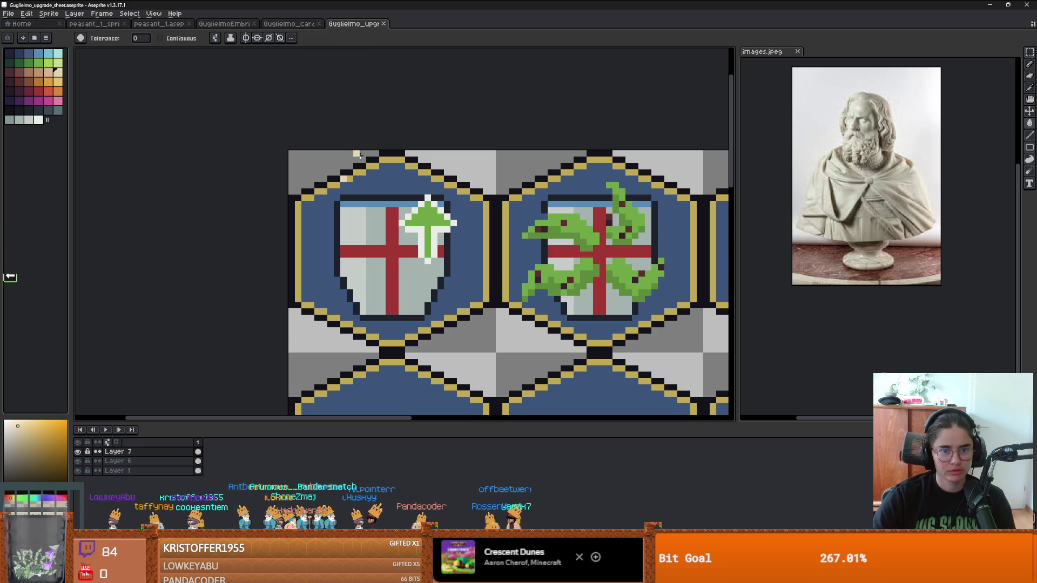
key(v)
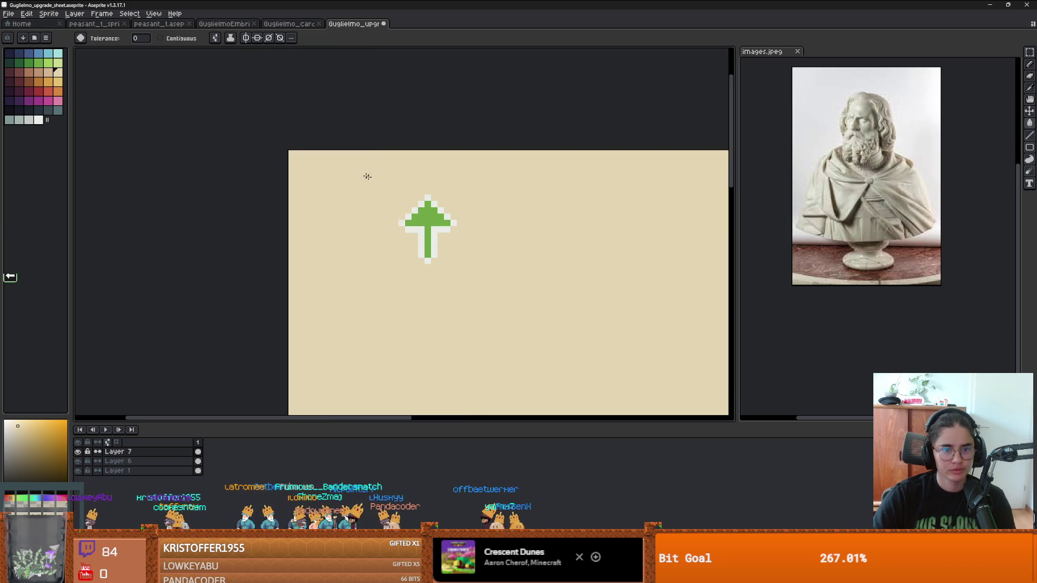
scroll(357, 205, down, 2)
click(78, 462)
click(78, 462)
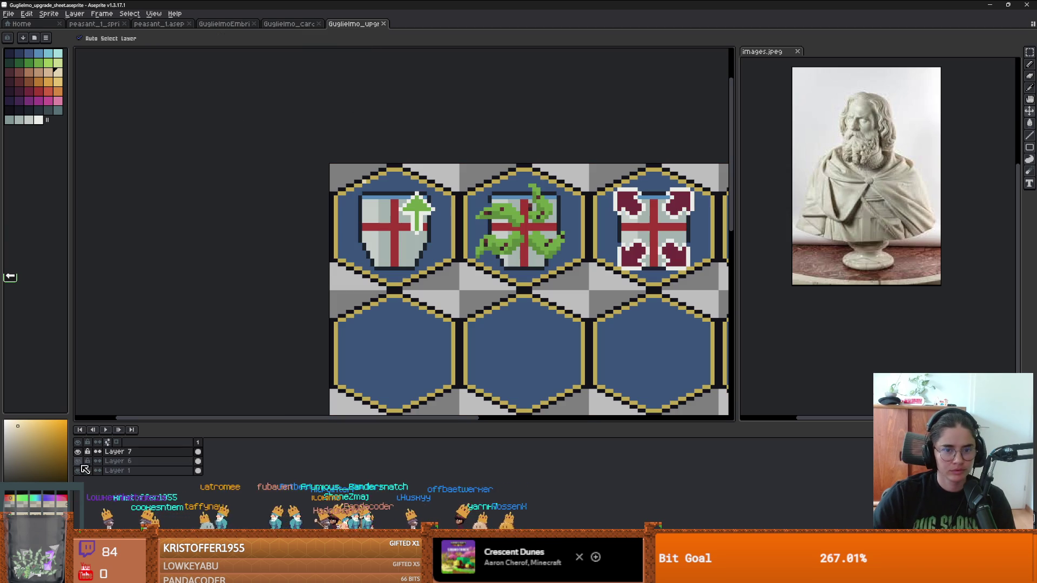
double_click(79, 471)
click(84, 471)
Magic Wand-select the dark blue hex interiors on Layer 1 and pick light blue.
key(w)
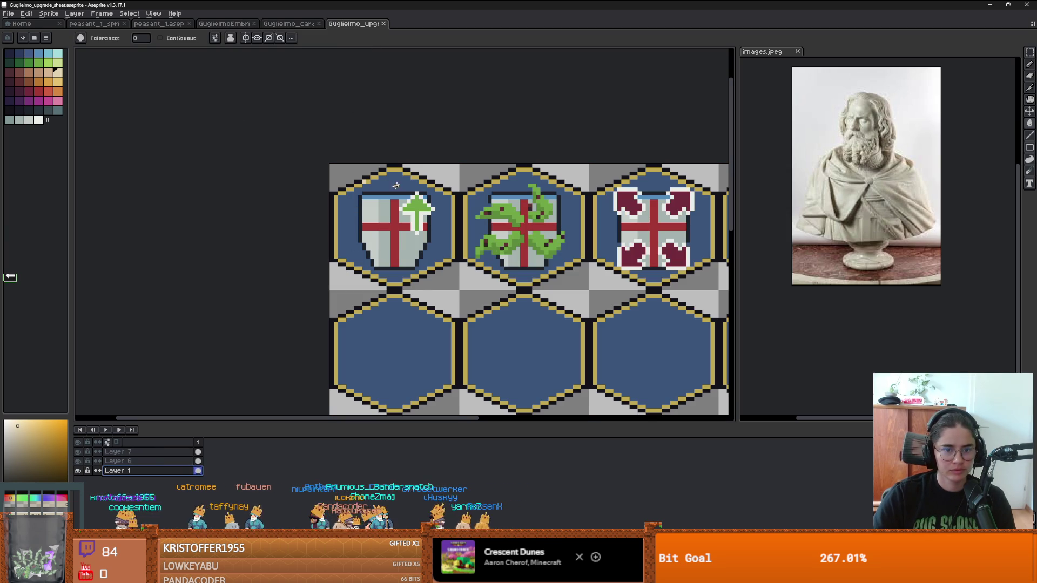
scroll(421, 259, down, 3)
scroll(422, 259, up, 3)
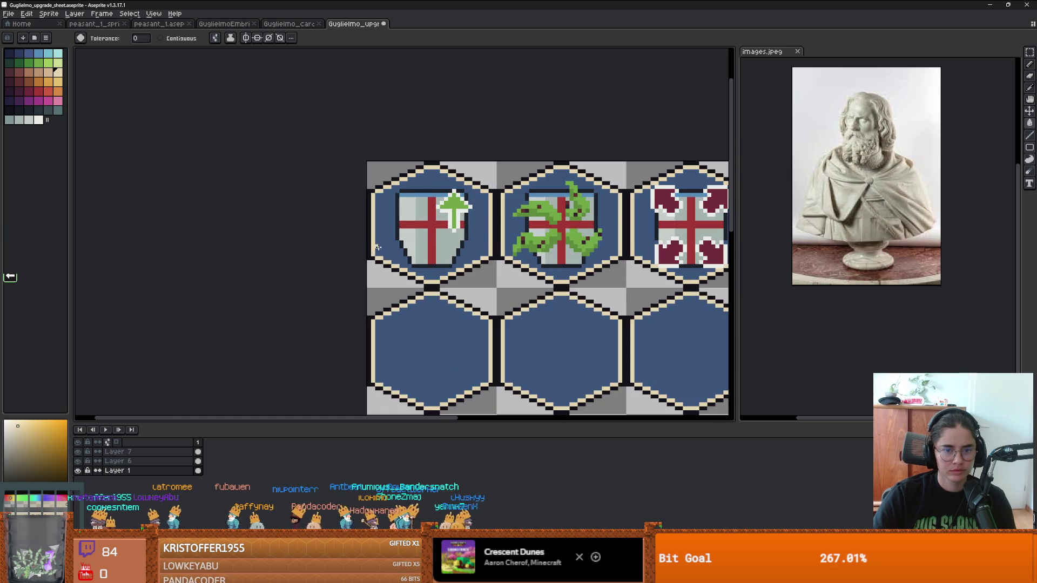
key(alt+Up)
key(alt+Up)
key(alt+Down)
key(alt+Down)
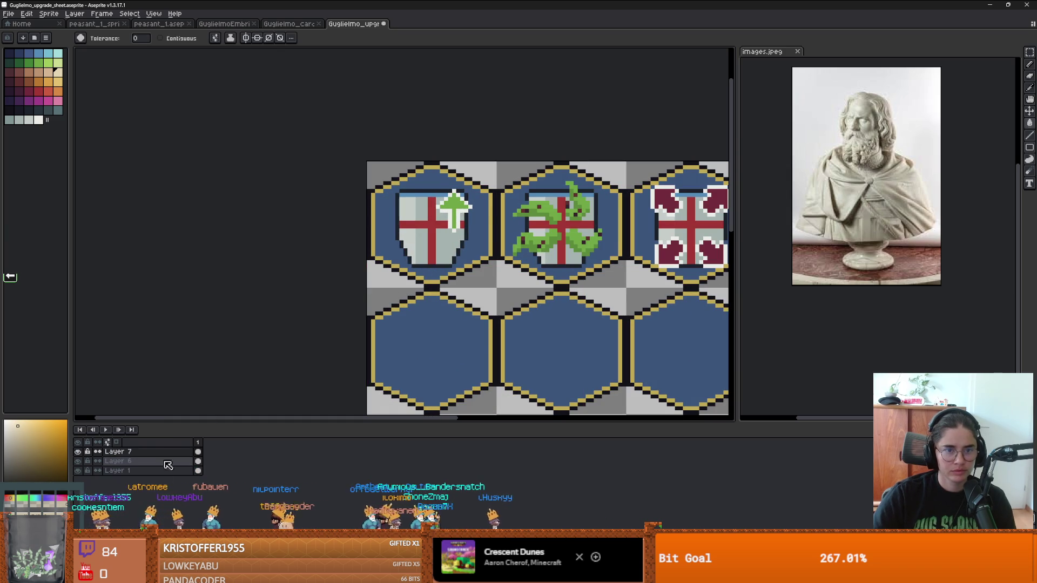
click(381, 224)
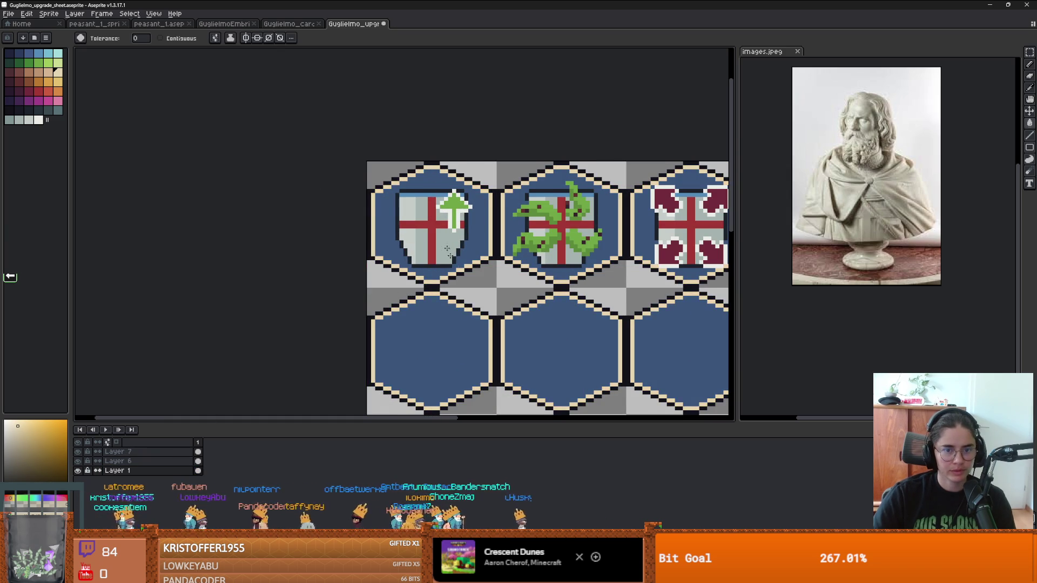
scroll(381, 224, down, 1)
click(48, 54)
Fill the selected hexes with light blue.
key(f)
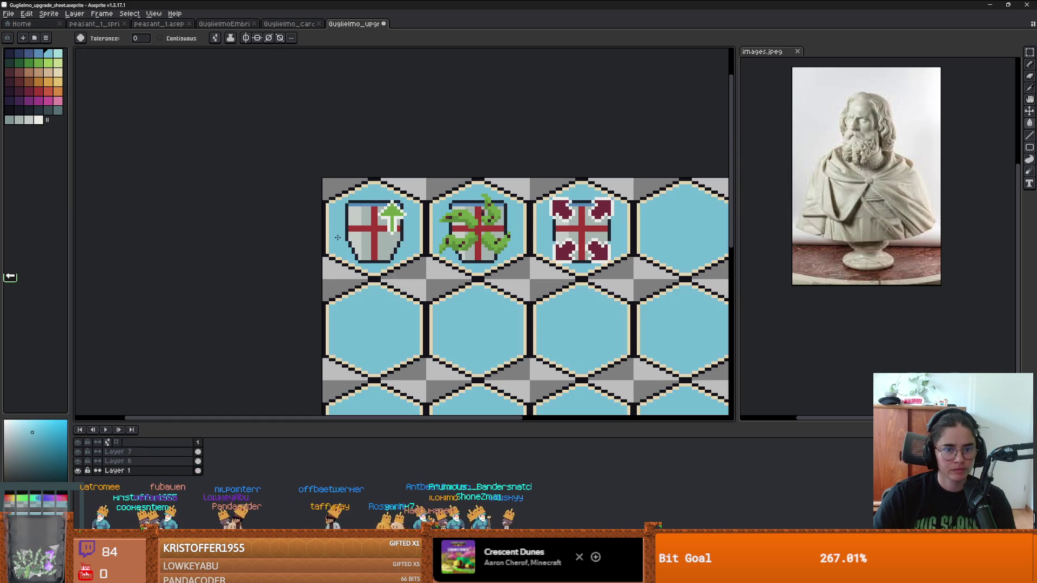
scroll(400, 267, down, 1)
scroll(399, 267, up, 1)
scroll(400, 267, down, 1)
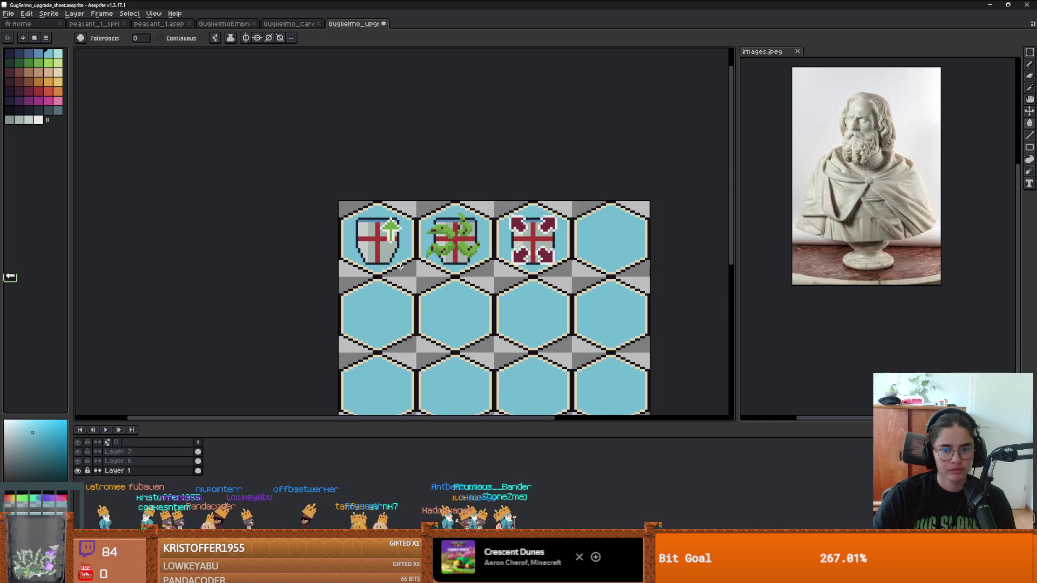
Paint over the shield icons on Layer 6 and the arrow icons on Layer 7.
click(125, 462)
key(b)
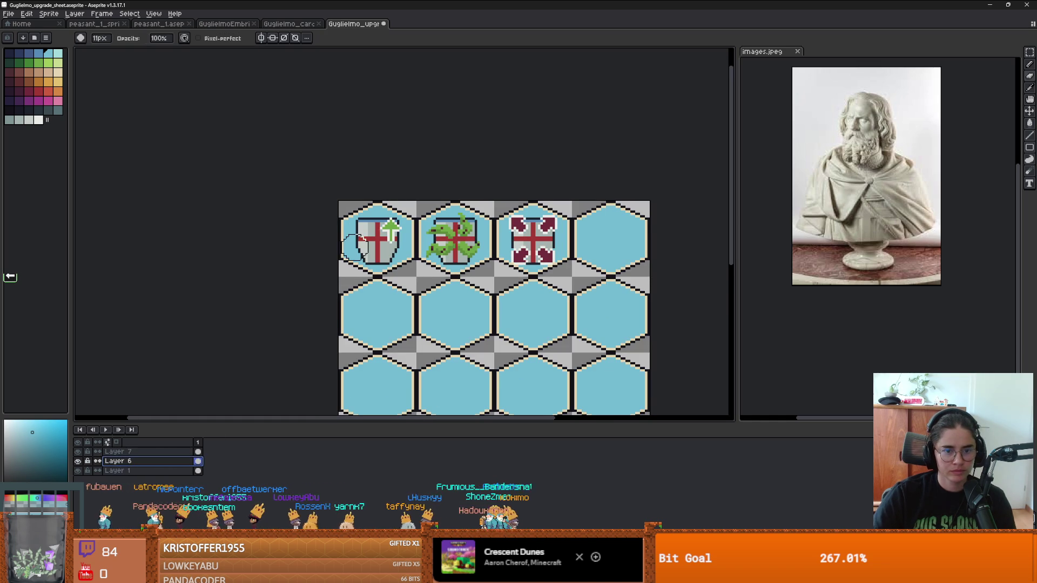
drag(359, 237, 540, 237)
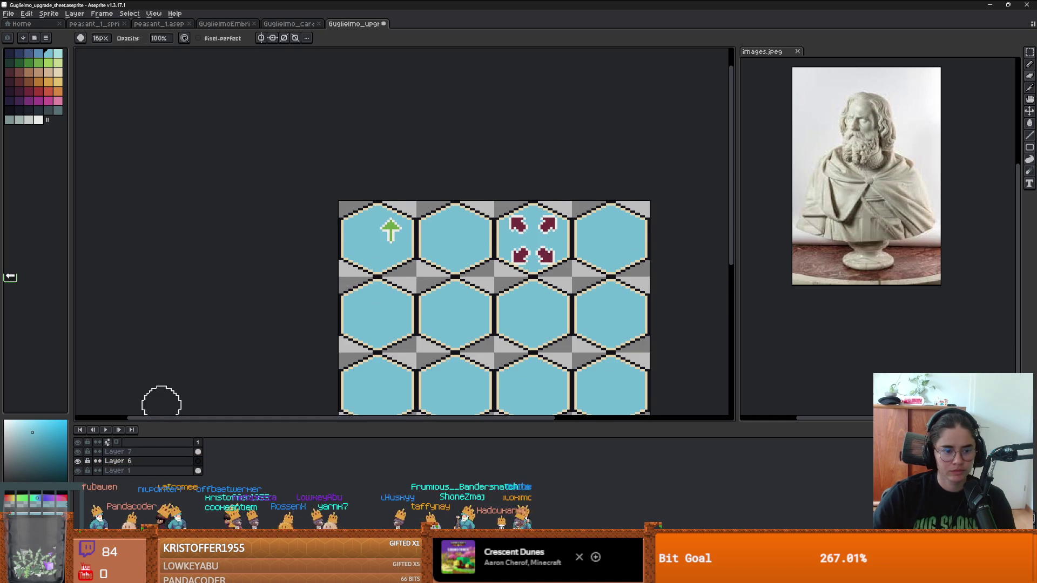
click(149, 452)
mouse_move(391, 227)
mouse_down()
mouse_move(505, 282)
mouse_move(546, 255)
mouse_up()
key(v)
key(b)
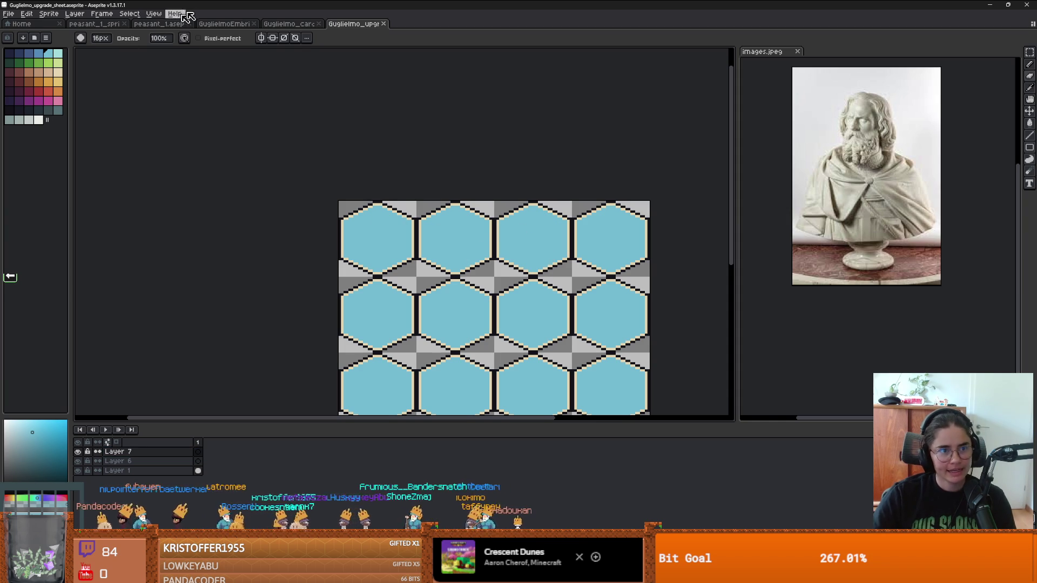
Compare with the card template, then fill the hexes darker blue and their cream outlines cyan.
click(287, 24)
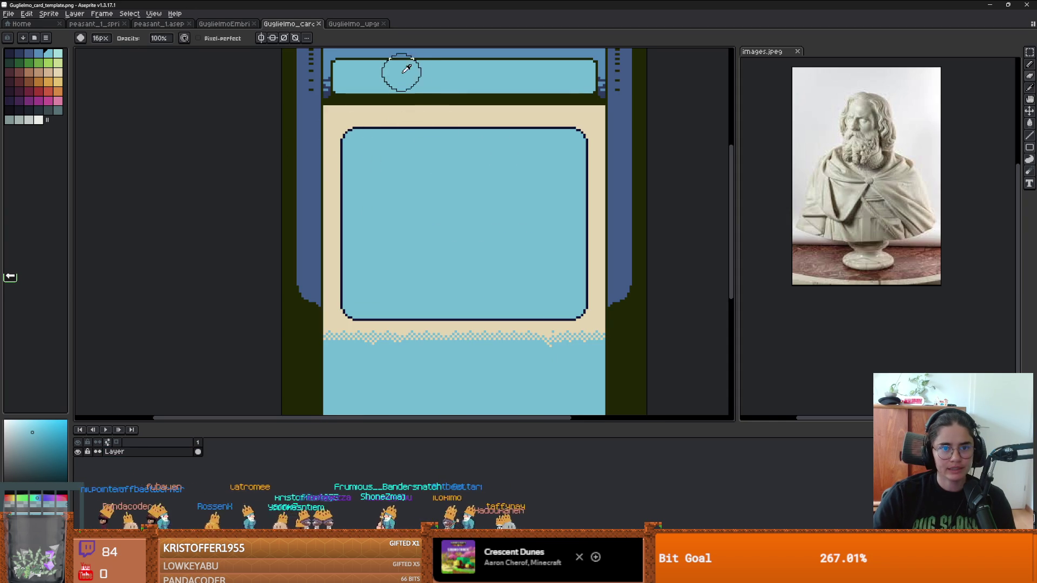
click(354, 24)
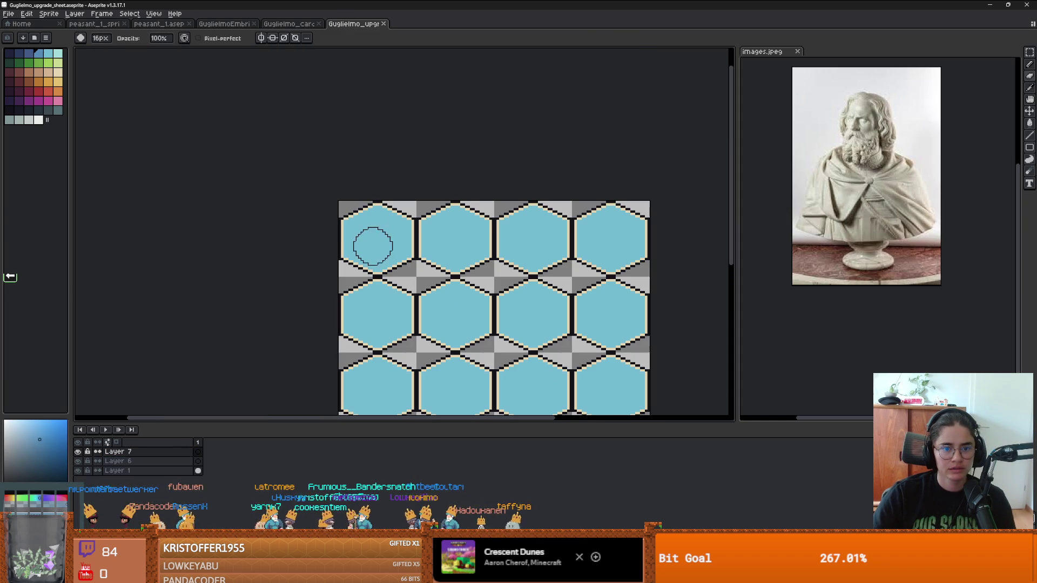
key(g)
click(370, 243)
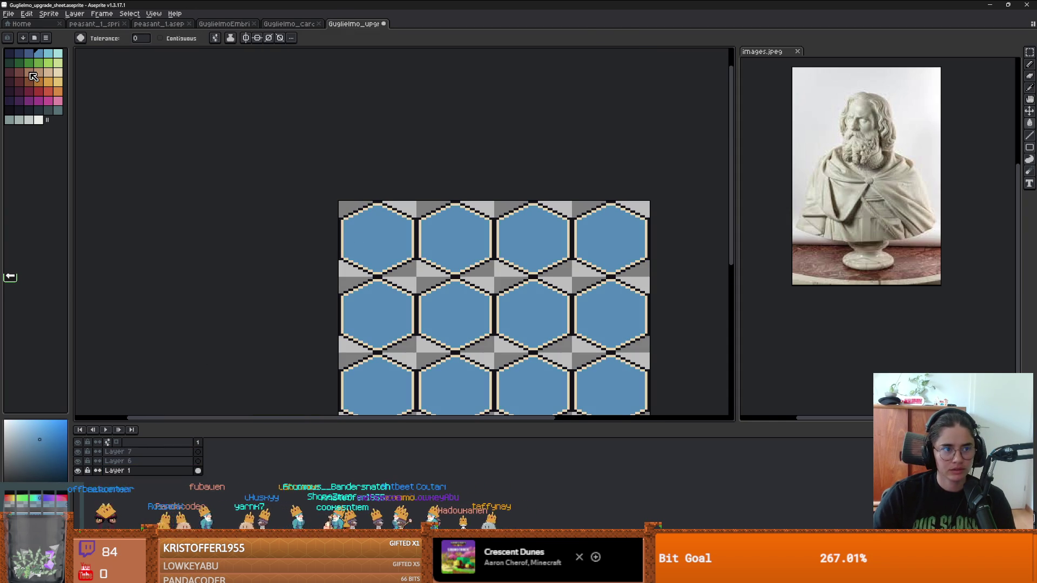
click(49, 54)
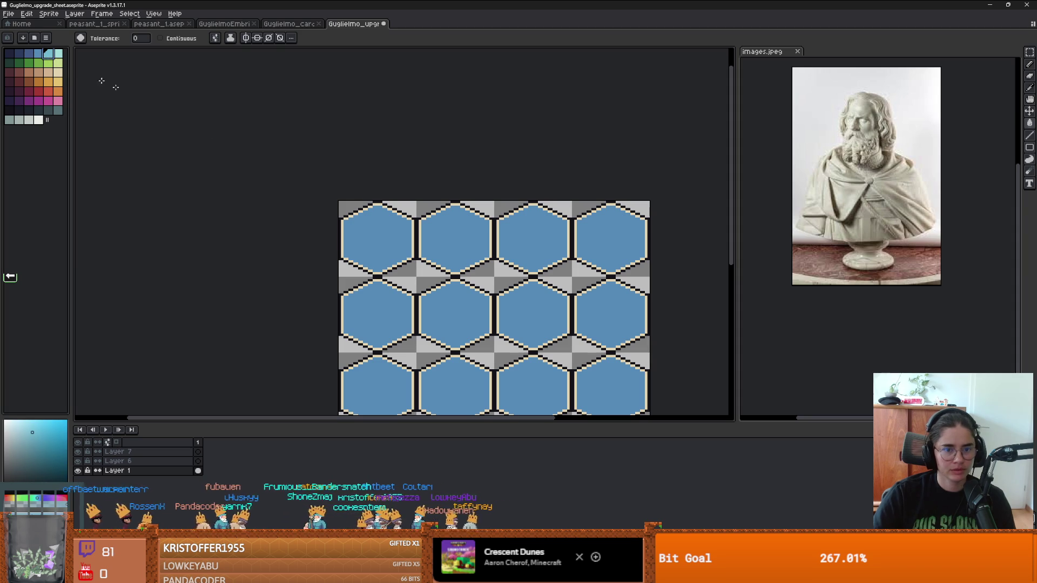
click(371, 209)
Save the recoloured upgrade sheet and check it zoomed in.
scroll(419, 295, up, 1)
key(v)
key(ctrl+s)
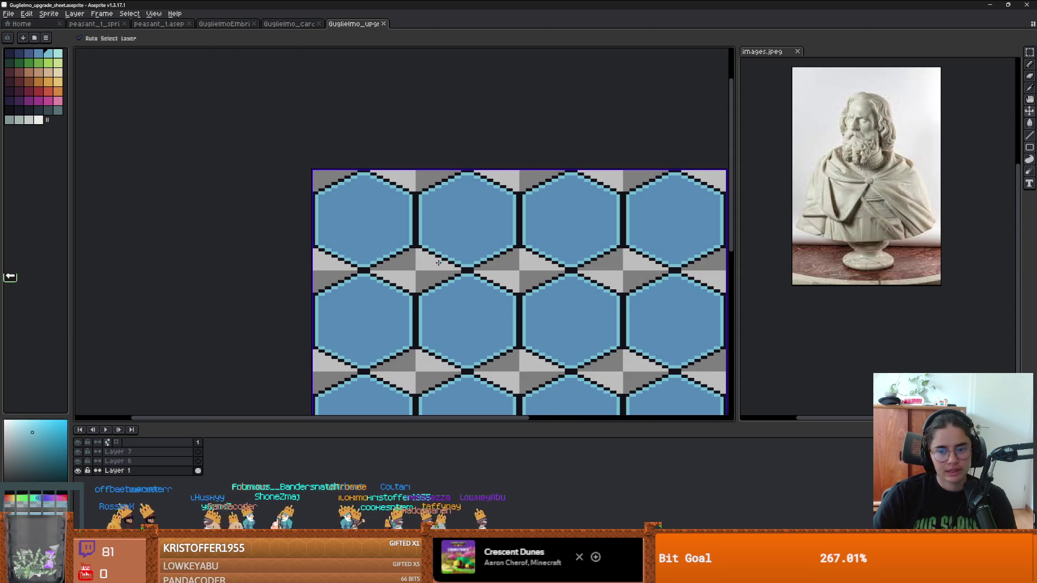
key(g)
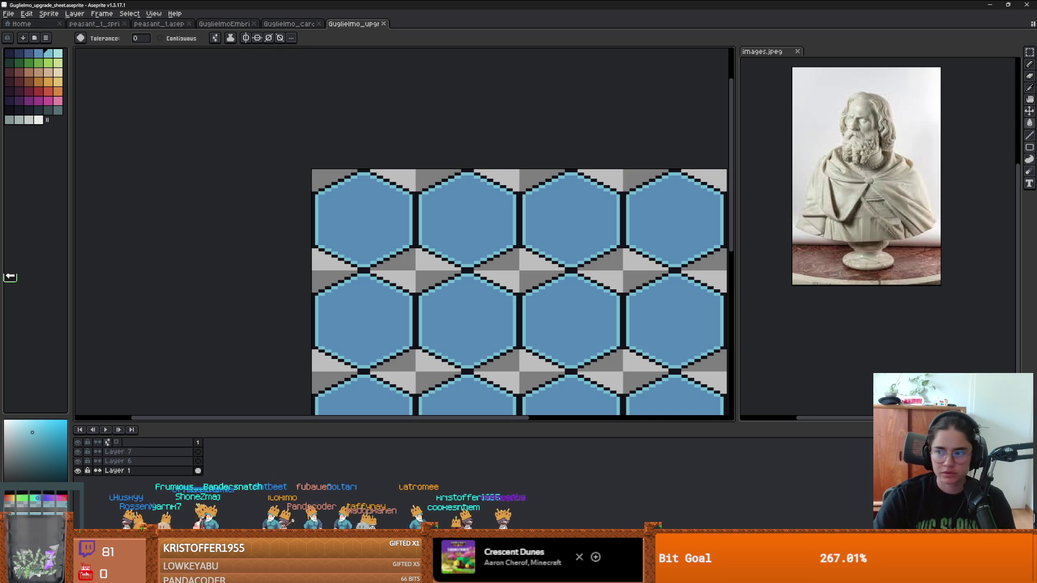
scroll(467, 208, up, 3)
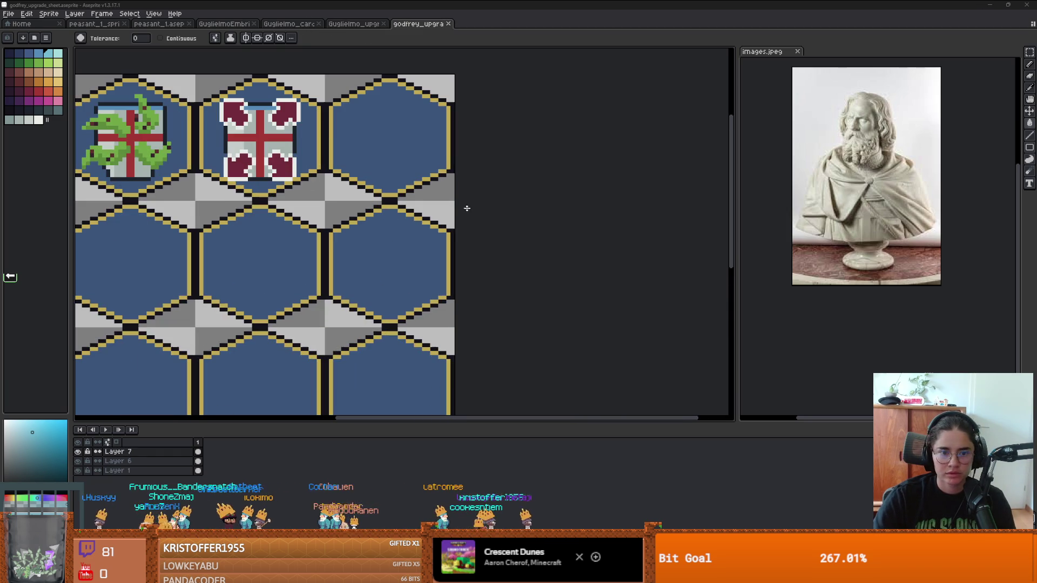
click(361, 24)
scroll(378, 178, down, 3)
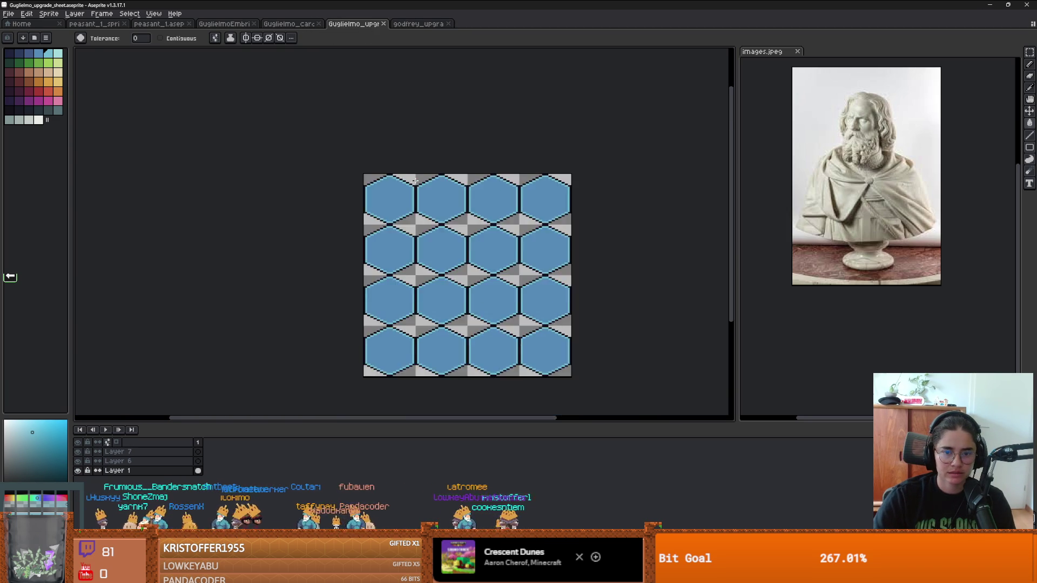
scroll(341, 171, up, 3)
drag(342, 171, 413, 137)
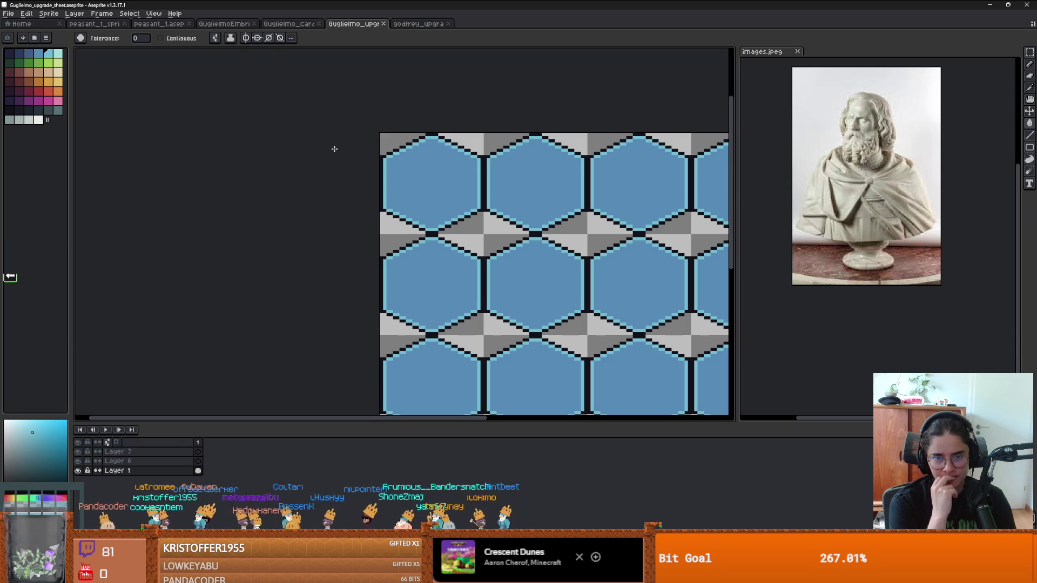
Draw a dark navy square frame inside the first hex.
scroll(451, 189, up, 5)
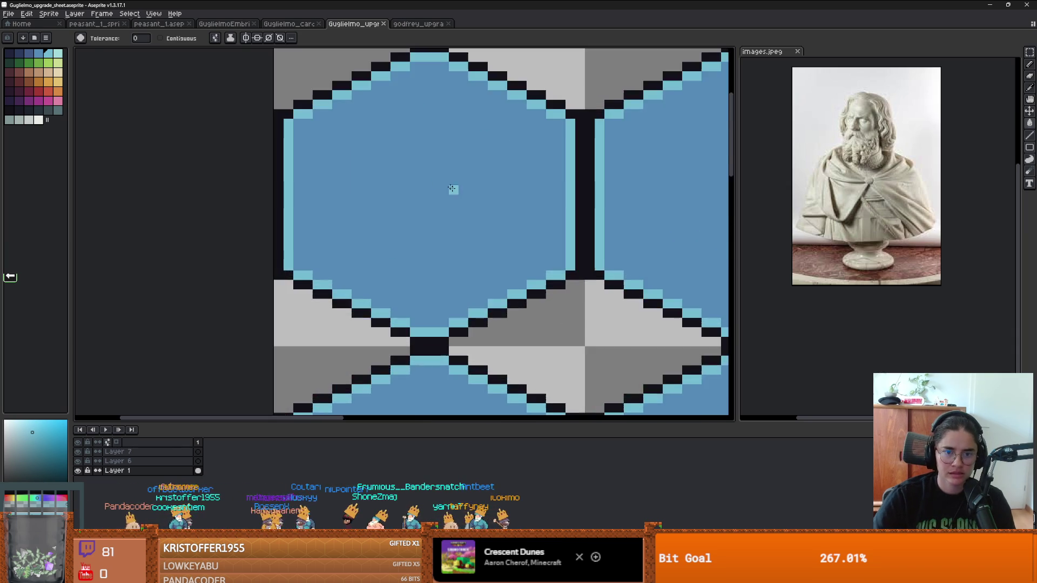
scroll(460, 196, down, 4)
scroll(461, 196, up, 3)
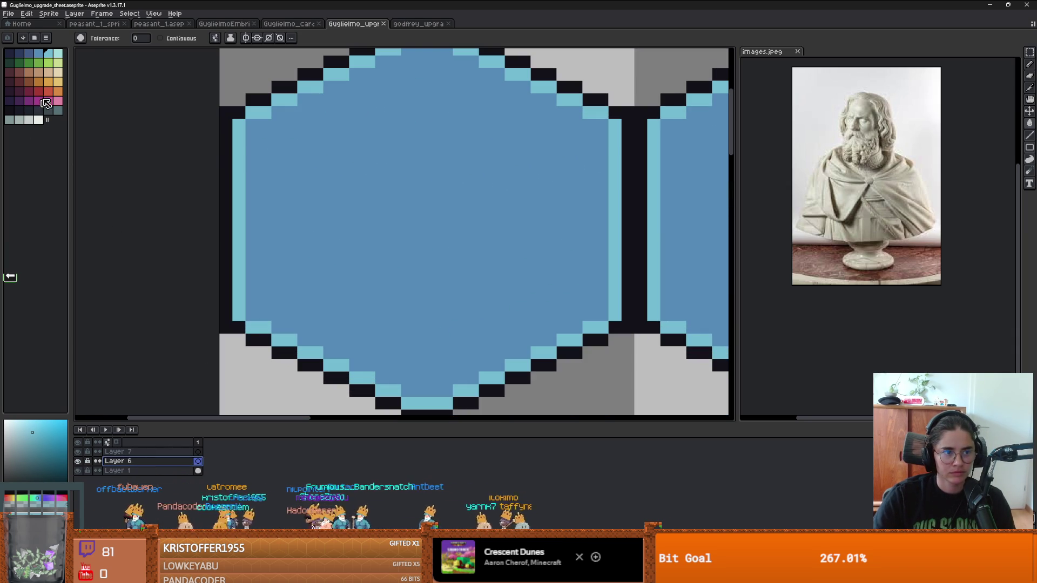
click(29, 110)
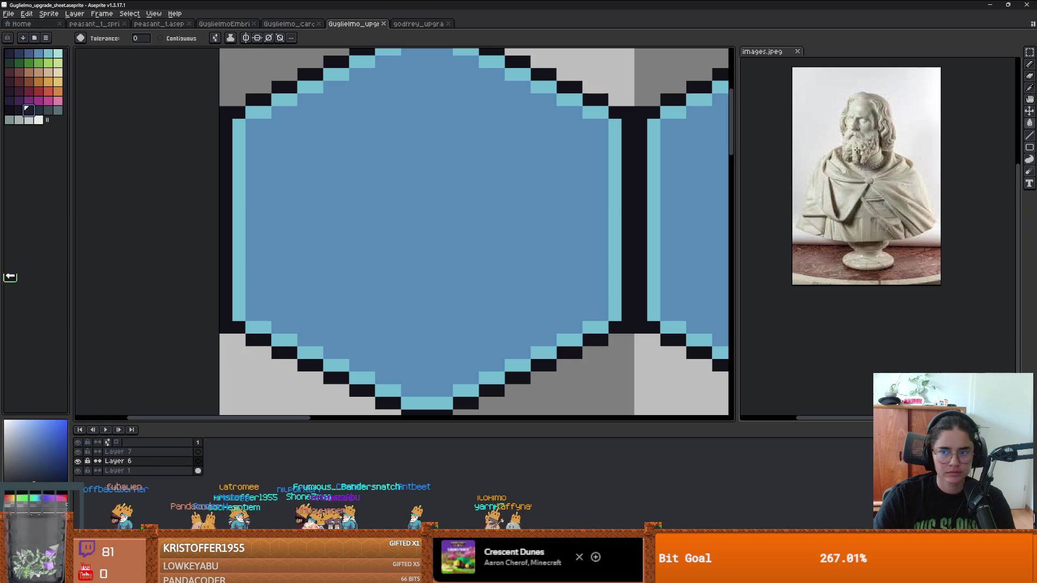
click(1029, 147)
mouse_move(317, 125)
mouse_down()
mouse_move(517, 320)
mouse_move(534, 319)
mouse_up()
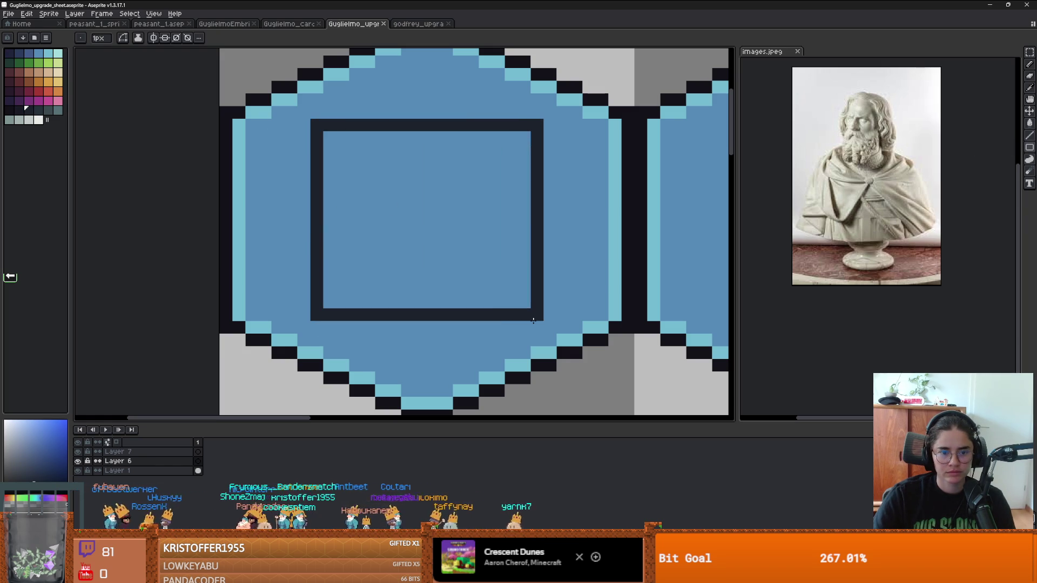
Paint a lighter orange strip along the frame's top edge.
click(39, 82)
key(b)
key(])
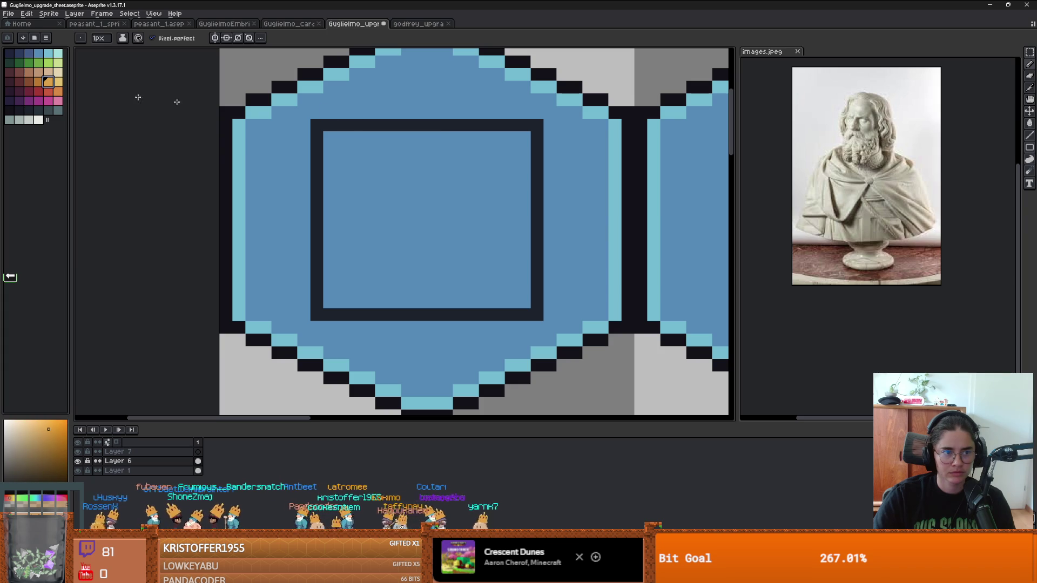
drag(449, 124, 407, 121)
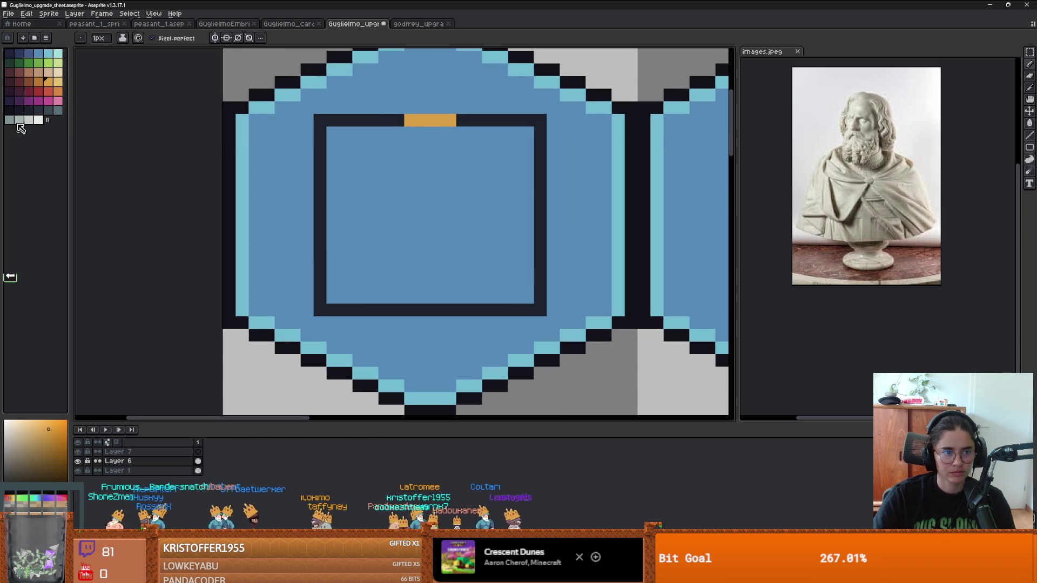
Add dark red marks on the frame's right, bottom and left sides, then reselect navy.
click(19, 83)
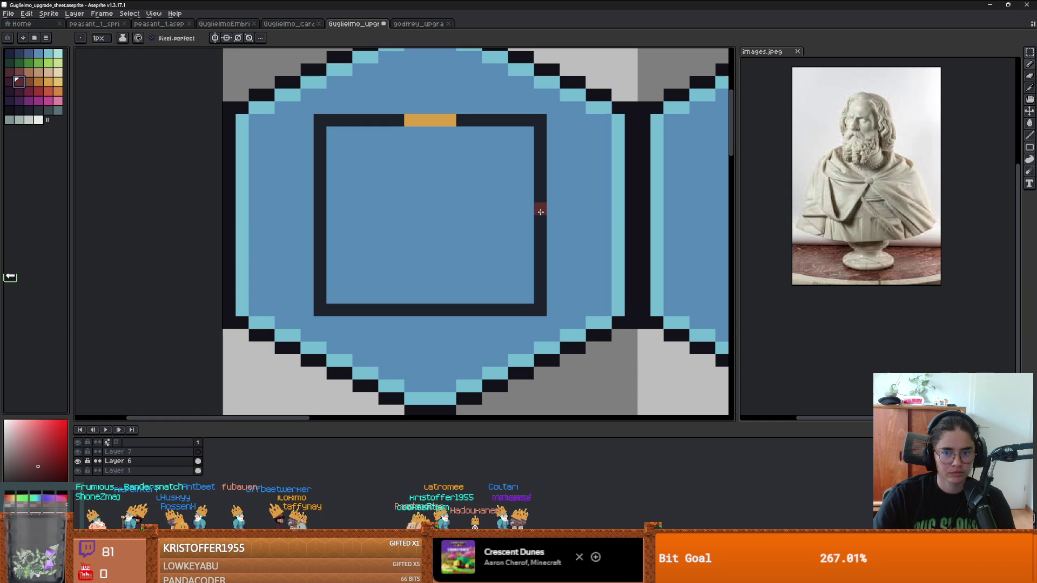
drag(540, 212, 541, 233)
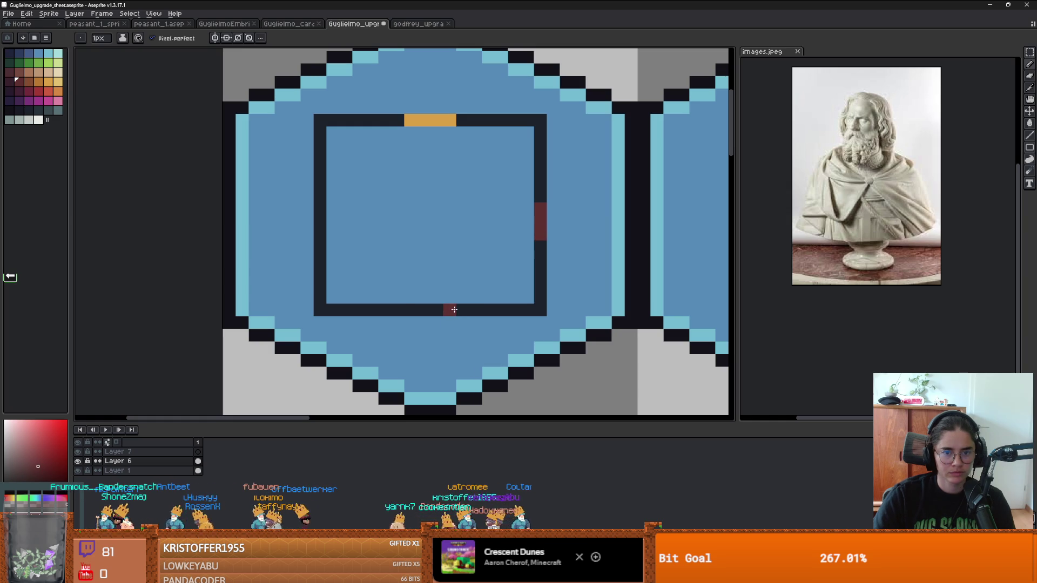
drag(453, 309, 409, 310)
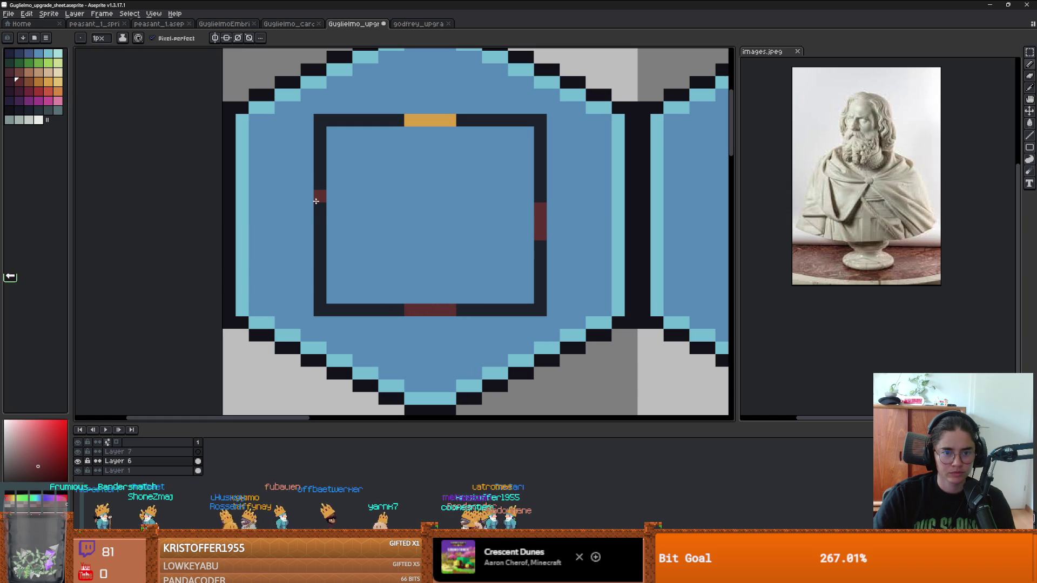
drag(316, 208, 320, 241)
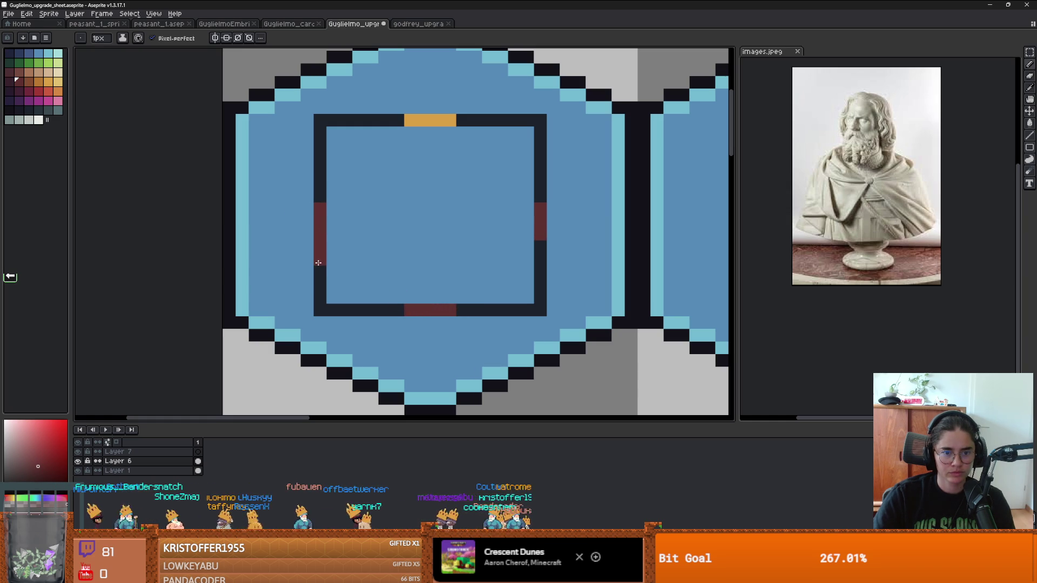
alt+click(318, 251)
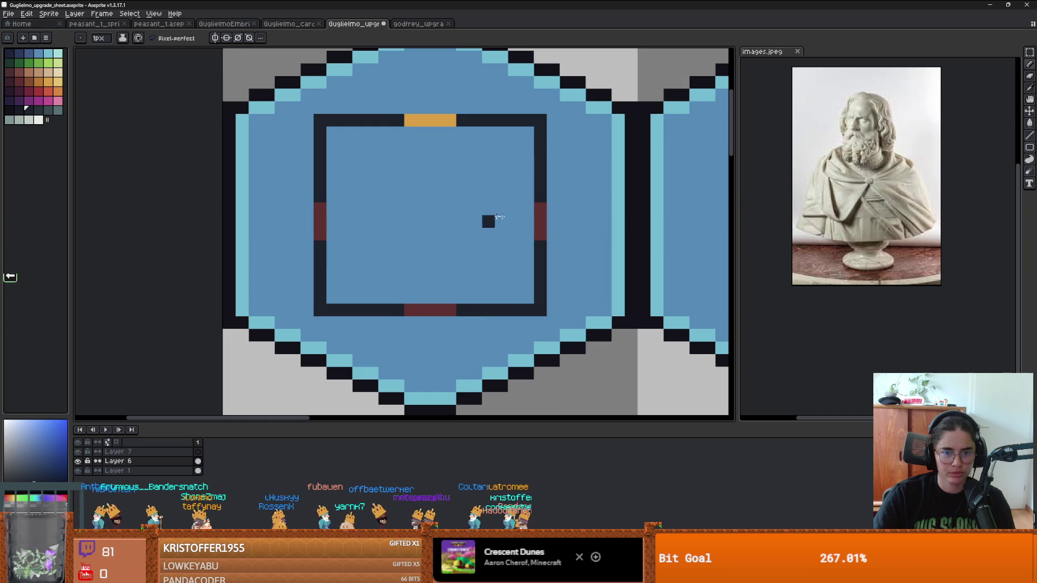
scroll(499, 217, down, 4)
key(ctrl)
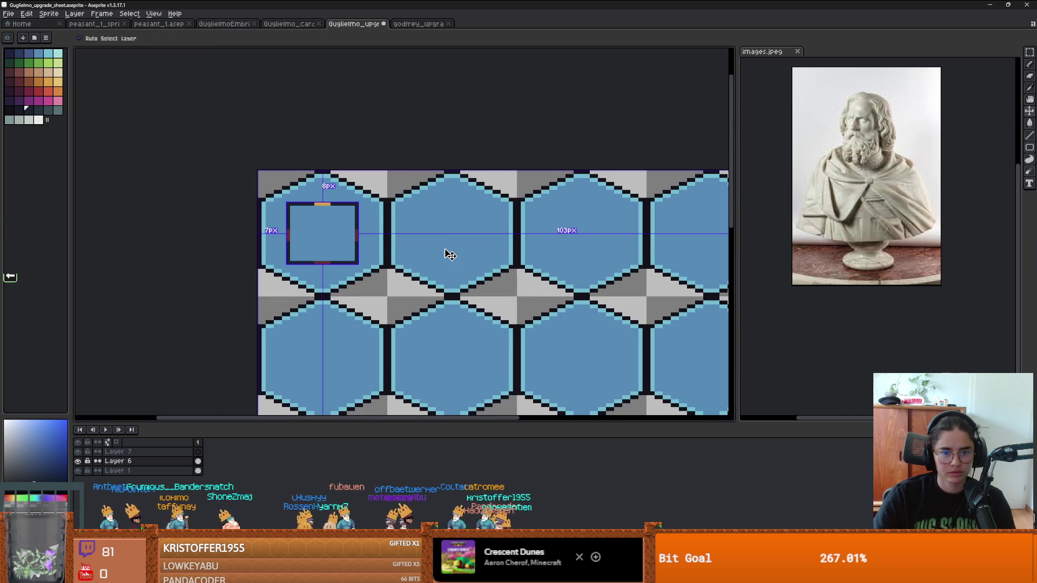